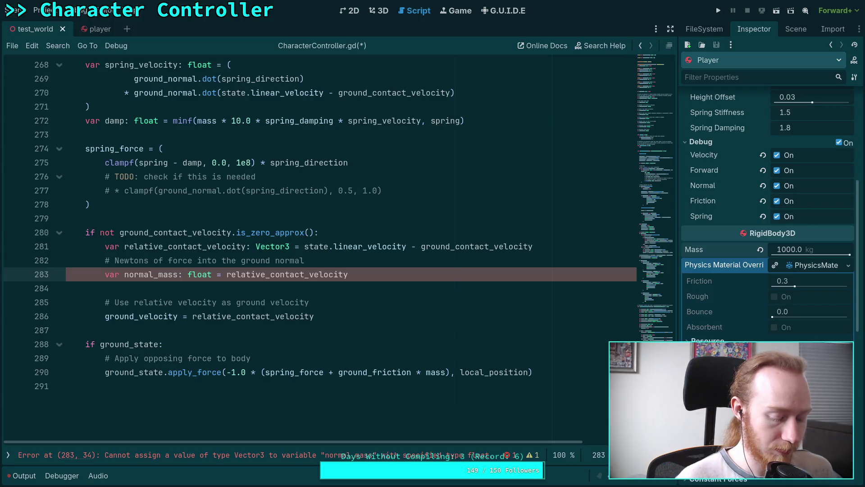
# Replace the normal_mass value with mass * ground_normal.dot(relative_contact_velocity) using autocomplete
pyautogui.press('BackSpace')
pyautogui.press('BackSpace')
pyautogui.press('BackSpace')
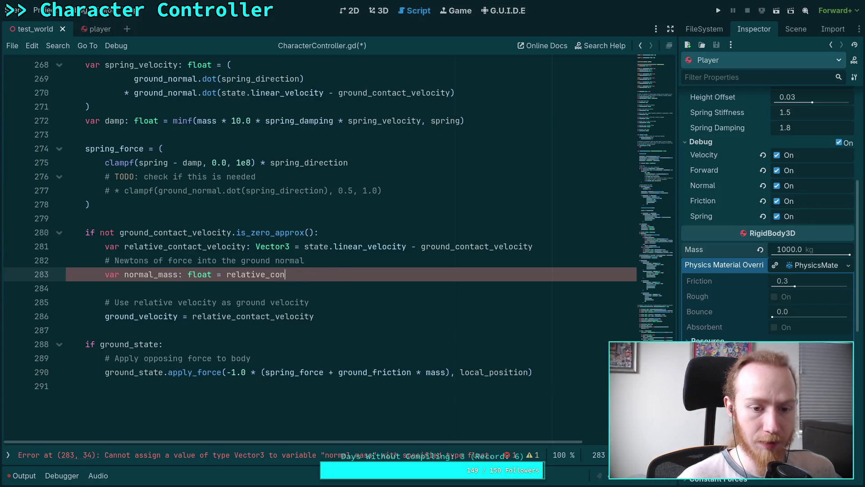
pyautogui.write('ground')
pyautogui.press('BackSpace')
pyautogui.press('BackSpace')
pyautogui.press('BackSpace')
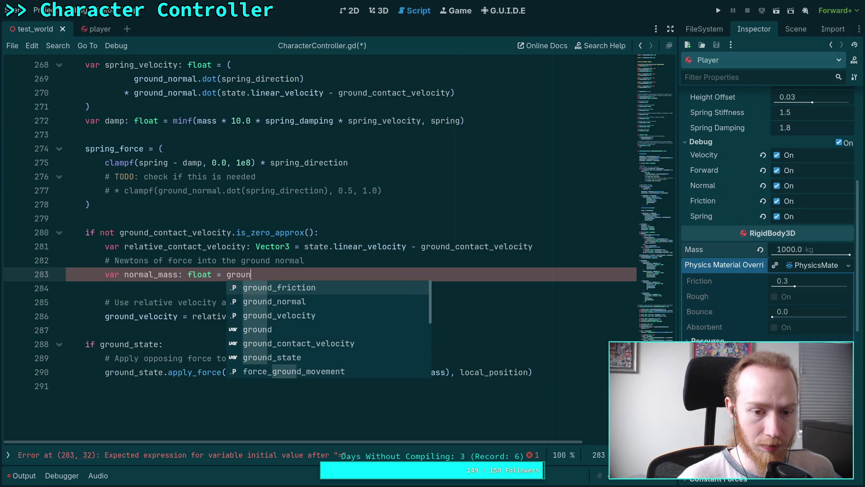
pyautogui.write('m')
pyautogui.write('as')
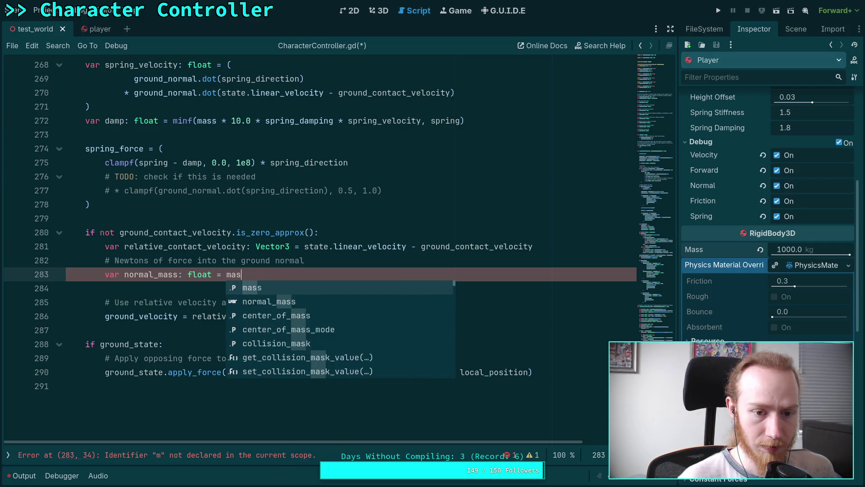
pyautogui.write('s * ground_n')
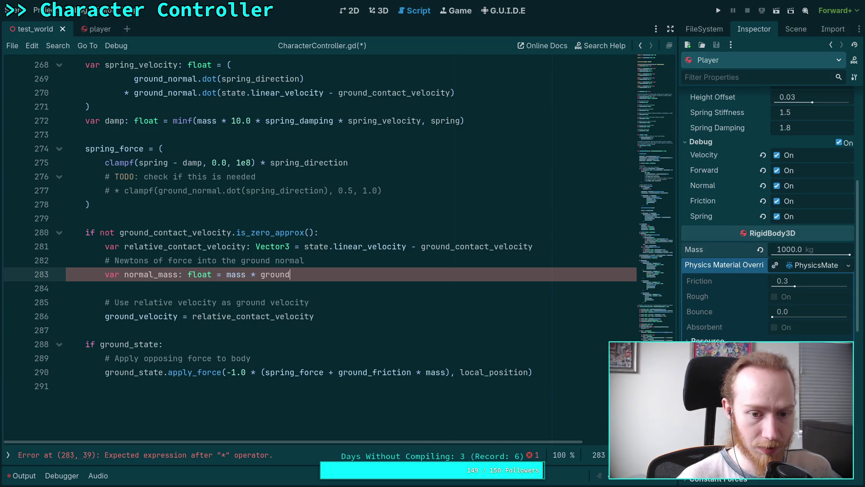
pyautogui.press('Return')
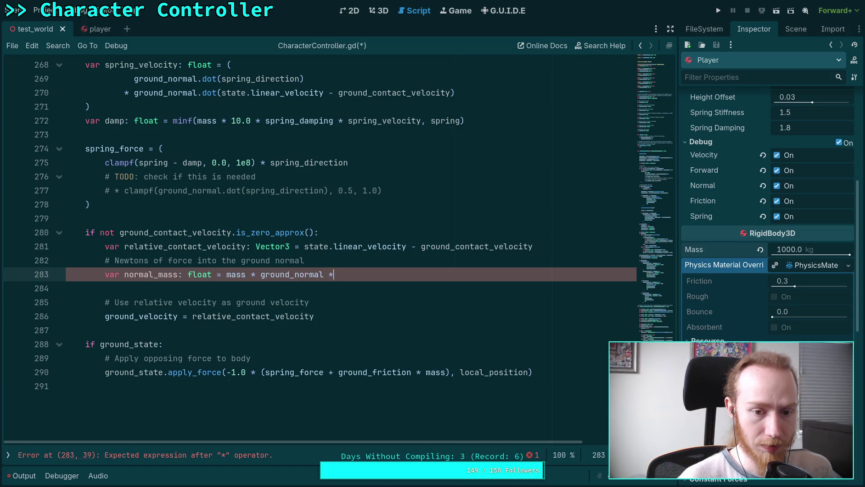
pyautogui.write('round_n')
pyautogui.press('Return')
pyautogui.write('dot(relative_contact_velocity')
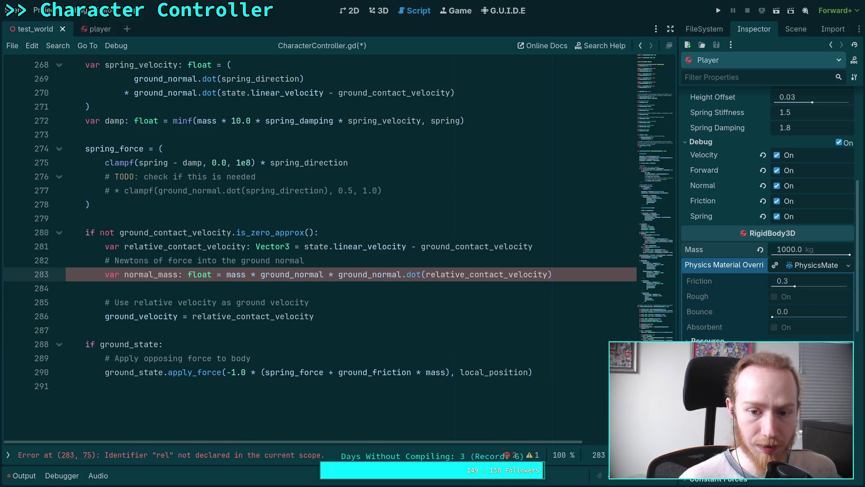
pyautogui.press('Return')
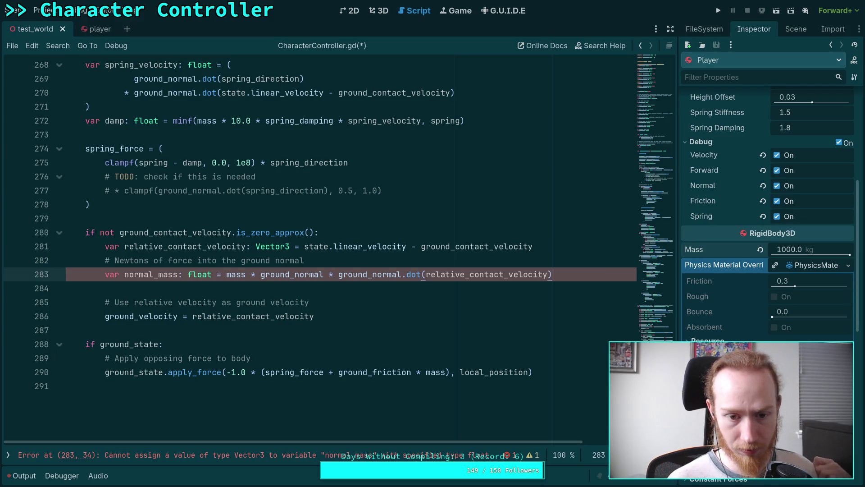
# Delete the leftover extra ground_normal multiplication factor from the normal_mass line
pyautogui.moveTo(261, 274); pyautogui.dragTo(338, 274)
pyautogui.press('BackSpace')
pyautogui.click(462, 288)
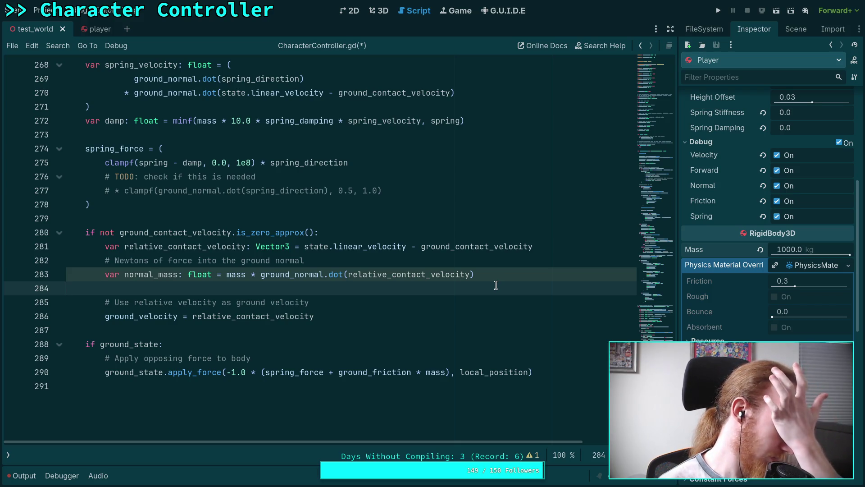
pyautogui.hotkey('alt', 'Tab')
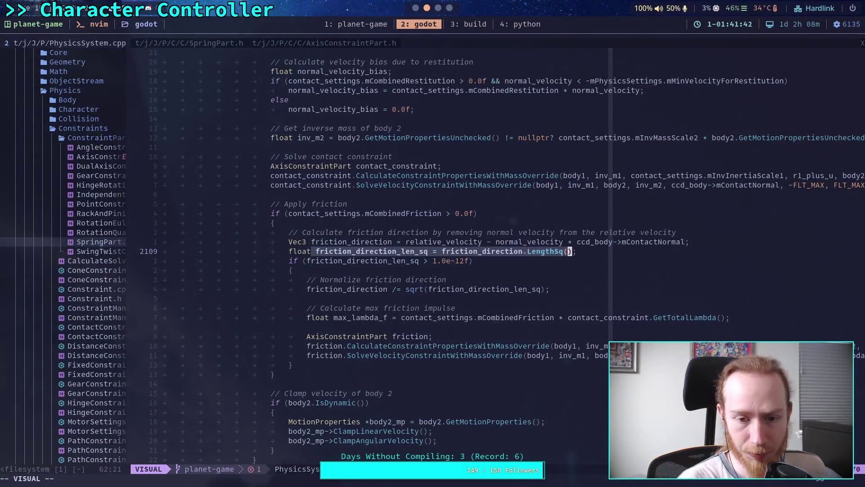
pyautogui.click(216, 43)
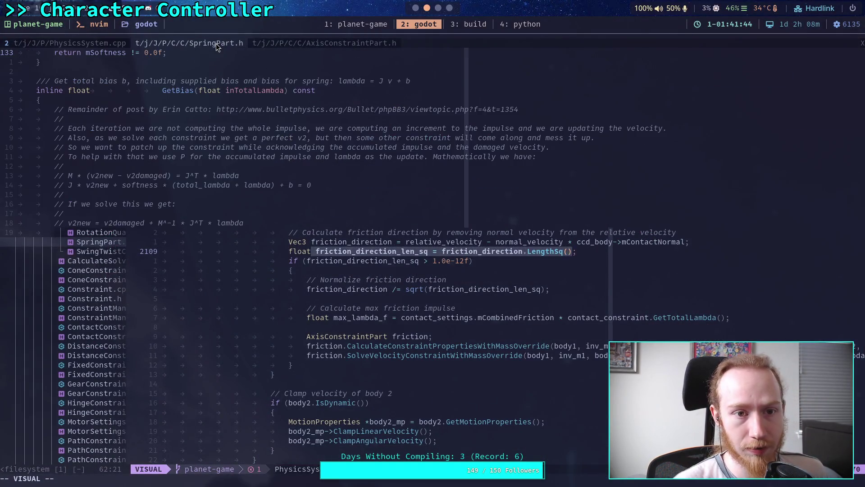
pyautogui.click(301, 42)
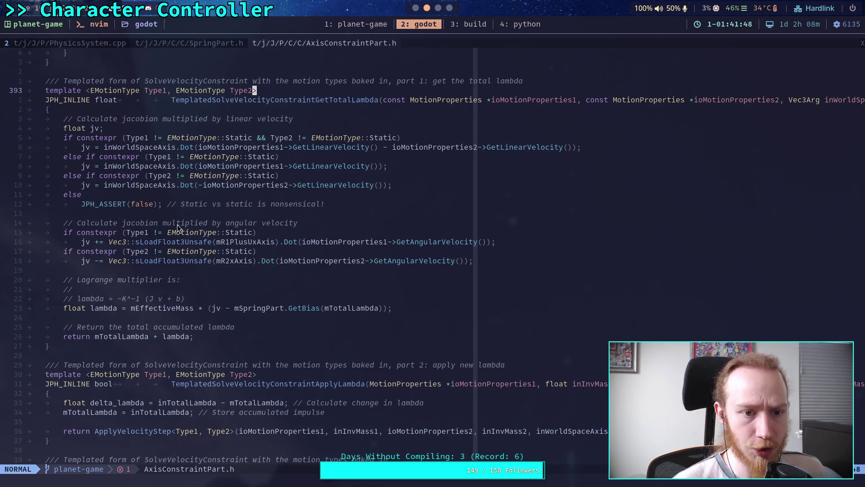
pyautogui.click(218, 147)
pyautogui.write('vi(')
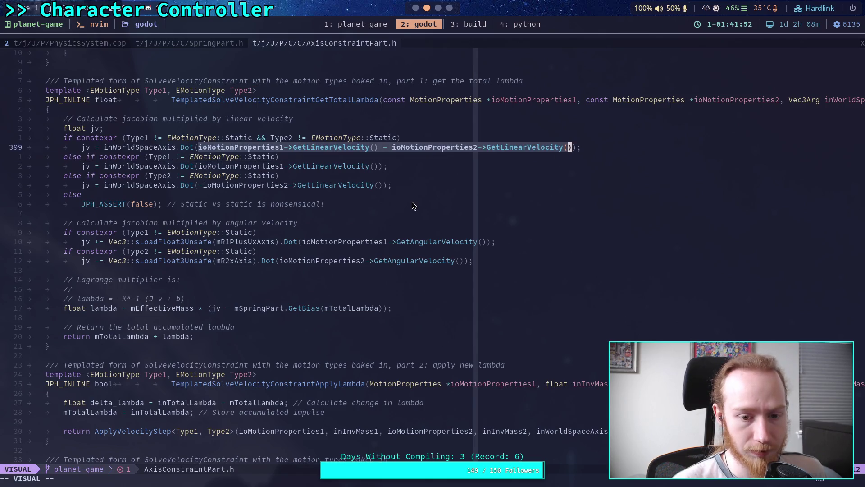
pyautogui.click(415, 8)
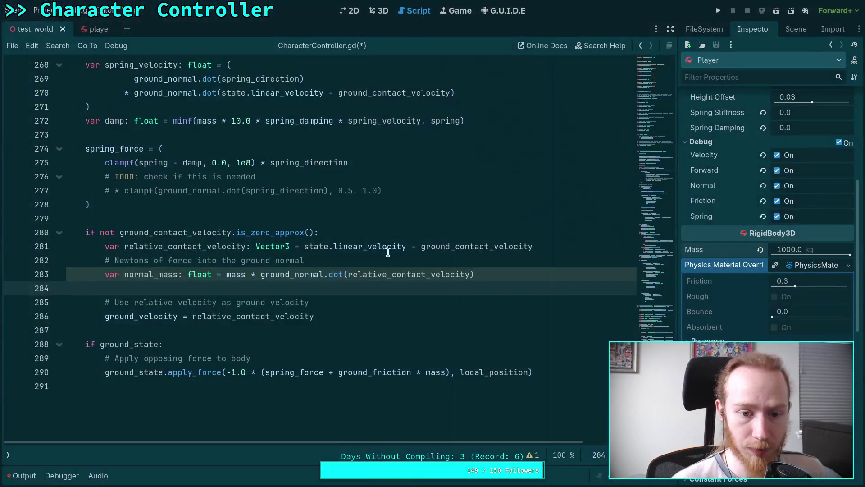
# Insert a blank line after the relative contact velocity line
pyautogui.click(518, 273)
pyautogui.click(555, 243)
pyautogui.press('Return')
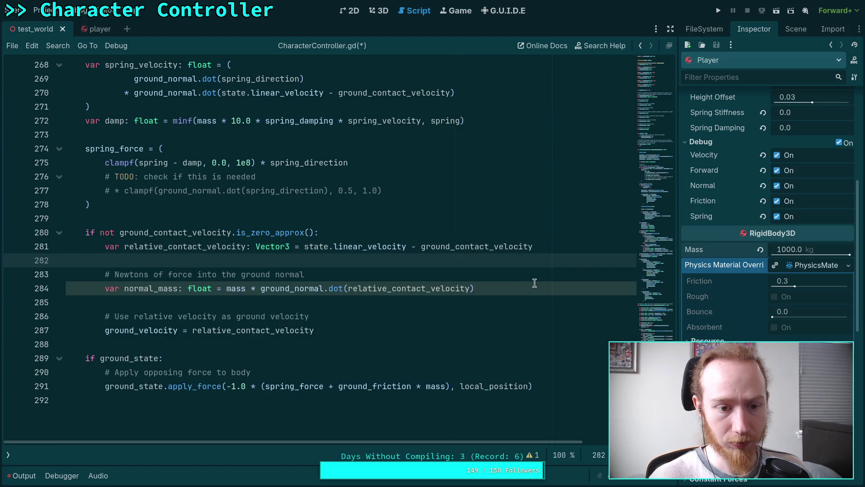
pyautogui.click(535, 283)
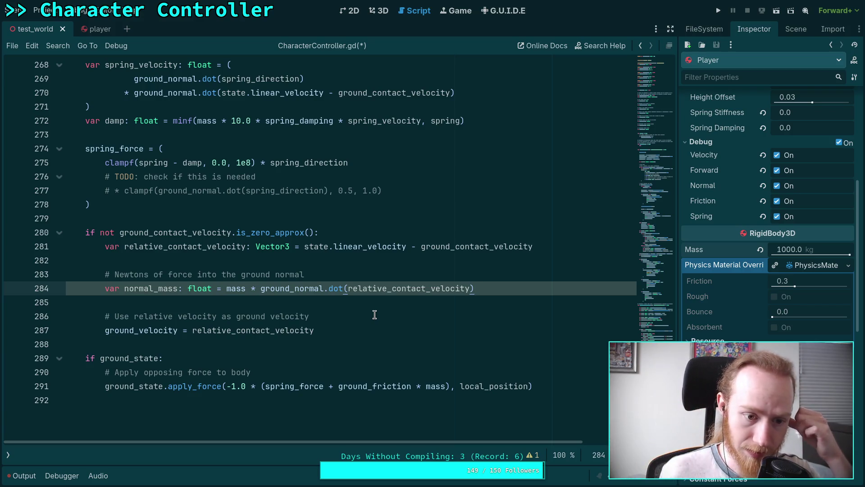
pyautogui.scroll(-1, 371, 313)
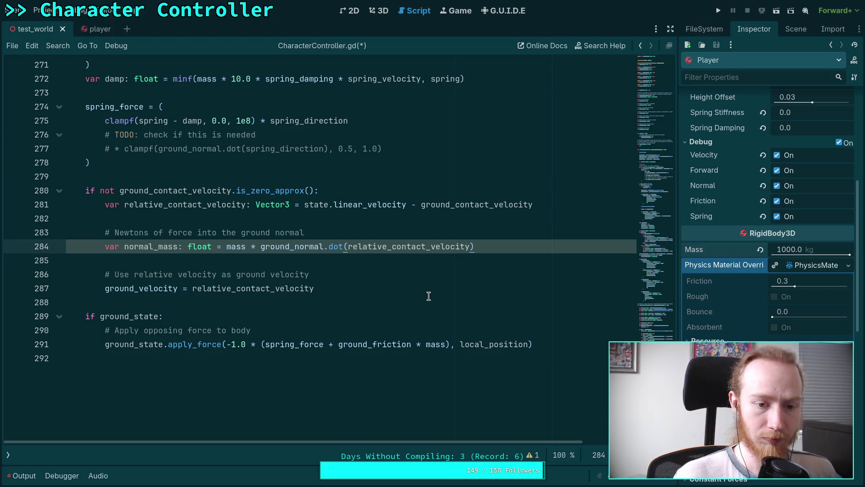
# Move the ground_velocity comment and assignment above normal_mass, followed by a blank line
pyautogui.press('Down')
pyautogui.press('Down')
pyautogui.press('Down')
pyautogui.hotkey('shift', 'Up')
pyautogui.hotkey('alt', 'Up')
pyautogui.hotkey('alt', 'Up')
pyautogui.hotkey('alt', 'Up')
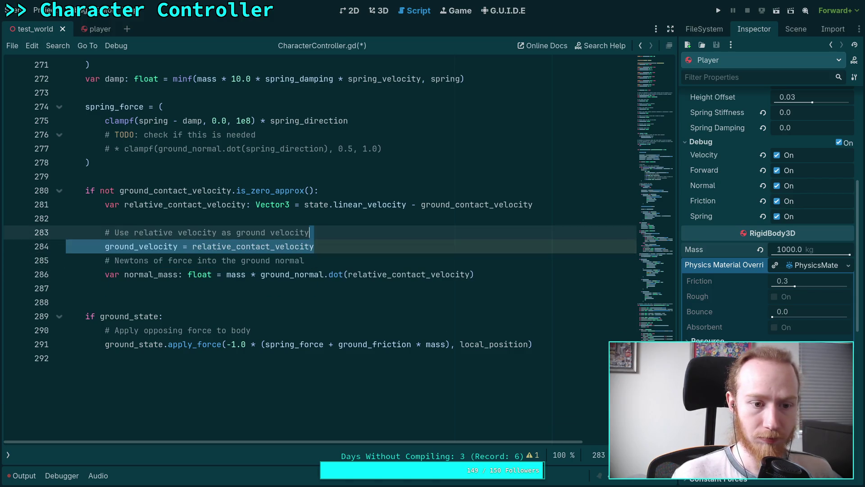
pyautogui.click(310, 246)
pyautogui.press('Return')
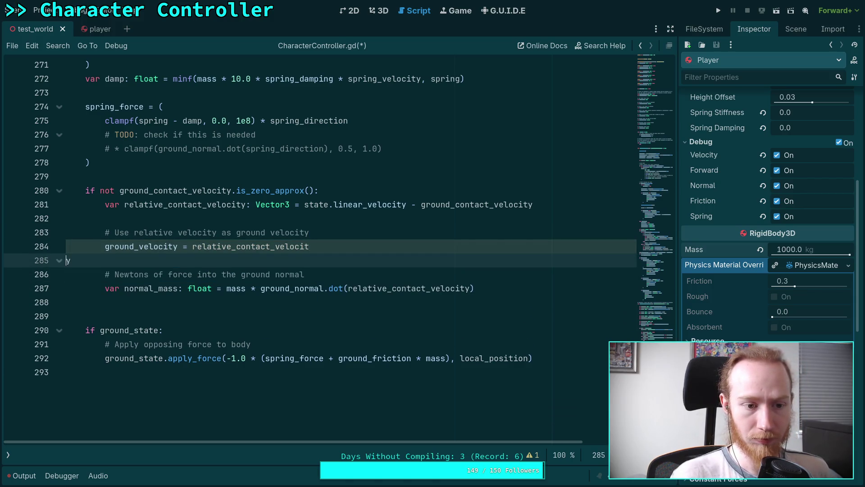
pyautogui.press('BackSpace')
pyautogui.press('Return')
# Start a new 'var ground_fr' declaration on a line below normal_mass
pyautogui.press('Down')
pyautogui.press('Down')
pyautogui.press('Down')
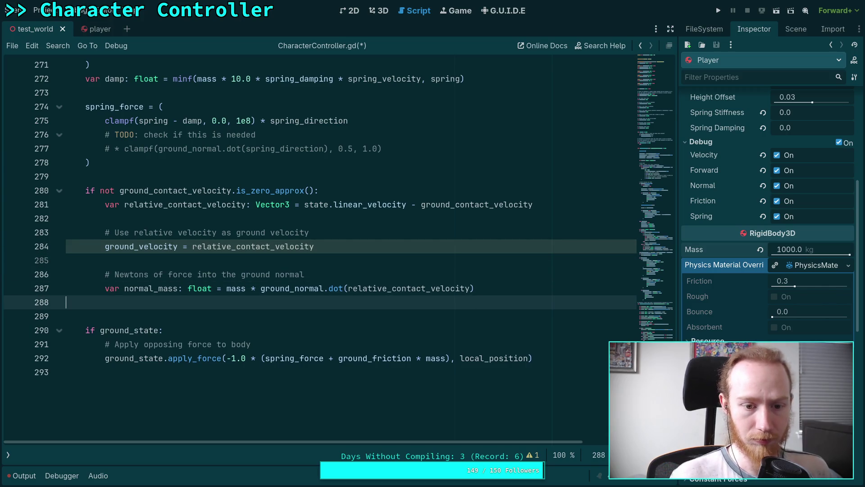
pyautogui.press('Return')
pyautogui.write('var ')
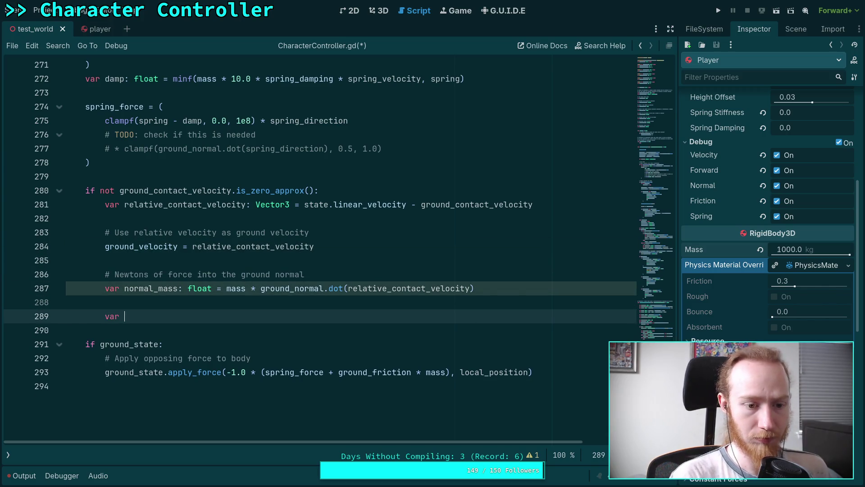
pyautogui.write('ground_fr')
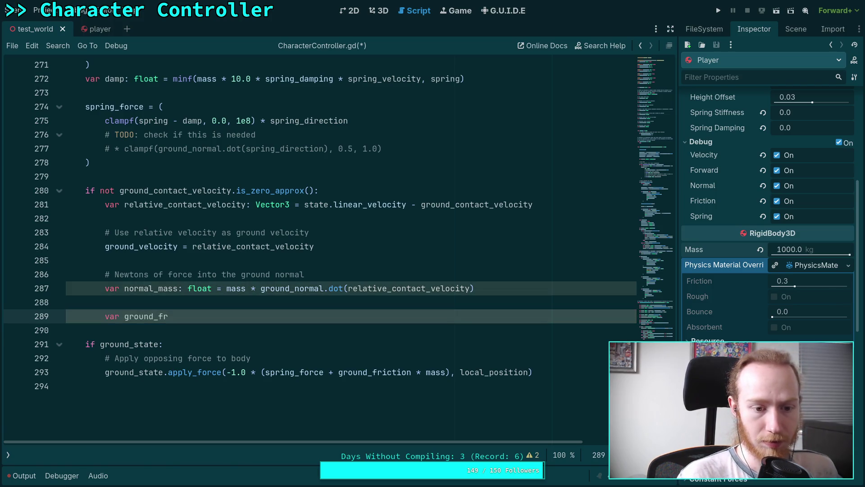
# Write ground_friction as relative_contact_velocity.slide(ground_normal) using autocomplete suggestions
pyautogui.press('BackSpace')
pyautogui.press('BackSpace')
pyautogui.press('BackSpace')
pyautogui.write('ground')
pyautogui.press('Return')
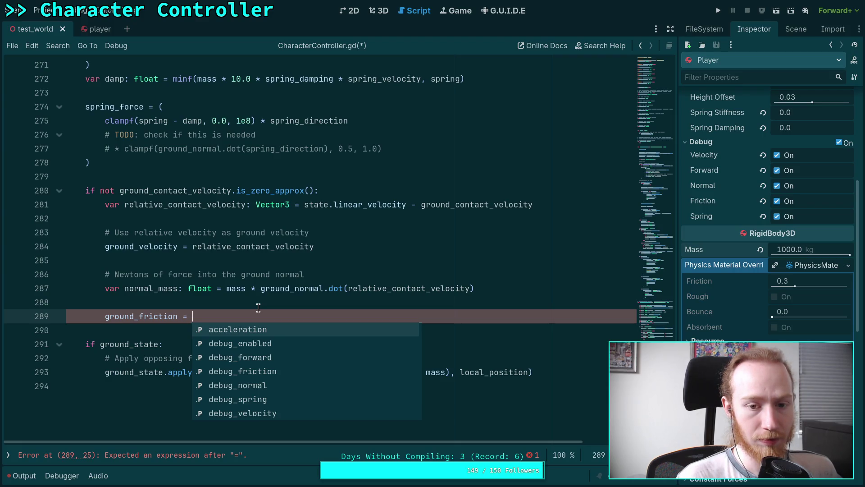
pyautogui.write('rel')
pyautogui.press('Return')
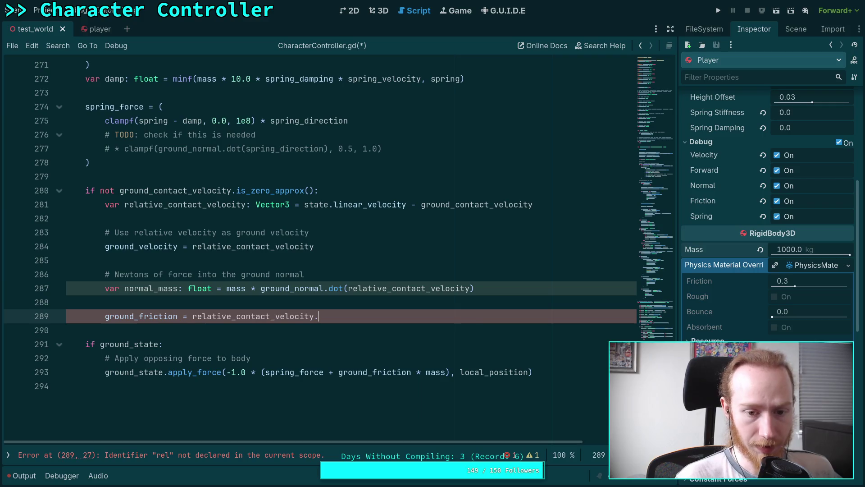
pyautogui.write('.slid')
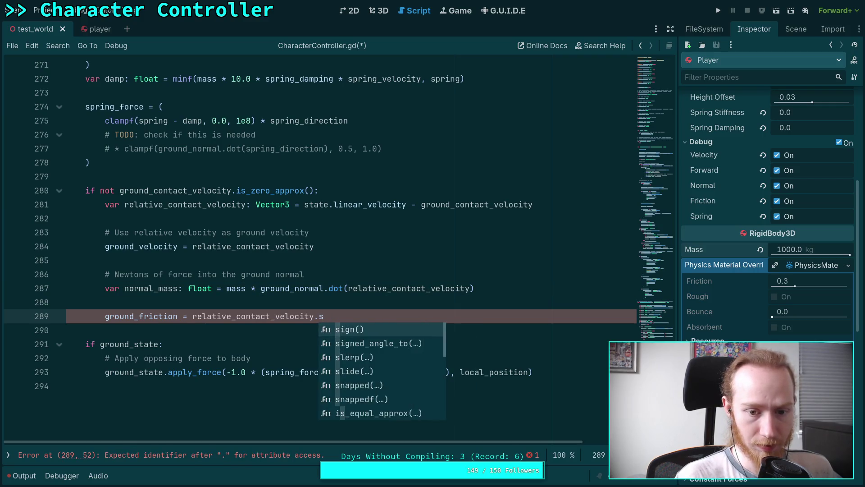
pyautogui.press('Return')
pyautogui.write('ground_')
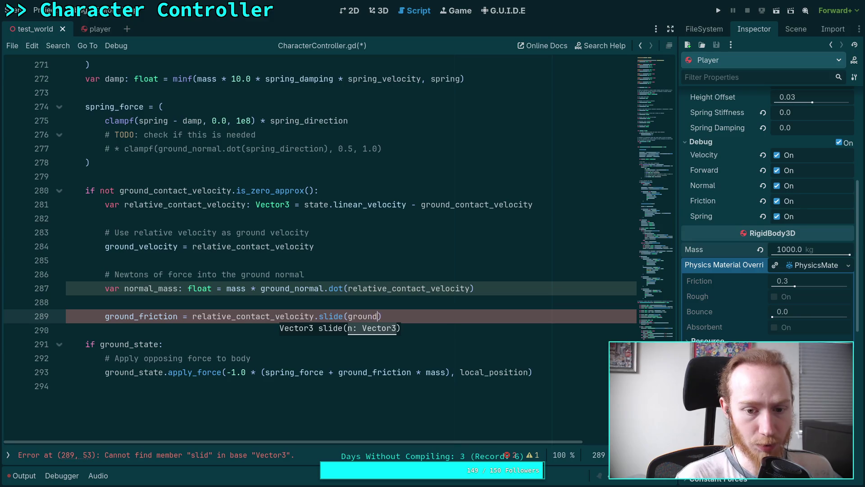
pyautogui.write('norm')
pyautogui.press('Return')
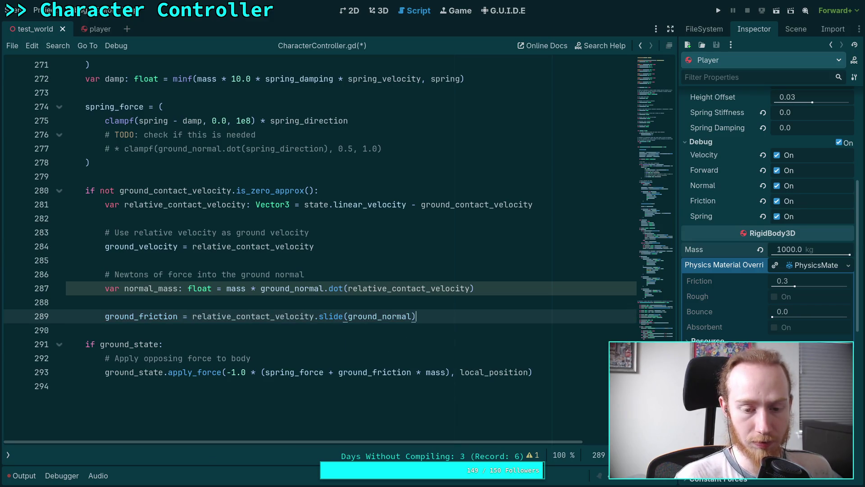
# Multiply the ground_friction expression by normal_mass * state.inverse_mass
pyautogui.write(' * normal')
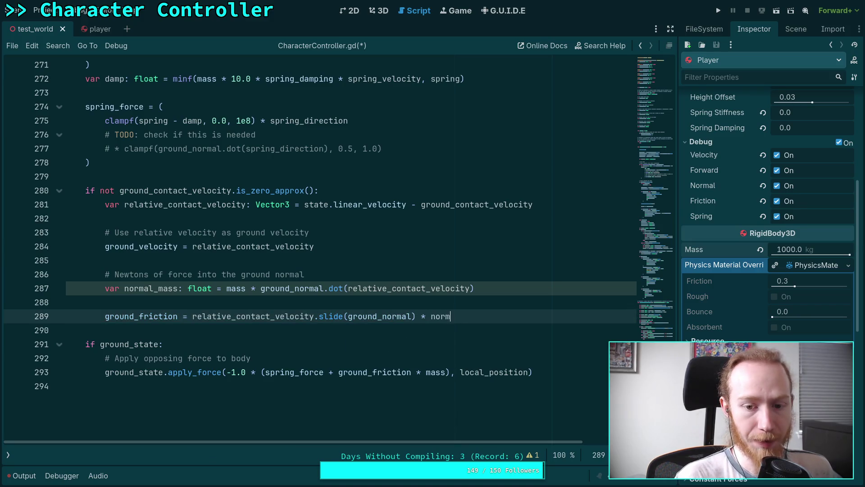
pyautogui.press('Return')
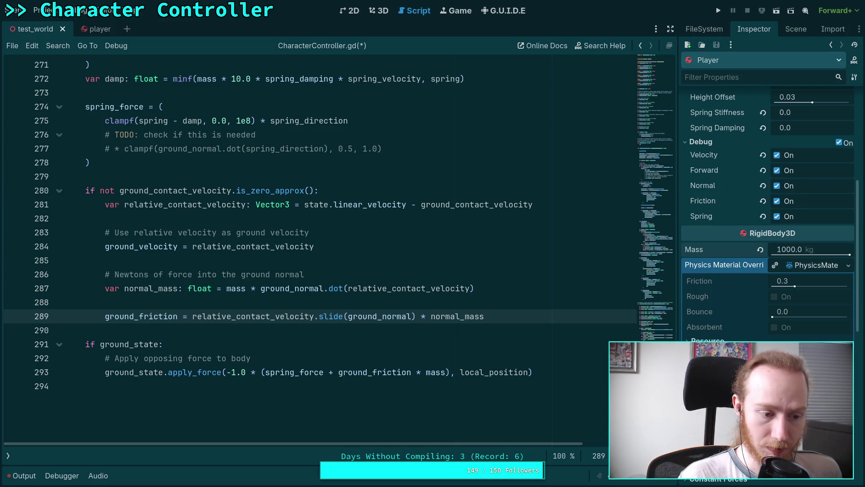
pyautogui.write('* ')
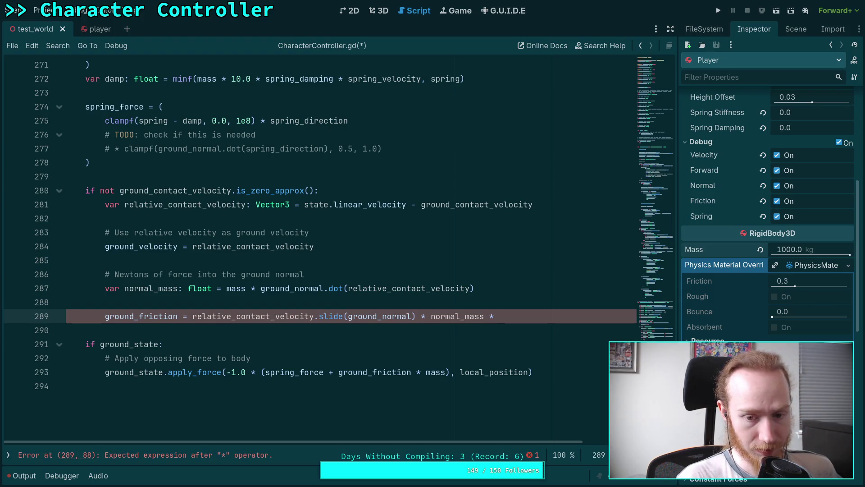
pyautogui.write('state.inv')
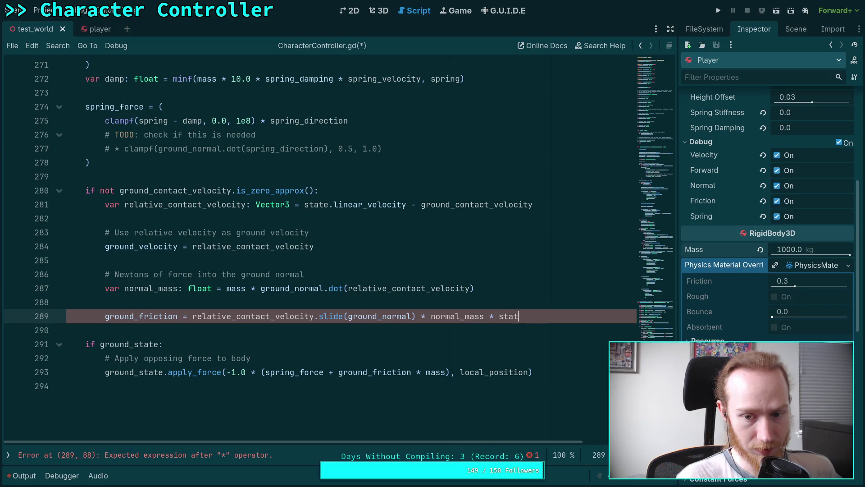
pyautogui.press('Down')
pyautogui.press('Down')
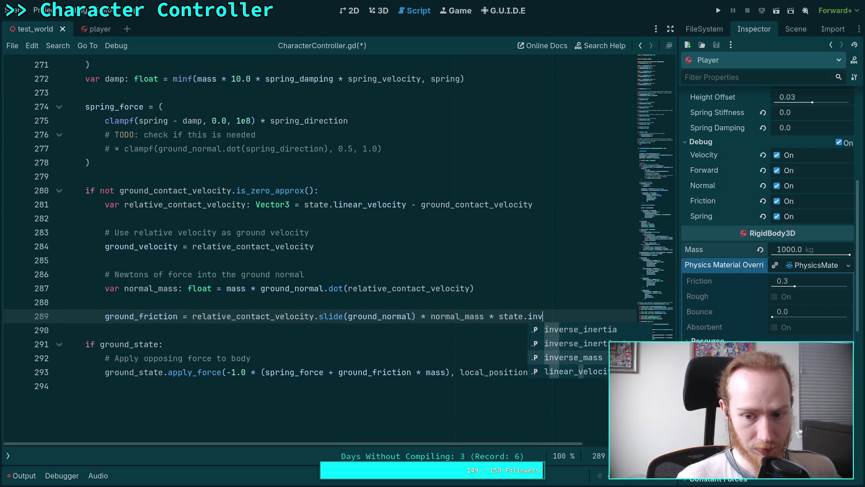
pyautogui.press('Return')
# Check what mass refers to, then open a blank line above the ground_friction line
pyautogui.doubleClick(228, 288)
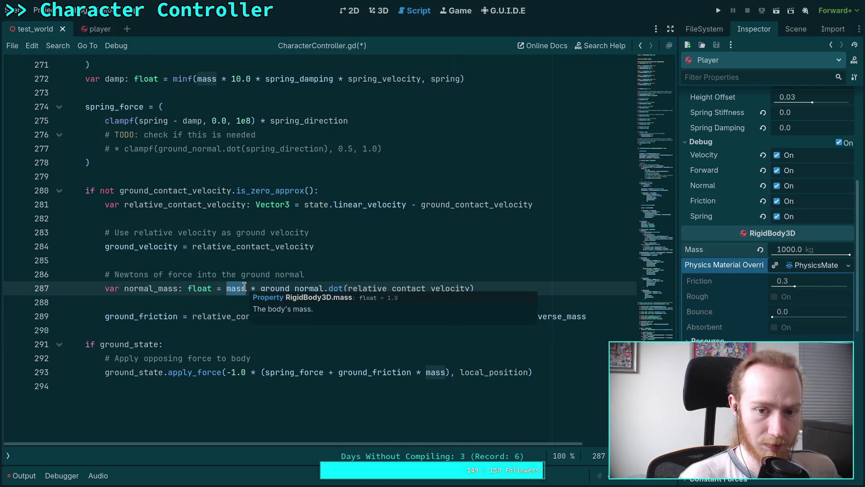
pyautogui.click(208, 304)
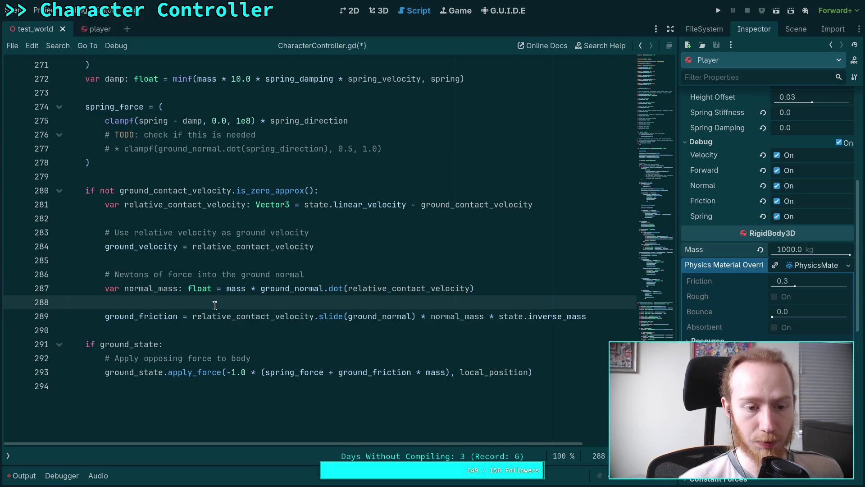
pyautogui.press('Return')
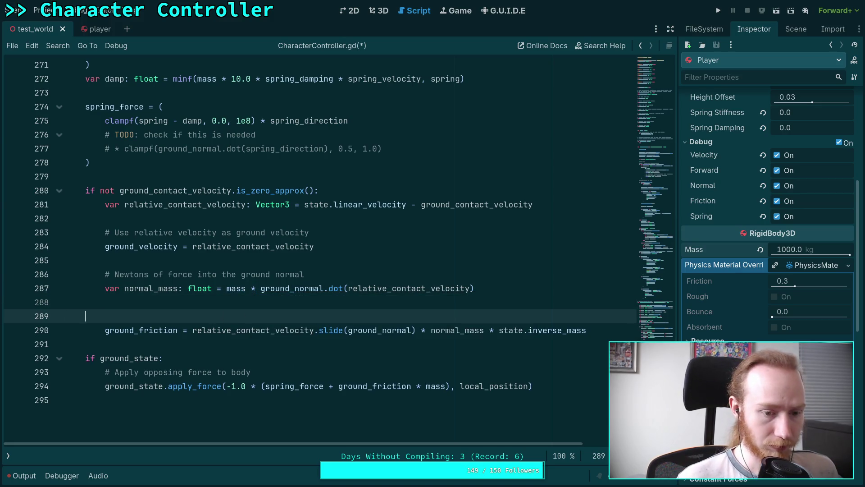
# Add the comment 'Ground friction in m/s^2' and review where ground_friction is used
pyautogui.write('#Ground ')
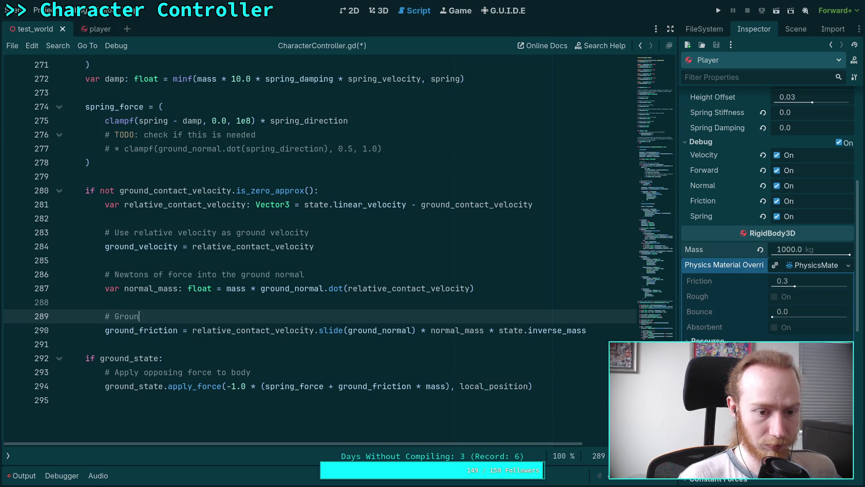
pyautogui.write('fricti')
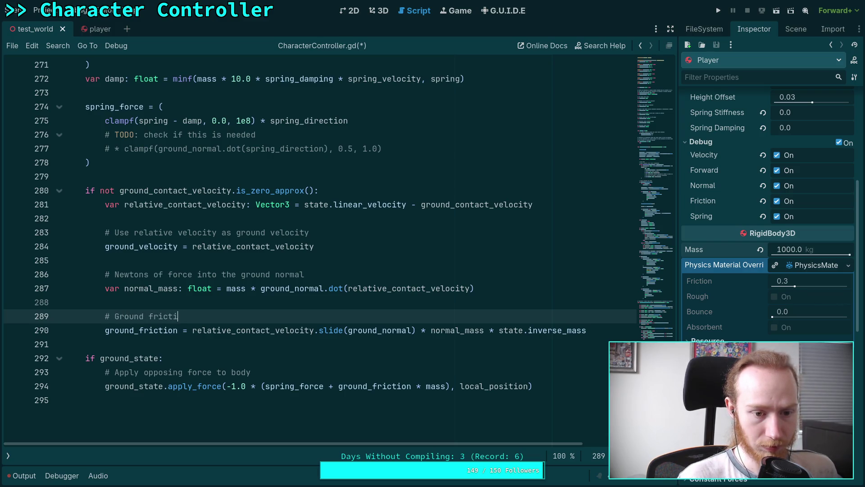
pyautogui.write('on in m/s')
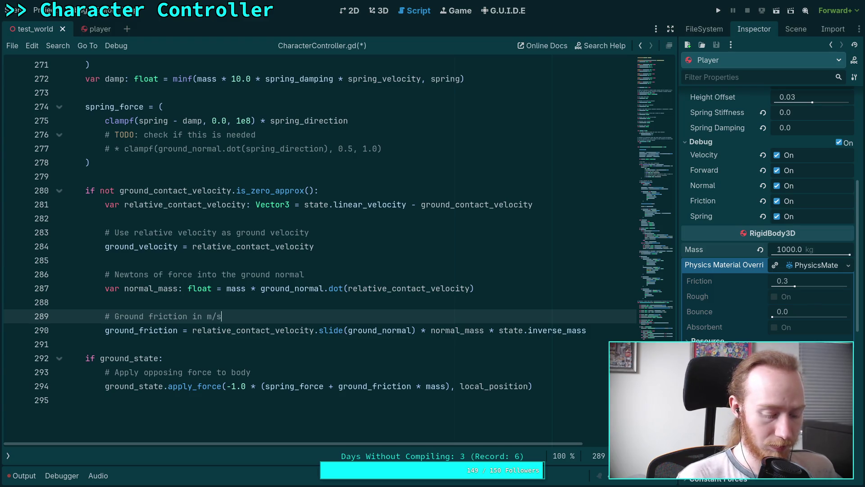
pyautogui.write('^2')
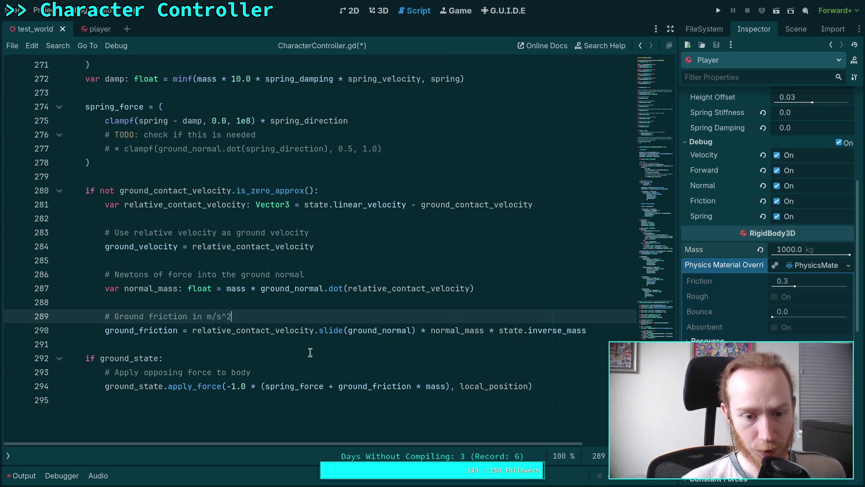
pyautogui.click(317, 355)
pyautogui.click(320, 339)
pyautogui.scroll(-2, 361, 358)
pyautogui.scroll(1, 453, 347)
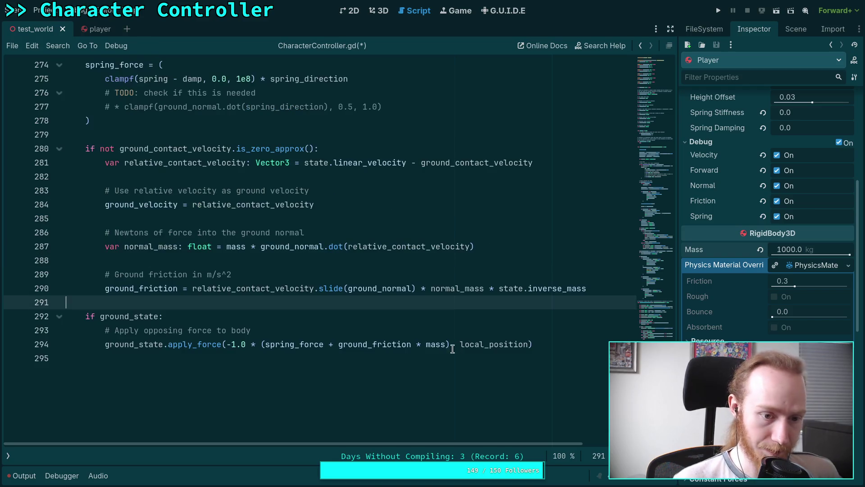
pyautogui.doubleClick(283, 344)
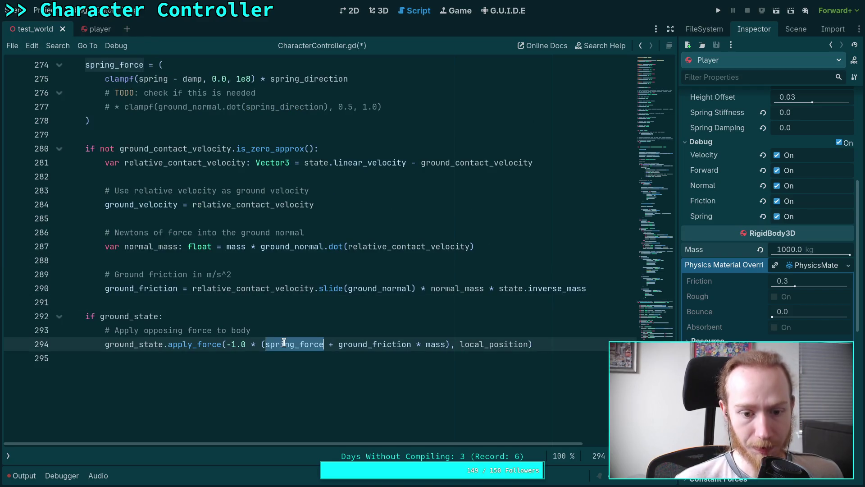
pyautogui.doubleClick(362, 345)
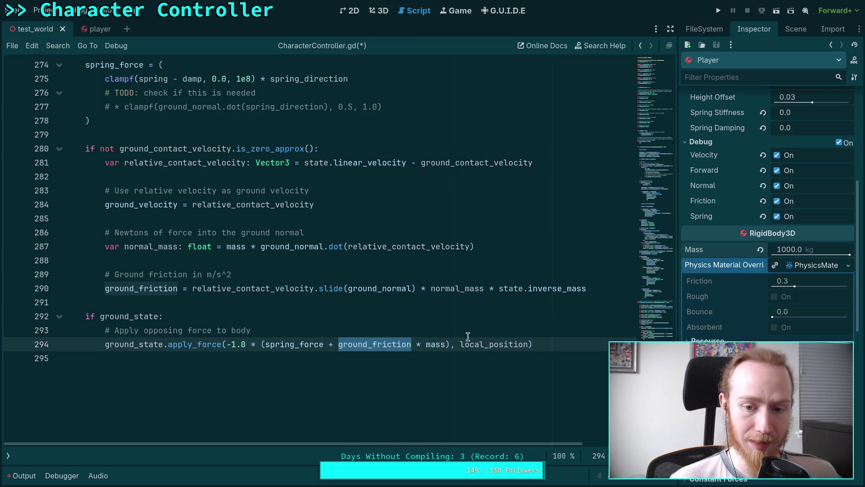
pyautogui.click(588, 345)
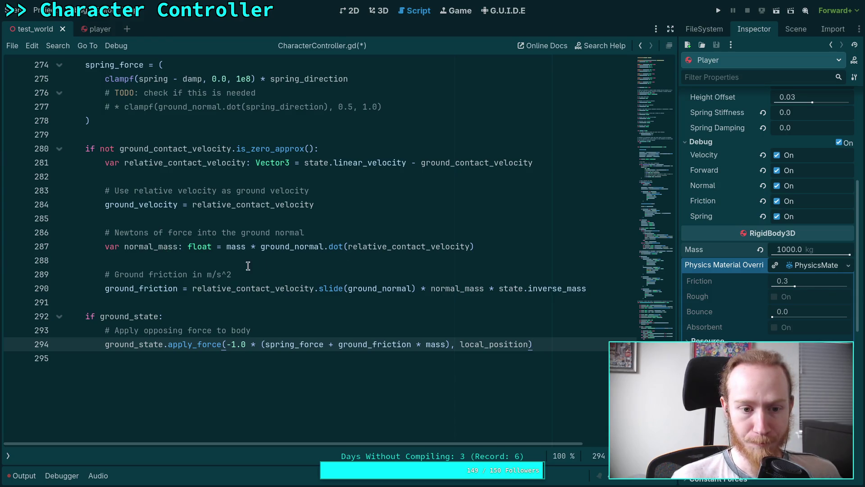
# Save the script and run the project
pyautogui.hotkey('ctrl', 's')
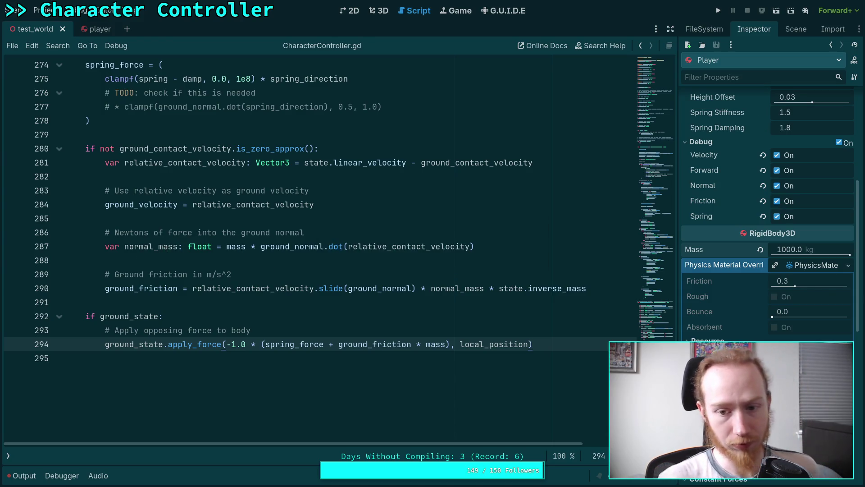
pyautogui.click(530, 269)
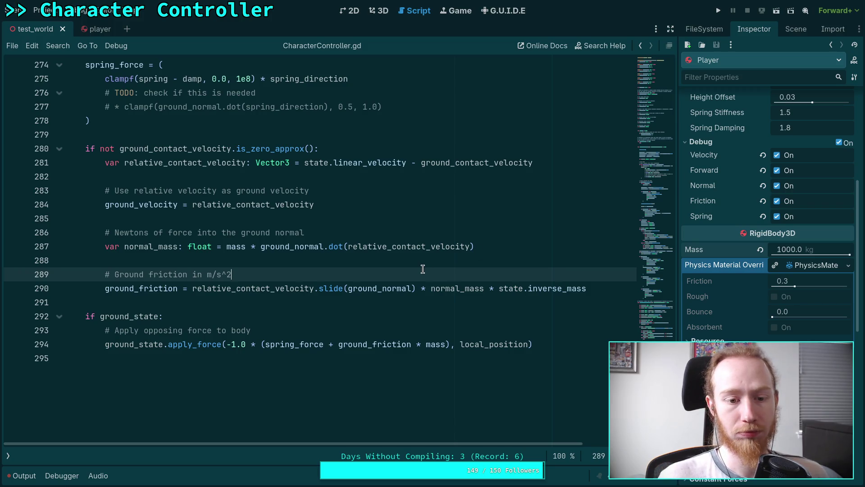
pyautogui.click(720, 11)
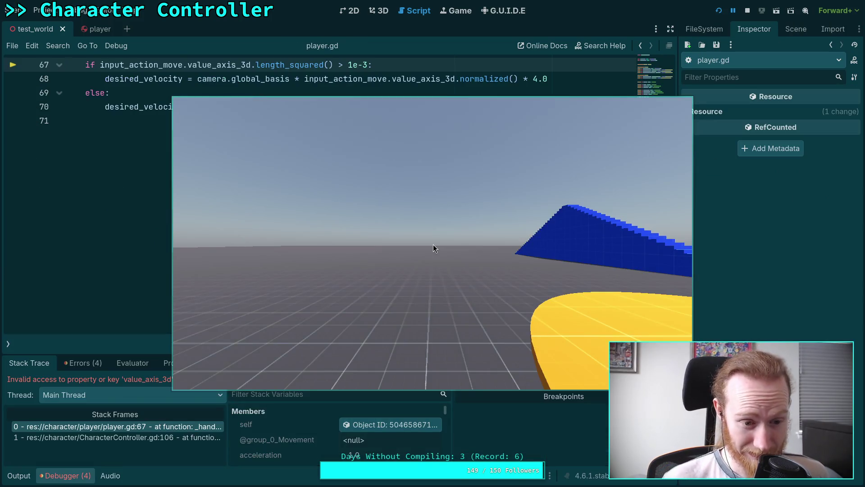
# Stop the running game and close player.gd from the open scripts list
pyautogui.click(747, 11)
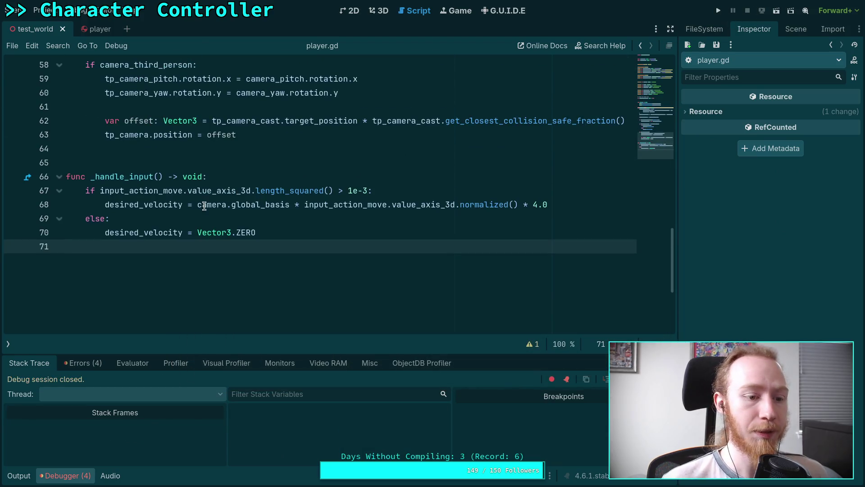
pyautogui.click(7, 344)
pyautogui.rightClick(54, 115)
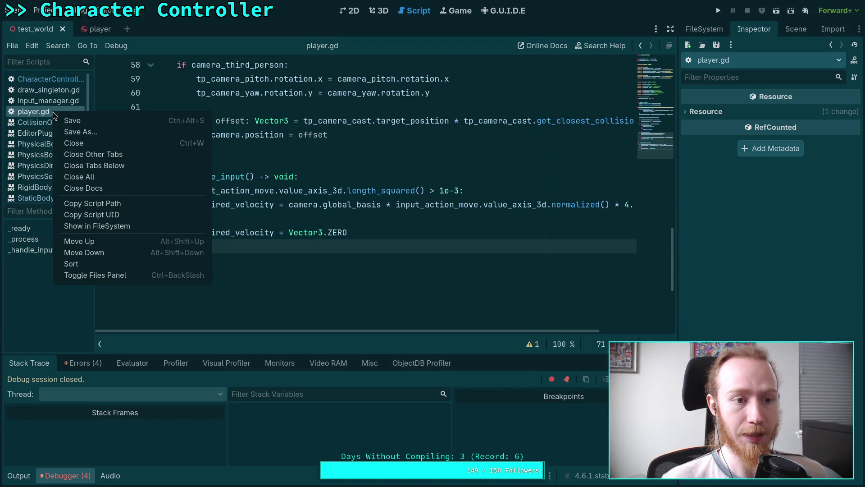
pyautogui.click(72, 143)
# Close input_manager.gd and all open documentation pages
pyautogui.click(318, 191)
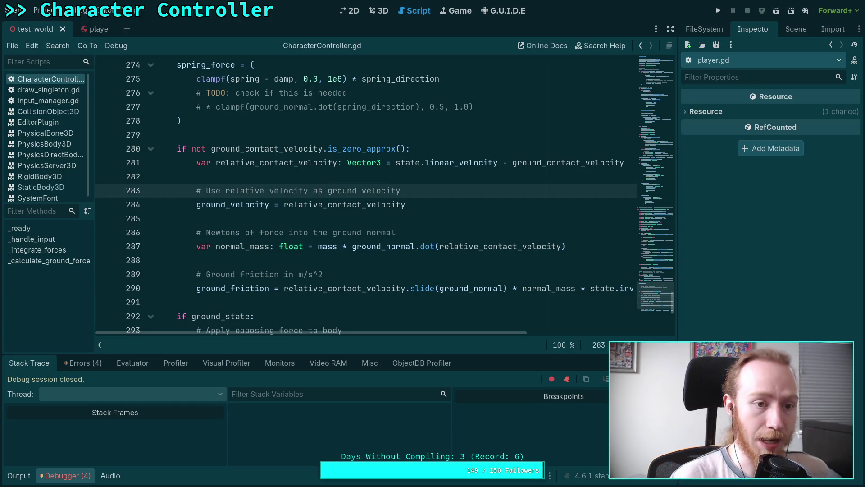
pyautogui.click(45, 99)
pyautogui.rightClick(44, 99)
pyautogui.click(60, 128)
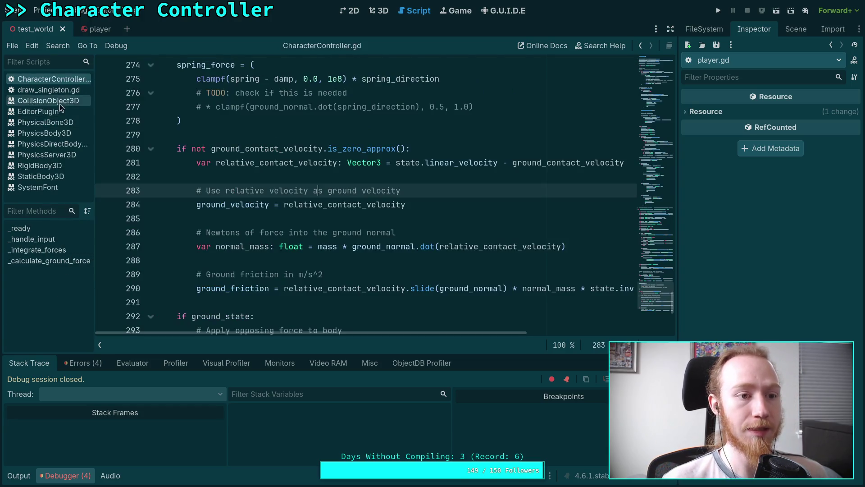
pyautogui.rightClick(47, 113)
pyautogui.click(84, 162)
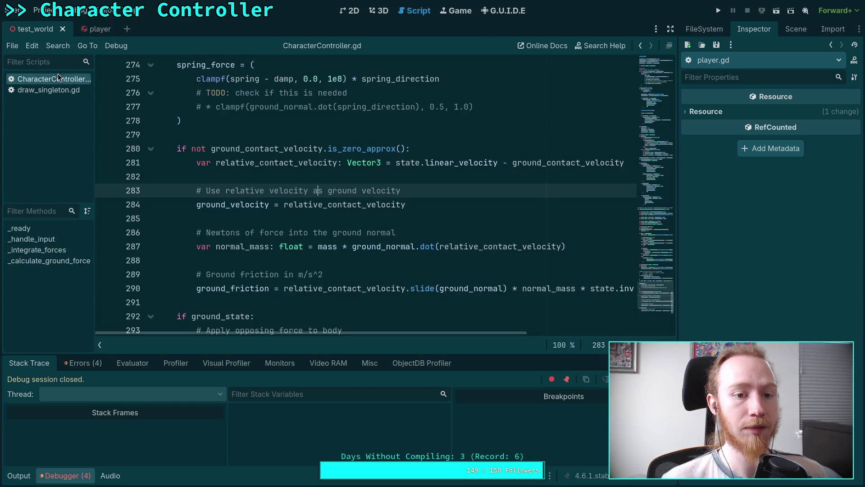
# Switch to the 3D scene and relaunch the game with F5
pyautogui.click(313, 219)
pyautogui.scroll(15, 313, 221)
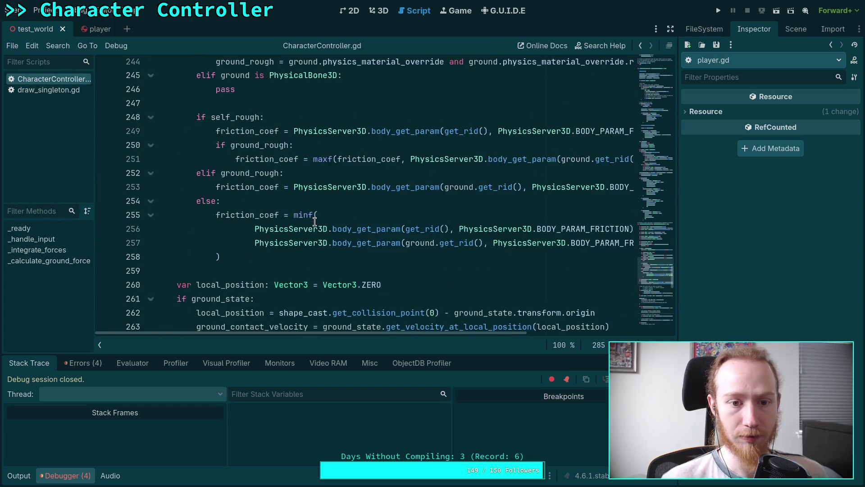
pyautogui.click(314, 218)
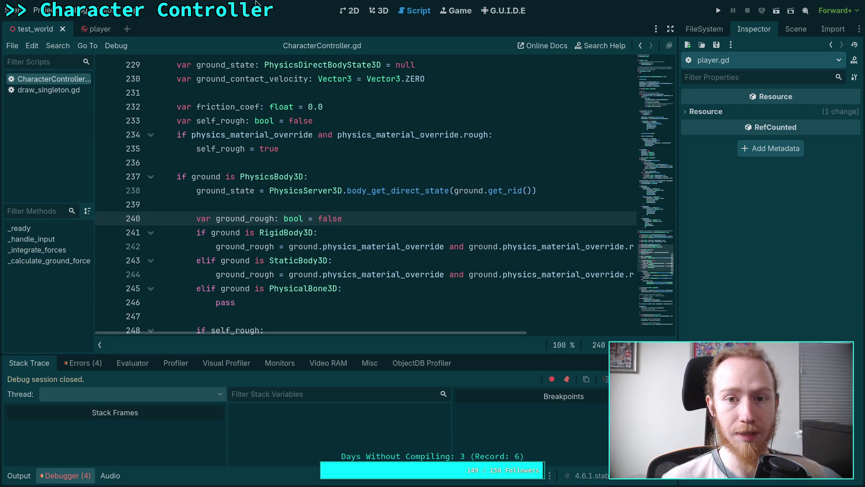
pyautogui.click(378, 11)
pyautogui.press('F5')
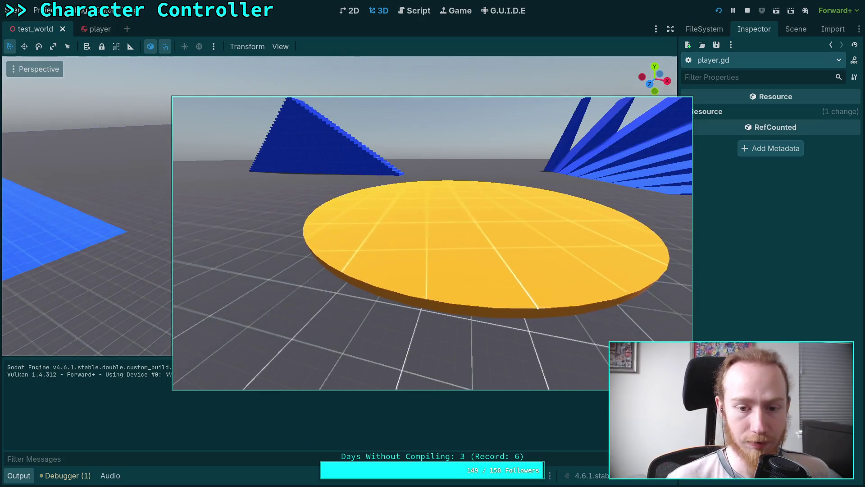
# Drive the character toward the yellow disc, then stop the game and return to the script
pyautogui.press('w')
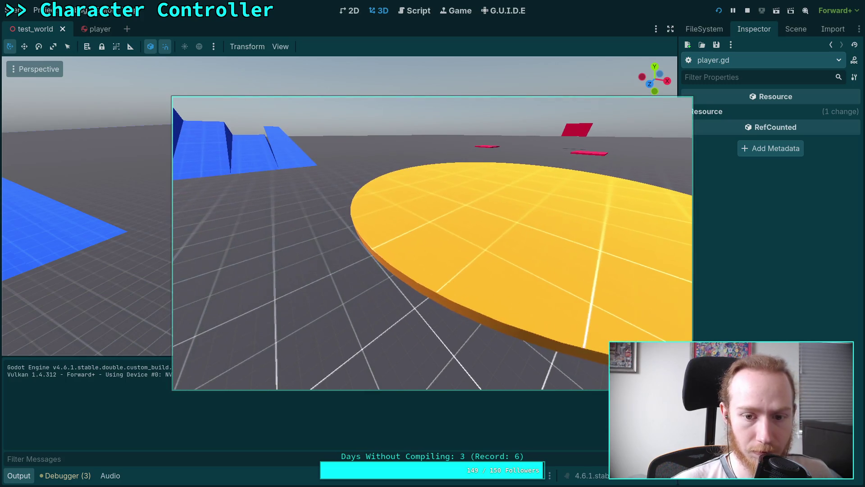
pyautogui.click(747, 11)
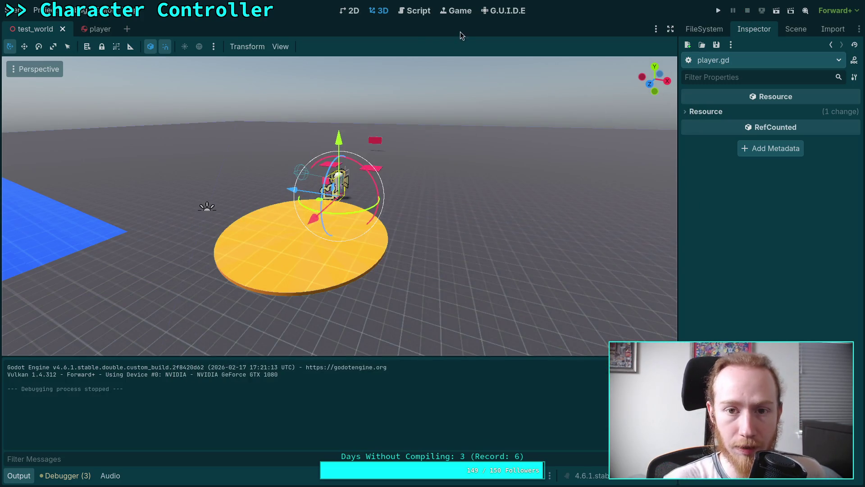
pyautogui.click(415, 13)
# Insert print(ground_friction) before the apply_force call, save, and rerun the project
pyautogui.scroll(-11, 267, 276)
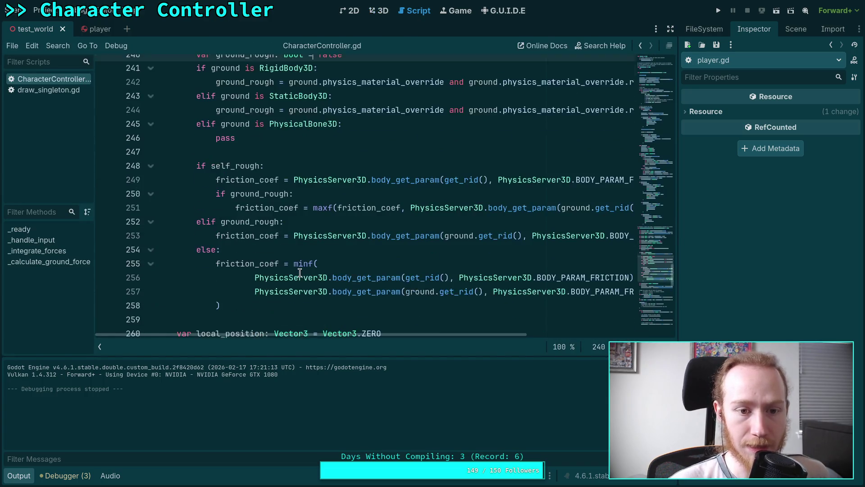
pyautogui.scroll(-6, 246, 260)
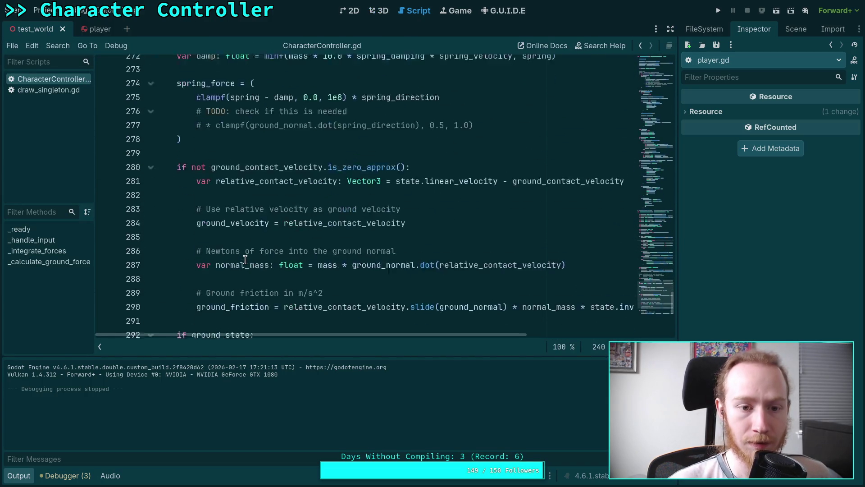
pyautogui.click(421, 247)
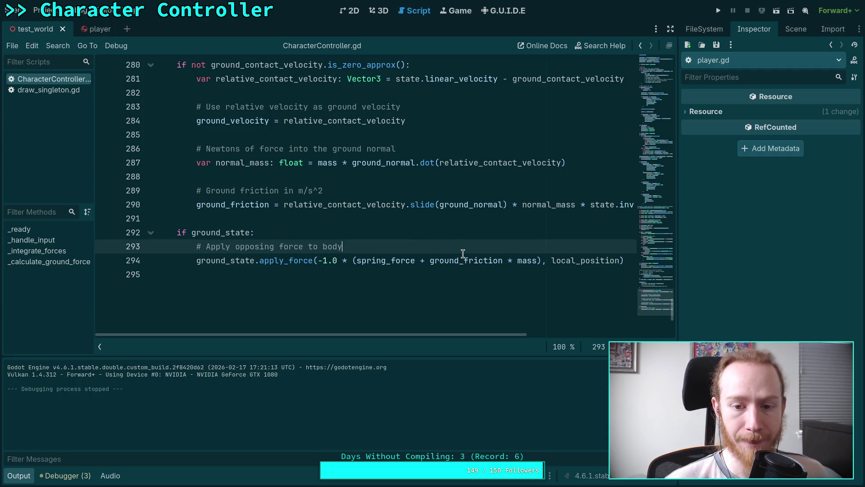
pyautogui.press('Return')
pyautogui.write('pr')
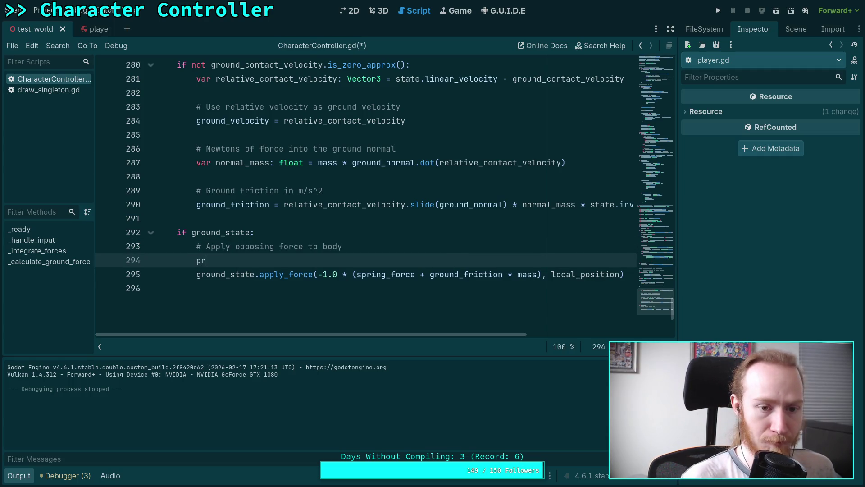
pyautogui.write('int(ground_fri')
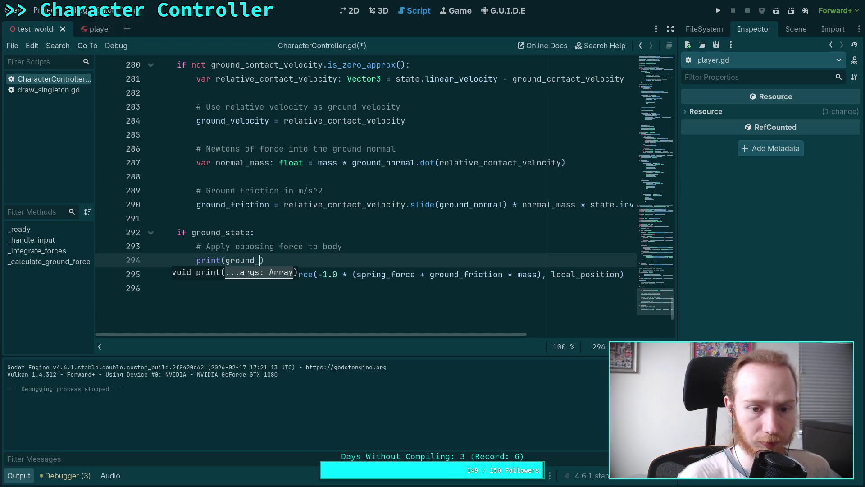
pyautogui.press('Return')
pyautogui.hotkey('ctrl', 's')
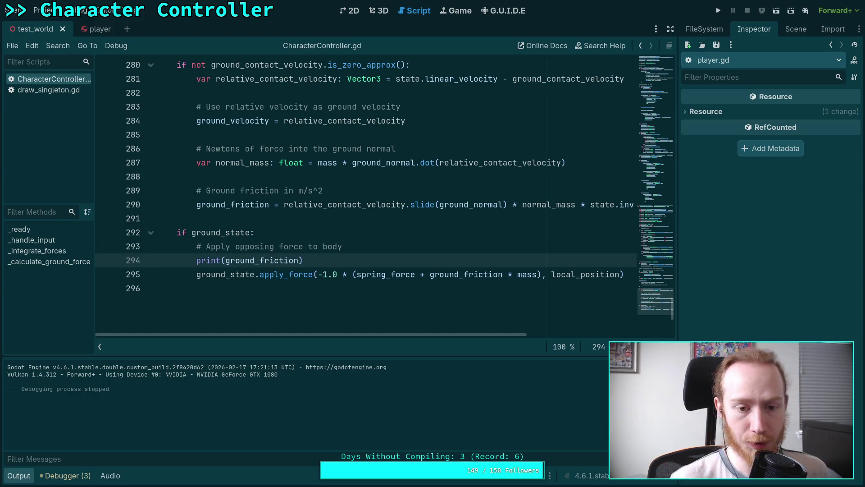
pyautogui.click(718, 10)
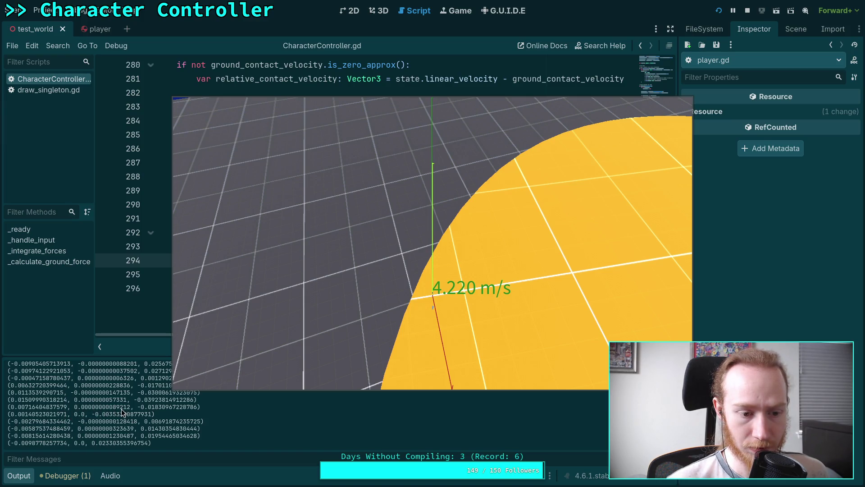
# Steer the camera around the yellow disc while watching speed and friction output, then stop
pyautogui.click(203, 361)
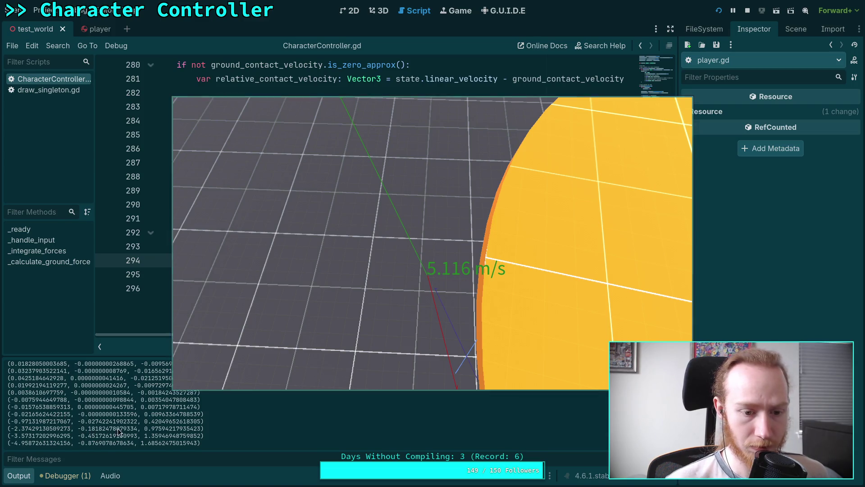
pyautogui.click(329, 357)
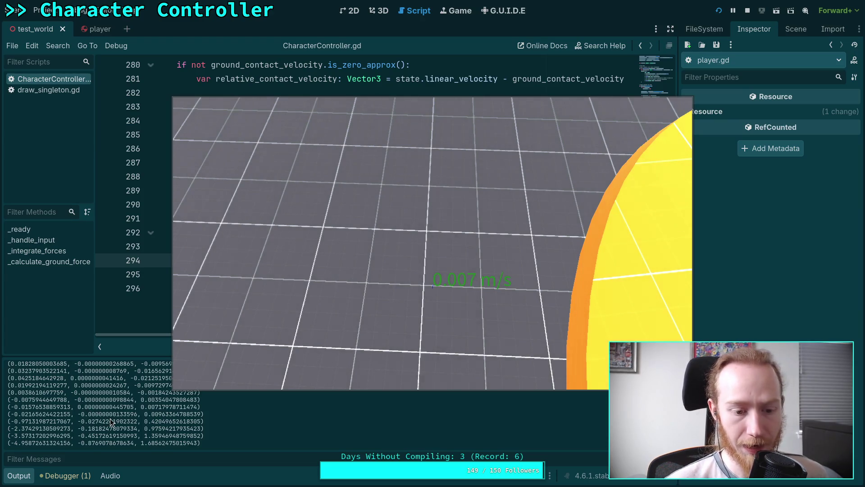
pyautogui.click(445, 301)
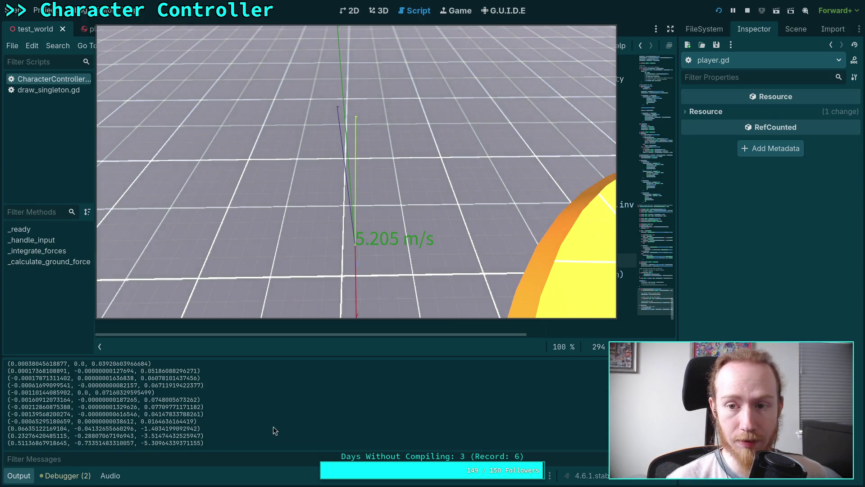
pyautogui.click(747, 10)
# Glance at the 2D and 3D views, orbiting the scene, then return to CharacterController.gd
pyautogui.click(349, 10)
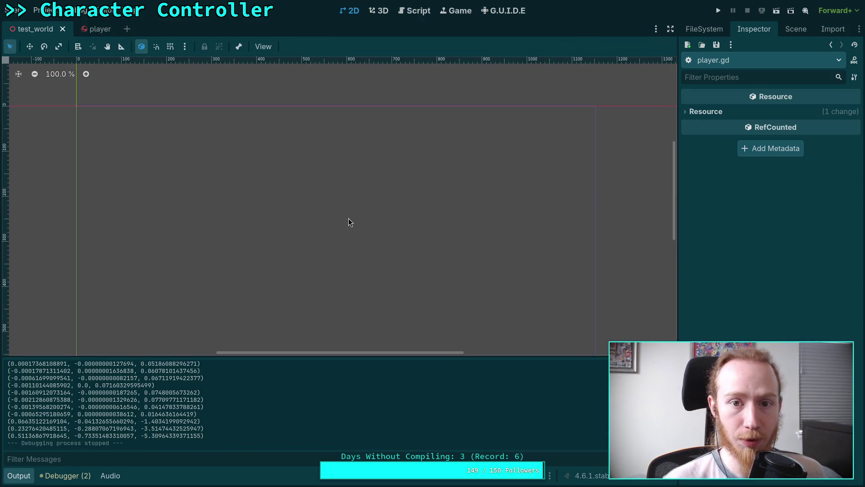
pyautogui.click(378, 10)
pyautogui.moveTo(206, 206)
pyautogui.mouseDown()
pyautogui.moveTo(178, 187)
pyautogui.moveTo(169, 165)
pyautogui.moveTo(139, 178)
pyautogui.mouseUp()
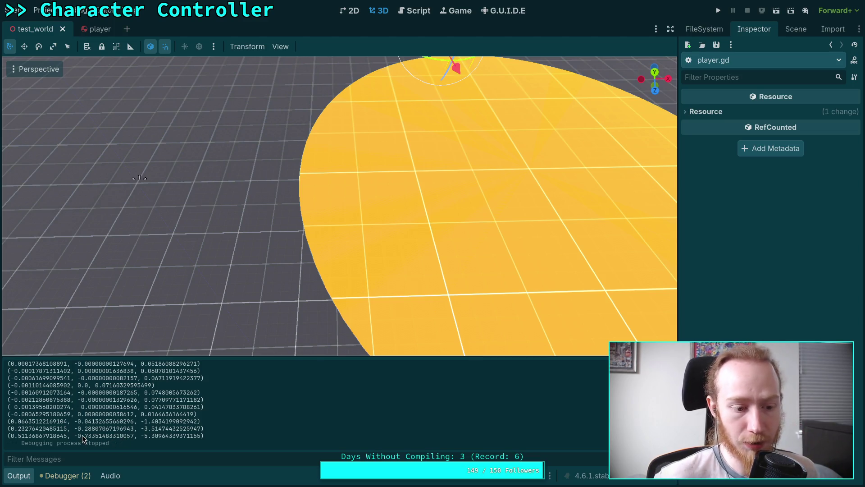
pyautogui.click(413, 11)
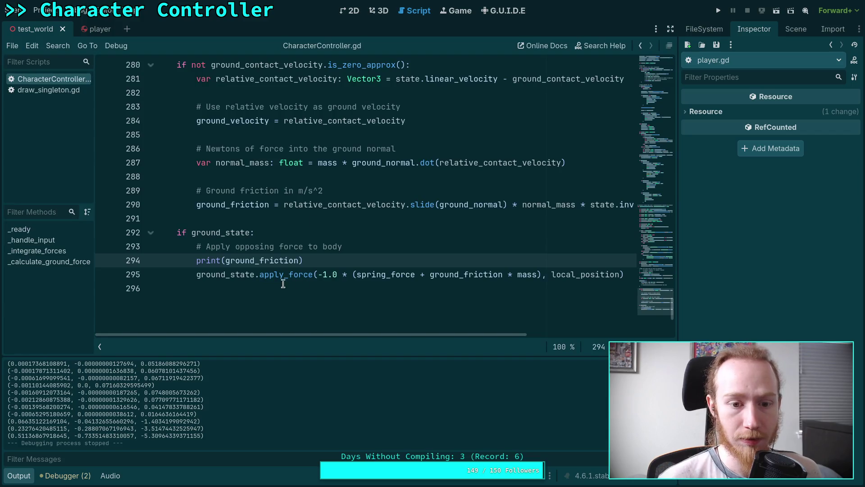
# Scroll through the printed friction vectors in the Output log, then clear it
pyautogui.hscroll(2, 390, 334)
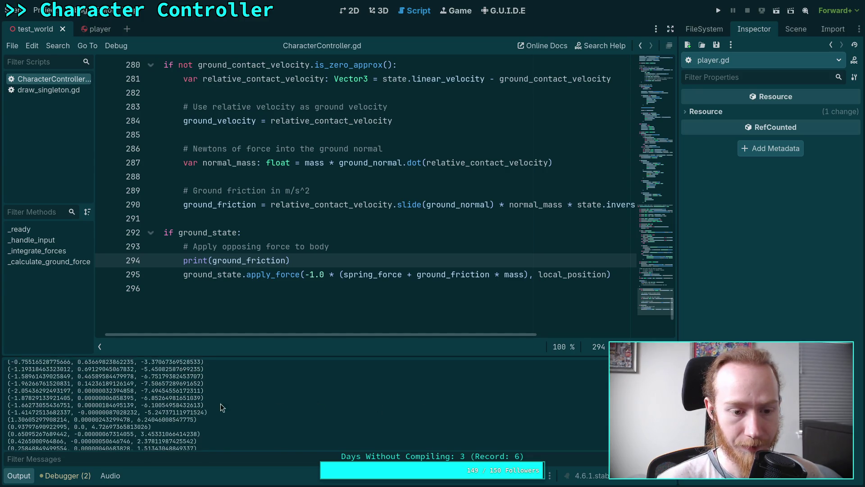
pyautogui.scroll(2, 152, 390)
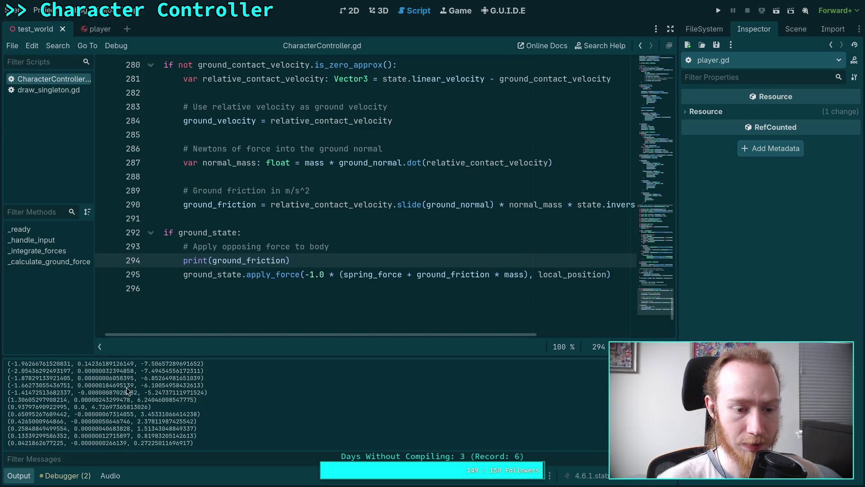
pyautogui.scroll(-5, 120, 396)
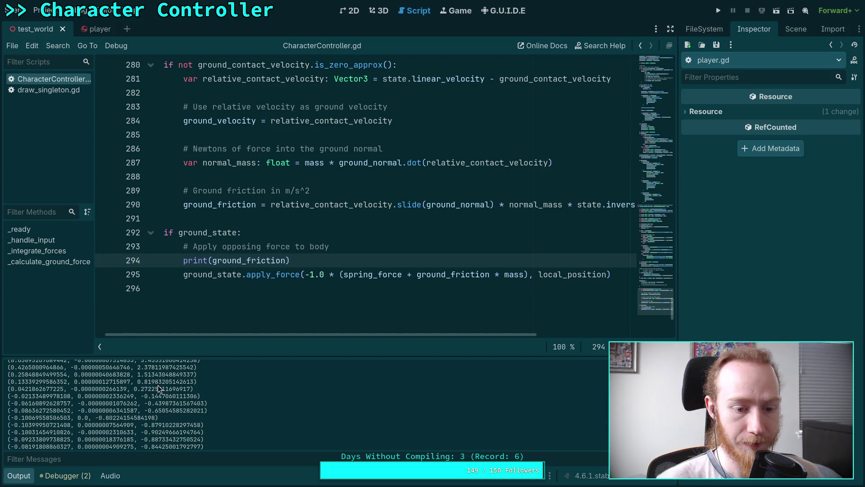
pyautogui.scroll(2, 159, 392)
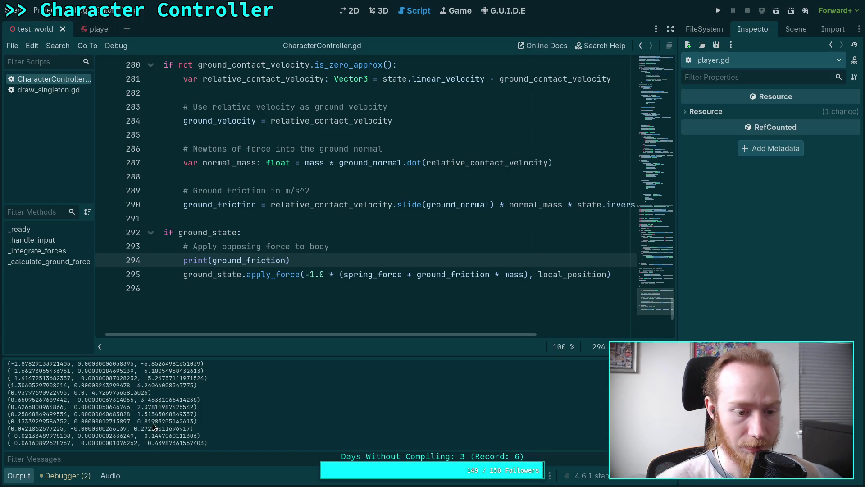
pyautogui.scroll(-1, 160, 429)
pyautogui.scroll(-2, 161, 425)
pyautogui.scroll(-5, 161, 424)
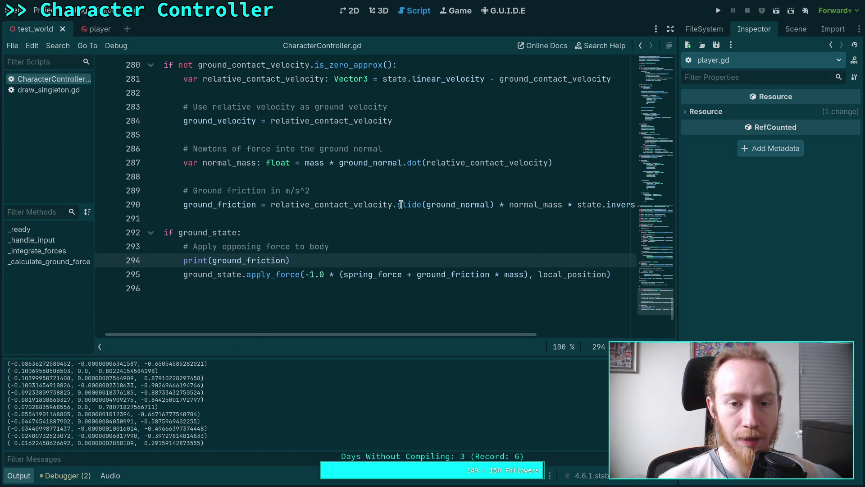
pyautogui.hotkey('ctrl', 'shift', 'k')
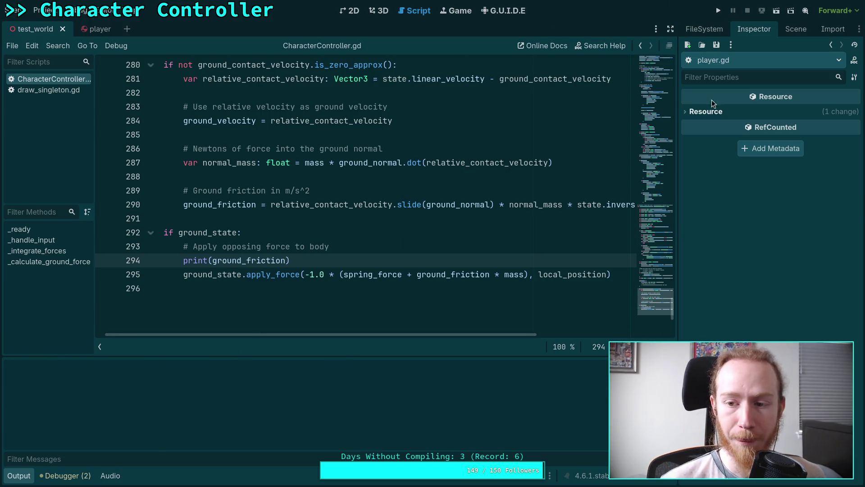
# Launch, stop and relaunch the project, then move the game window up and left
pyautogui.click(718, 11)
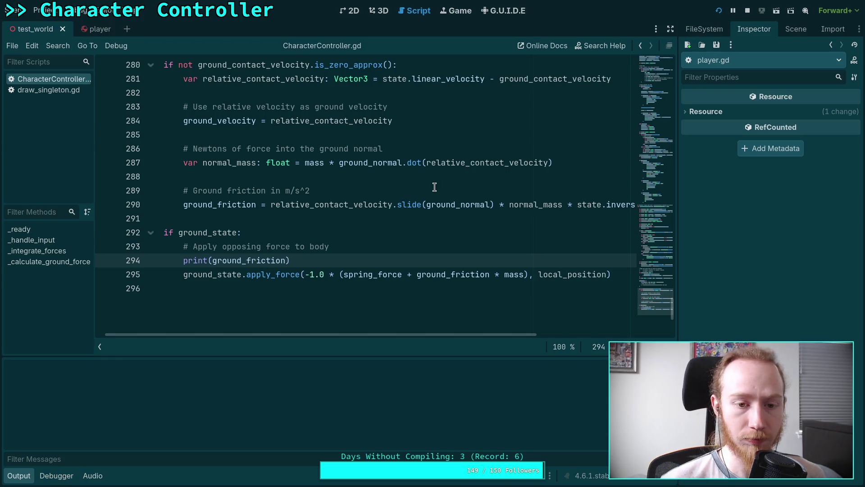
pyautogui.click(747, 12)
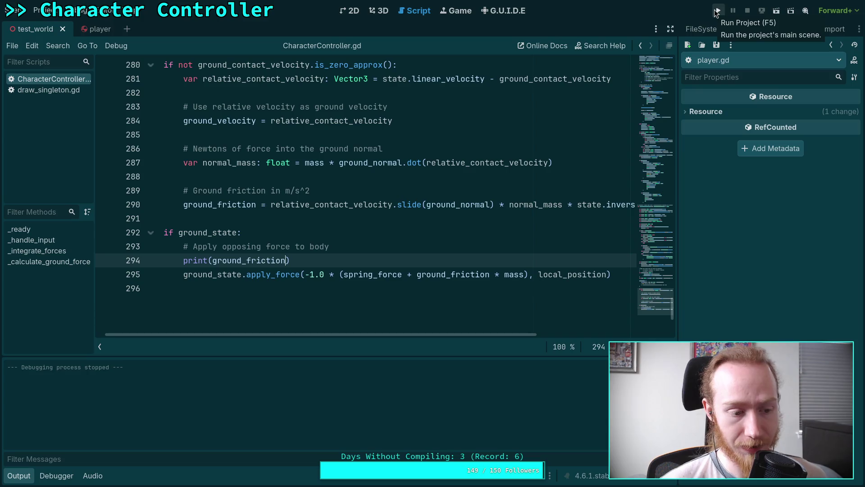
pyautogui.click(717, 12)
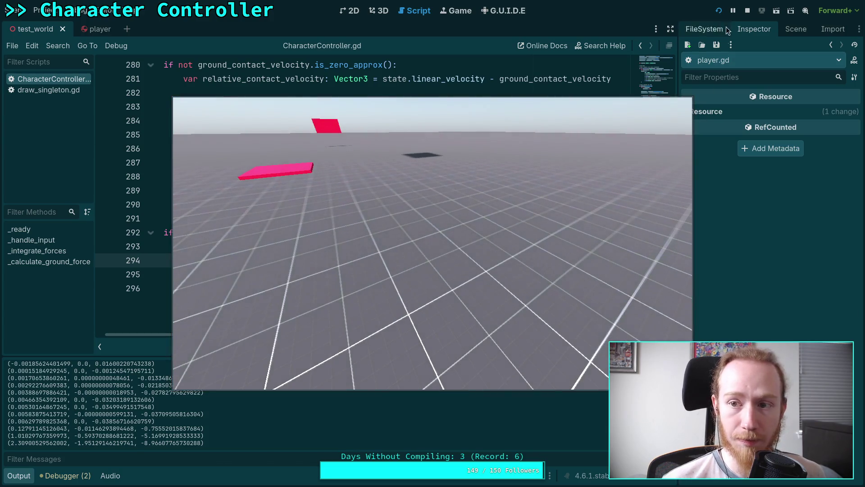
pyautogui.moveTo(603, 338); pyautogui.dragTo(536, 297)
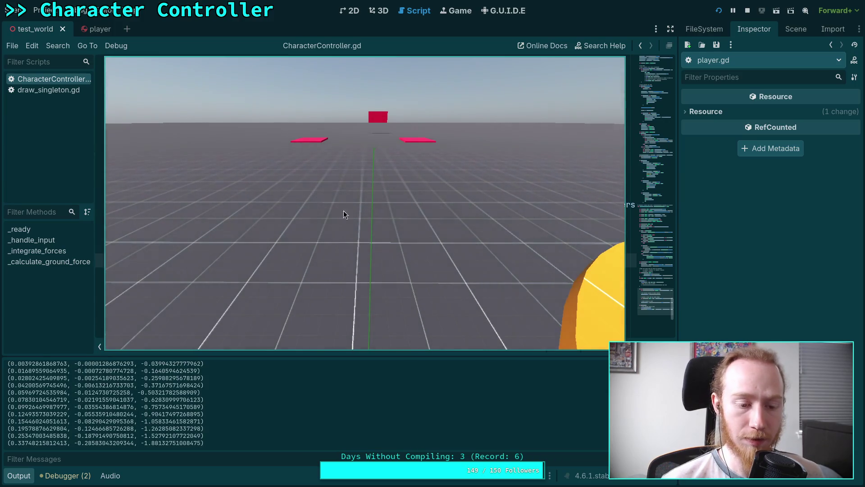
pyautogui.scroll(5, 218, 414)
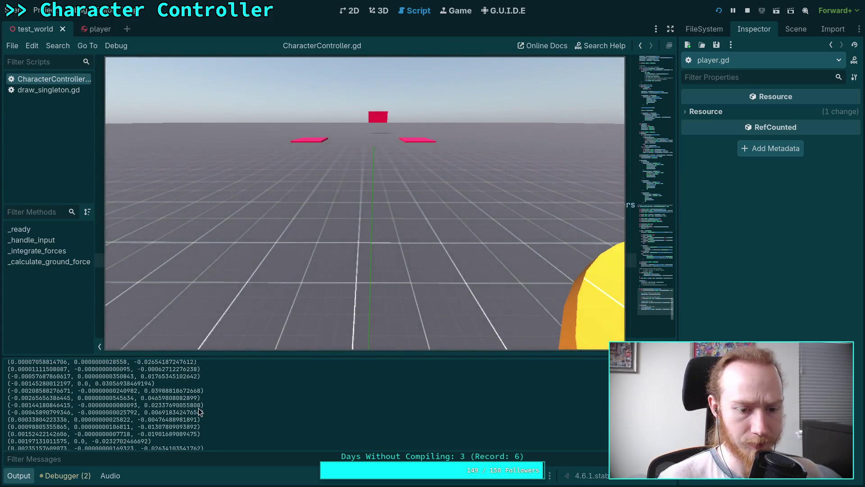
pyautogui.scroll(-5, 198, 407)
pyautogui.scroll(4, 182, 417)
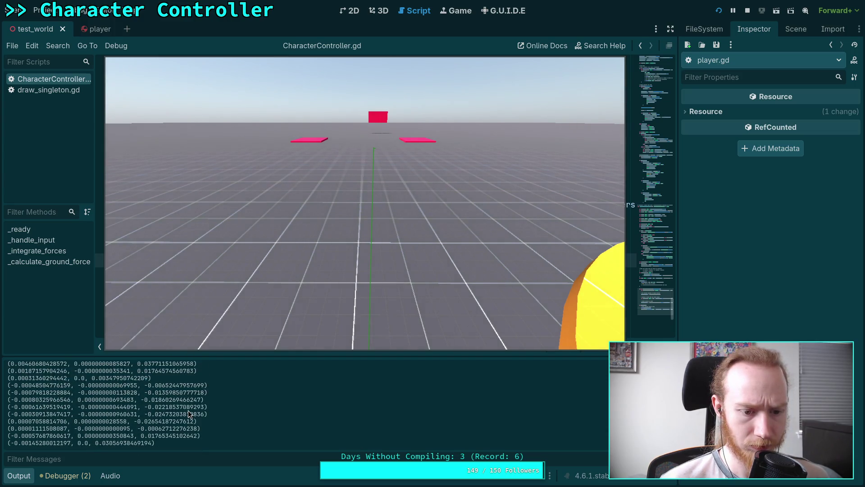
pyautogui.scroll(-4, 188, 410)
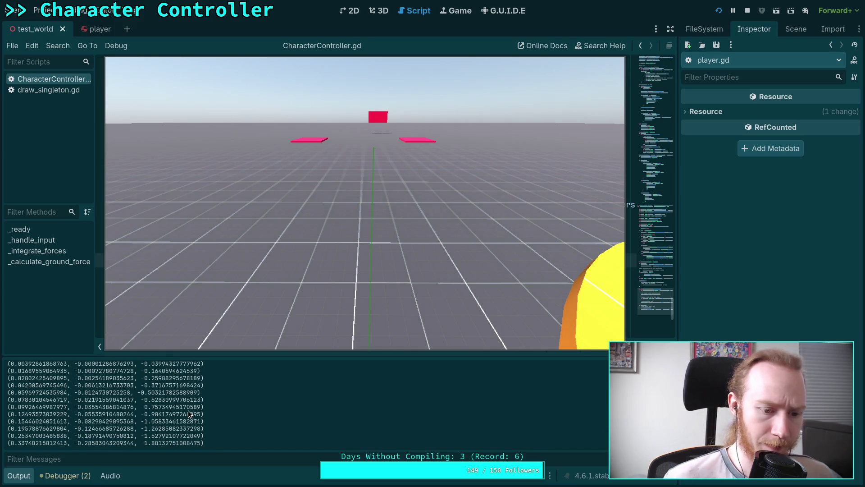
# Capture the game camera and drive the character onto the yellow disc, then release the mouse
pyautogui.click(245, 299)
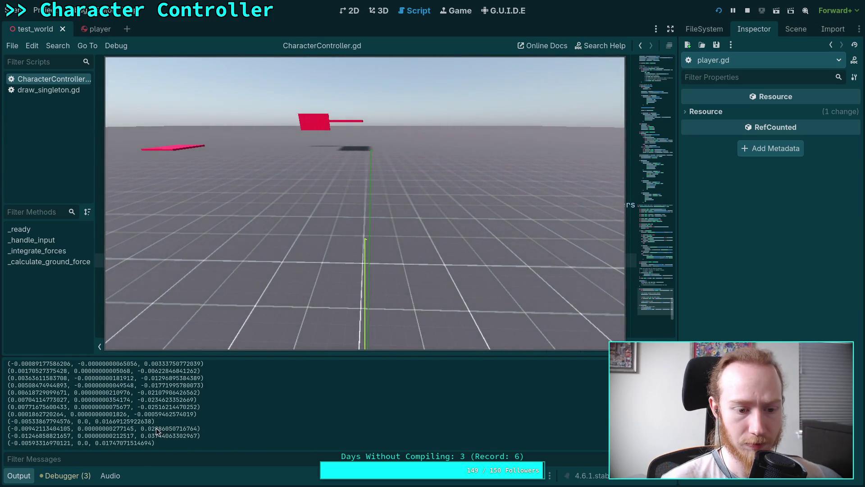
pyautogui.scroll(2, 174, 420)
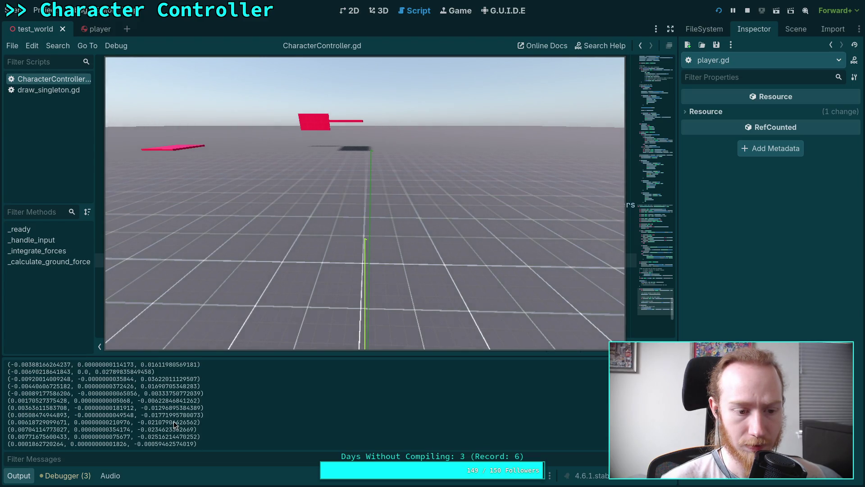
pyautogui.click(310, 245)
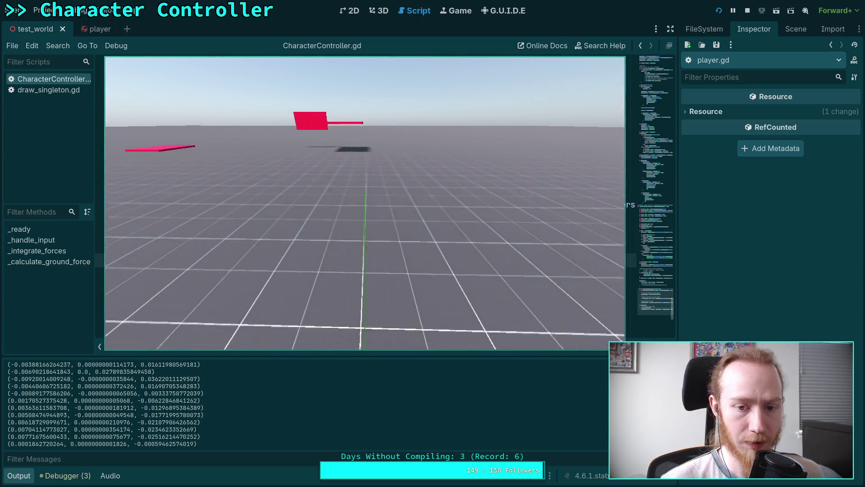
pyautogui.press('w')
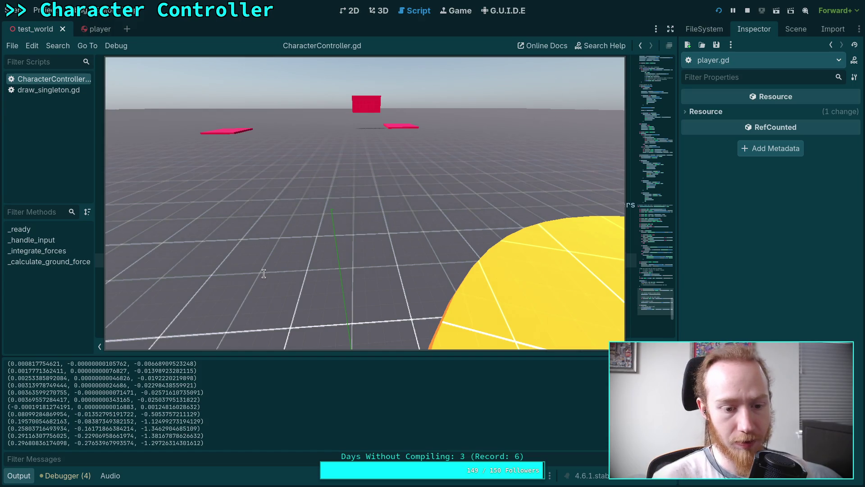
pyautogui.click(422, 275)
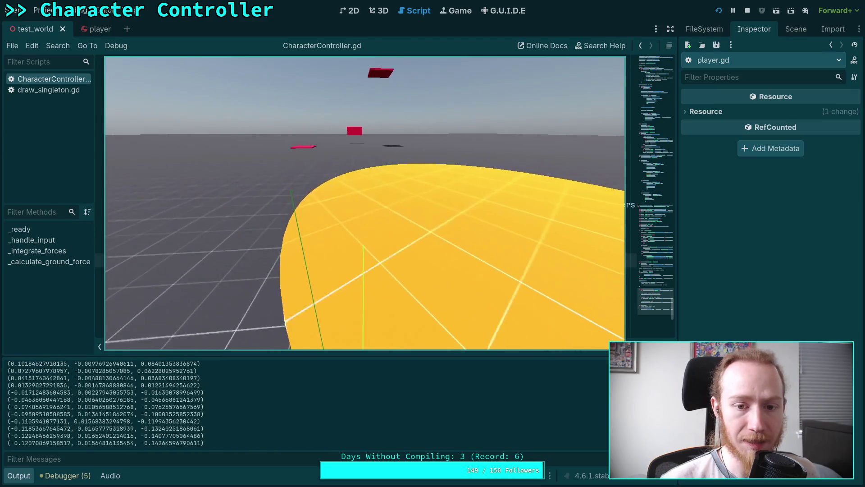
pyautogui.press('Escape')
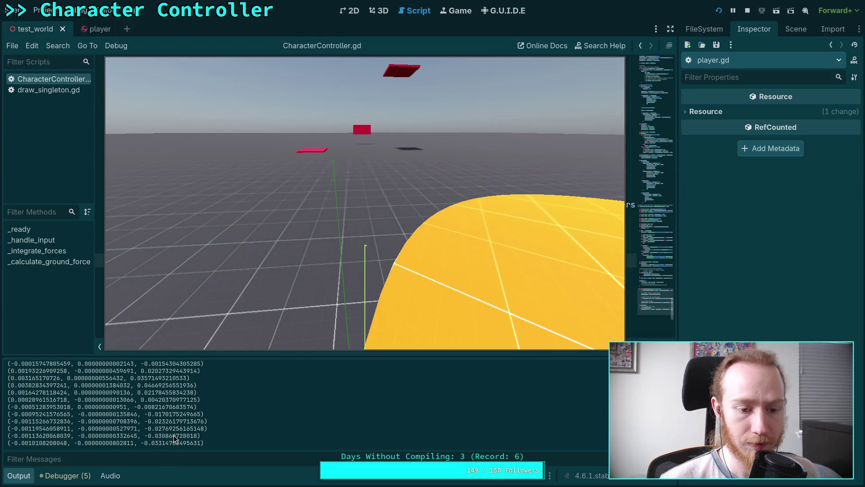
# Turn the camera back toward the yellow disc, then stop the game
pyautogui.scroll(2, 174, 434)
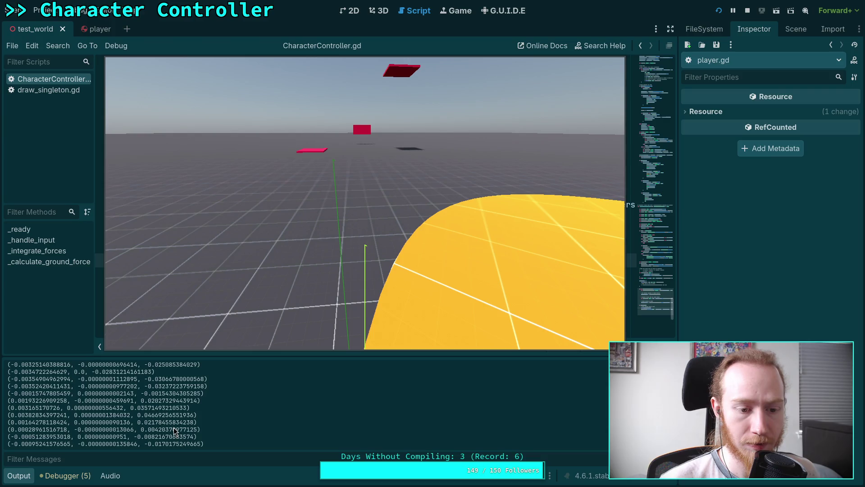
pyautogui.scroll(-2, 173, 427)
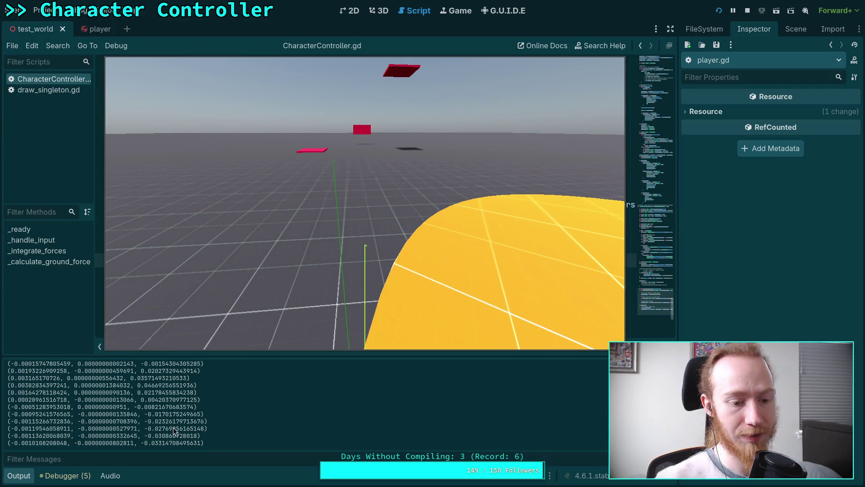
pyautogui.click(356, 269)
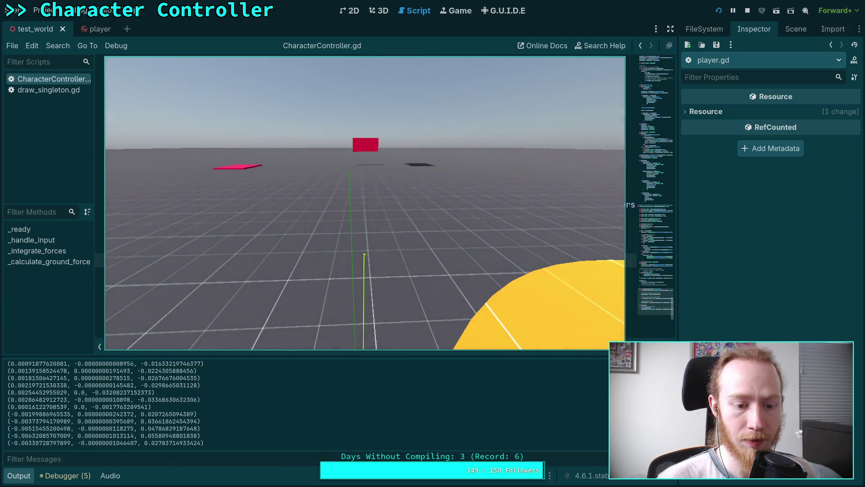
pyautogui.click(748, 10)
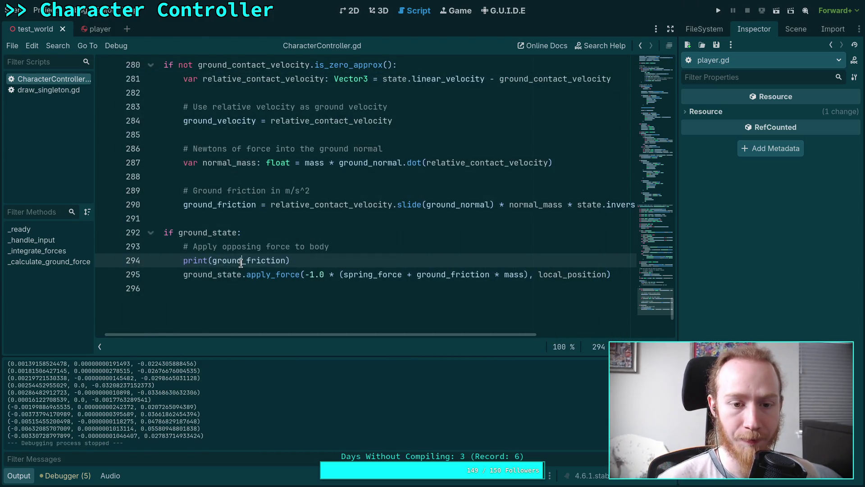
pyautogui.doubleClick(241, 261)
pyautogui.scroll(1, 308, 259)
pyautogui.moveTo(362, 334)
pyautogui.mouseDown()
pyautogui.moveTo(422, 326)
pyautogui.moveTo(377, 336)
pyautogui.moveTo(391, 321)
pyautogui.mouseUp()
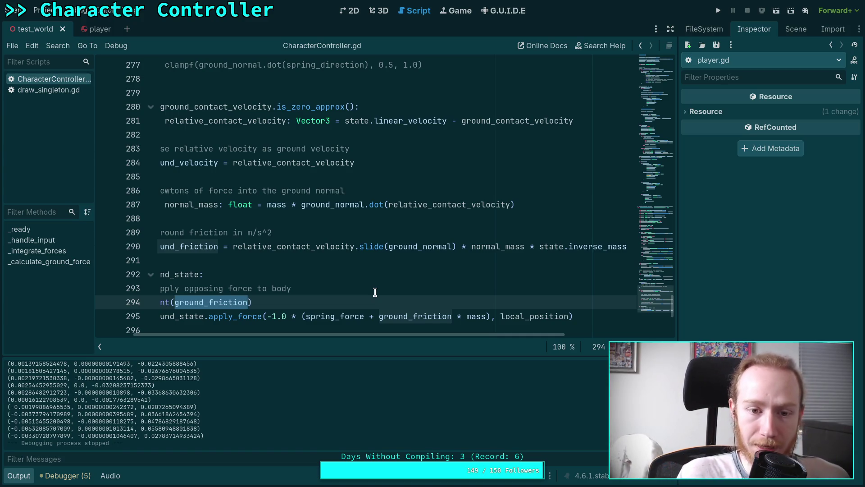
pyautogui.moveTo(361, 334)
pyautogui.mouseDown()
pyautogui.moveTo(321, 337)
pyautogui.moveTo(353, 336)
pyautogui.mouseUp()
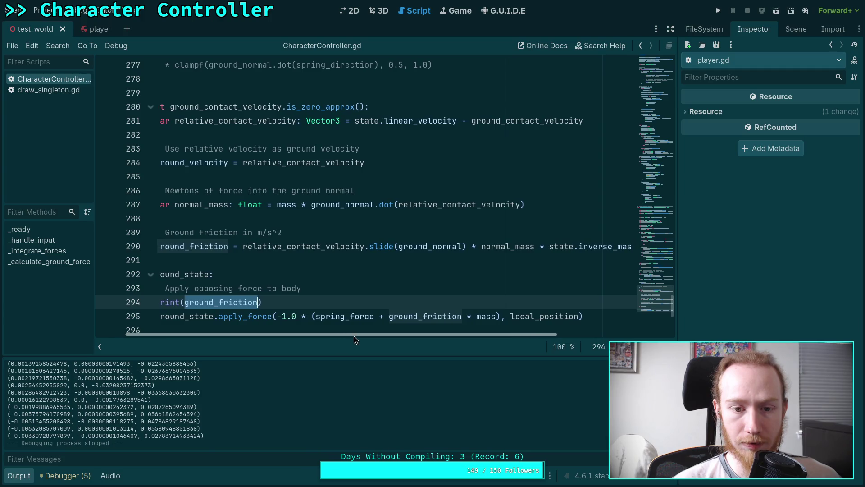
pyautogui.doubleClick(201, 204)
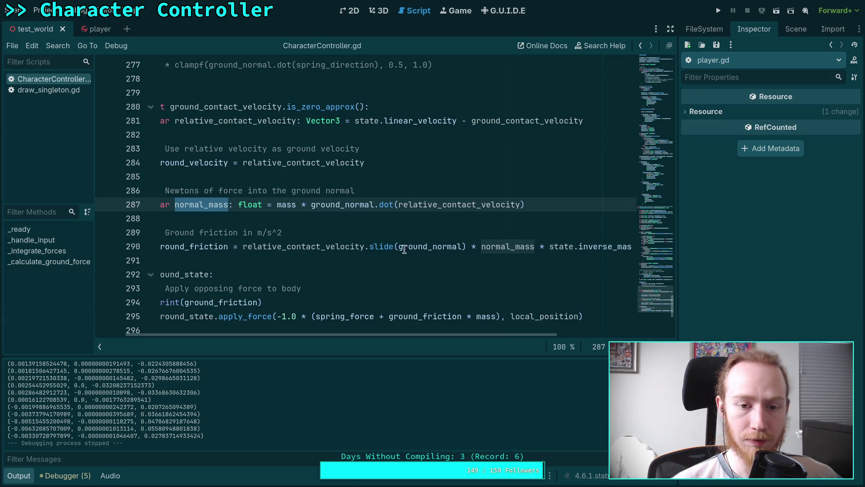
pyautogui.moveTo(276, 206)
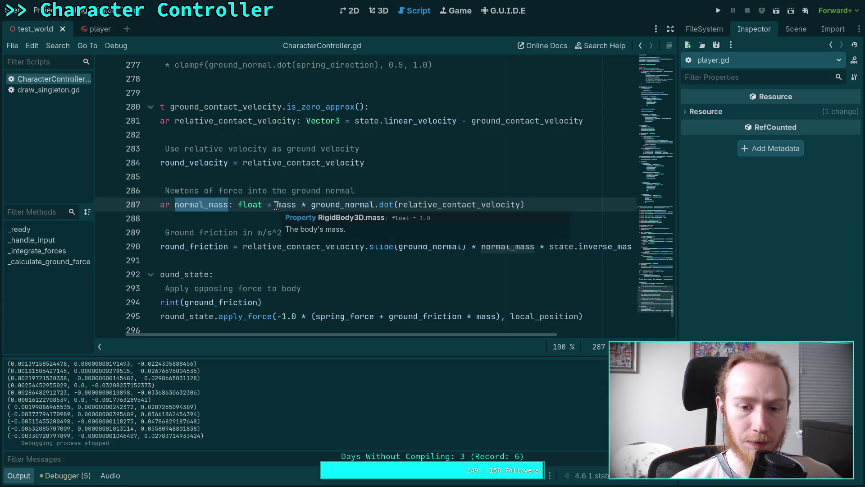
pyautogui.moveTo(277, 204); pyautogui.dragTo(309, 202)
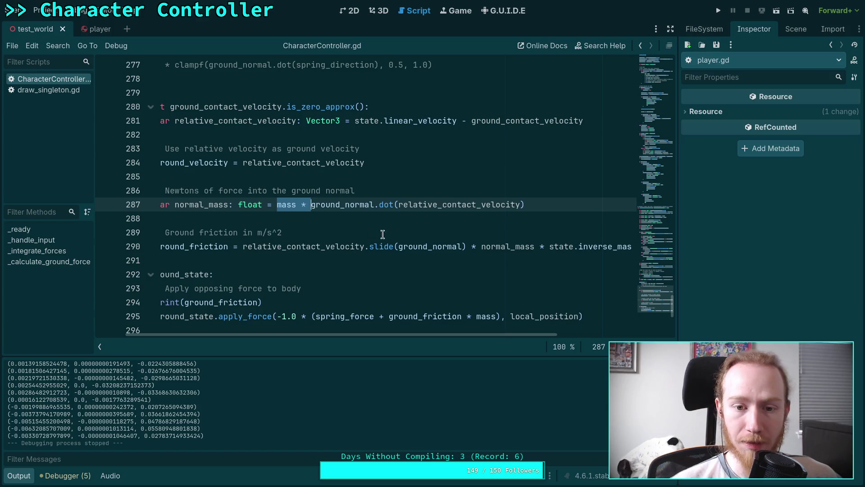
pyautogui.moveTo(414, 245)
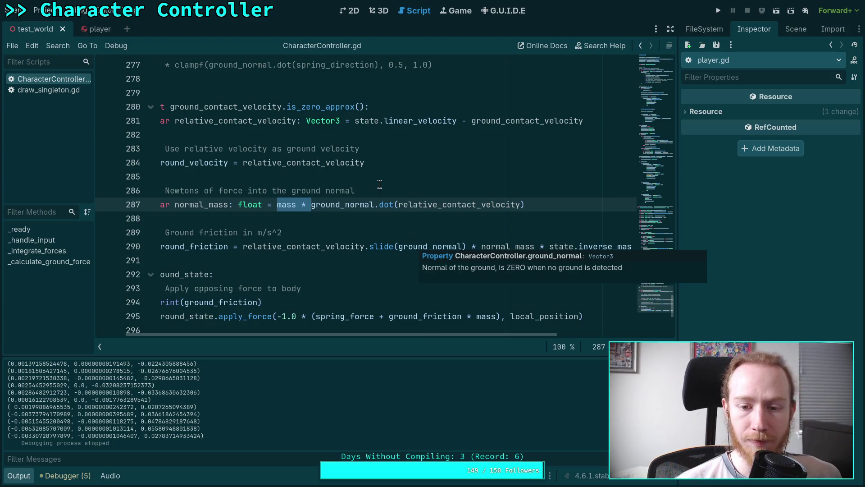
pyautogui.doubleClick(196, 205)
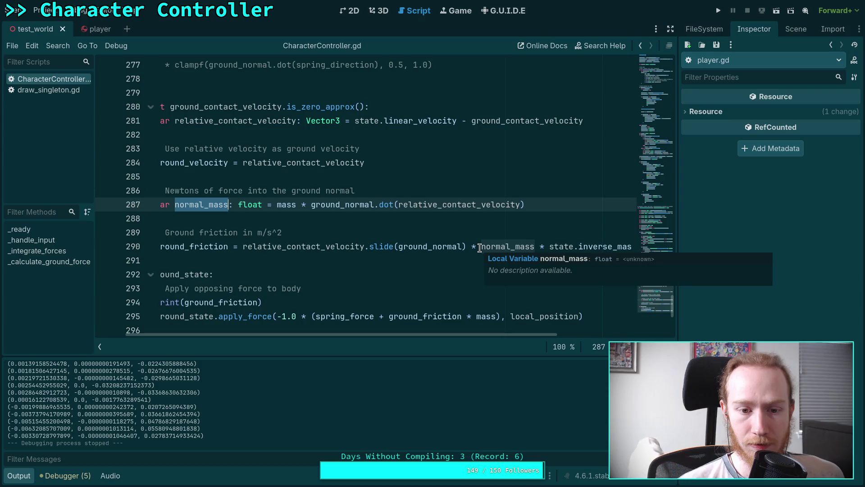
pyautogui.moveTo(309, 206)
pyautogui.mouseDown()
pyautogui.moveTo(524, 205)
pyautogui.moveTo(311, 205)
pyautogui.mouseUp()
pyautogui.click(548, 209)
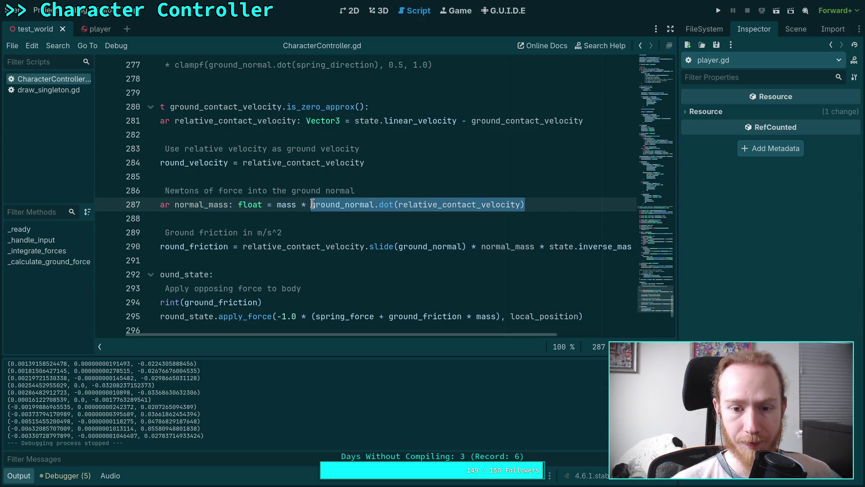
# Cut the ground-normal dot product and paste it over normal_mass * state.inverse_mass in the ground_friction line
pyautogui.rightClick(330, 205)
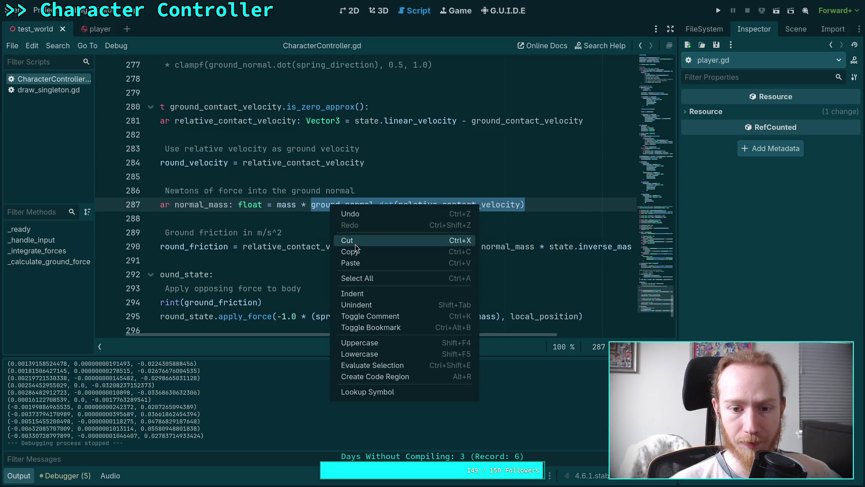
pyautogui.click(354, 235)
pyautogui.moveTo(481, 247); pyautogui.dragTo(638, 247)
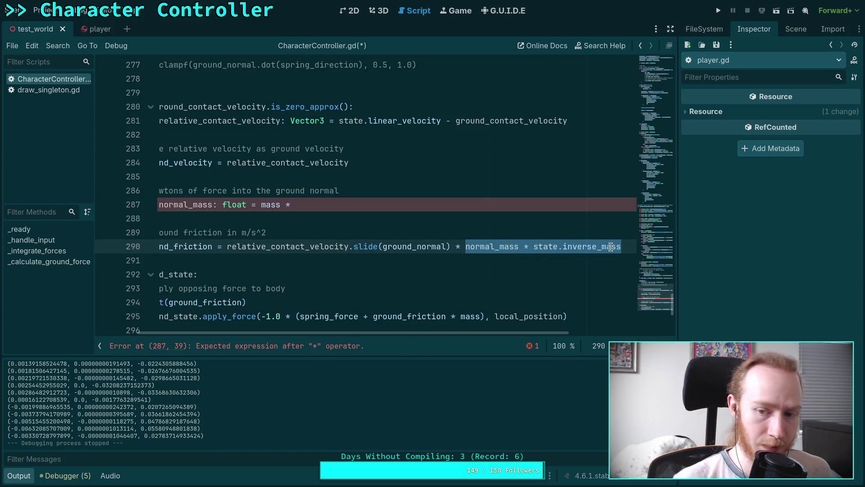
pyautogui.write('ground_normal.dot(relative_contact_velocity)')
pyautogui.moveTo(461, 332)
pyautogui.mouseDown()
pyautogui.moveTo(410, 332)
pyautogui.moveTo(357, 243)
pyautogui.mouseUp()
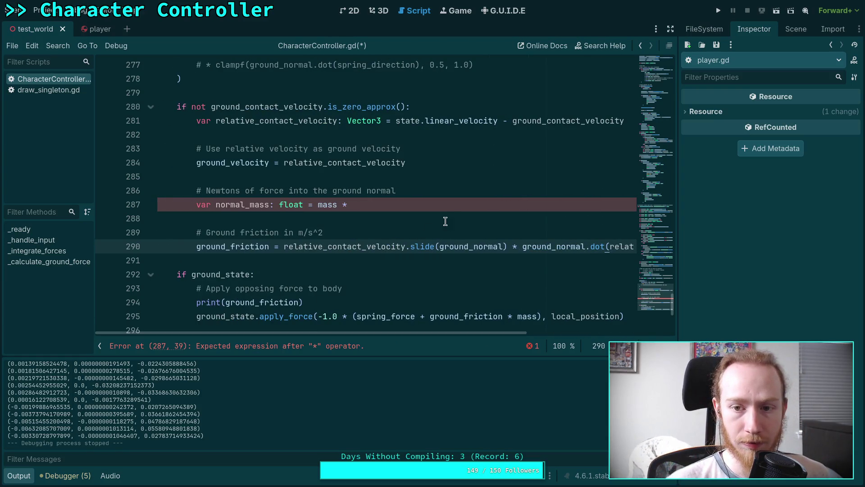
# Delete the leftover normal_mass line and its comment, then check ground_friction and mass in apply_force
pyautogui.moveTo(393, 209); pyautogui.dragTo(475, 182)
pyautogui.press('BackSpace')
pyautogui.press('BackSpace')
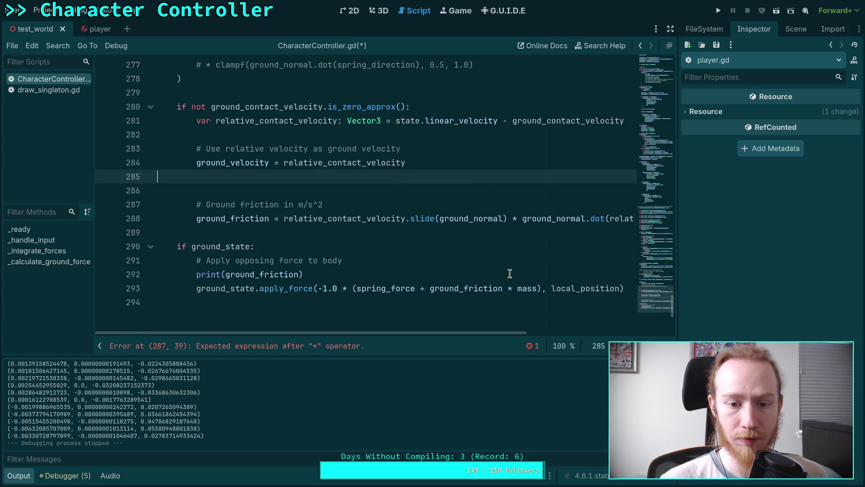
pyautogui.click(535, 275)
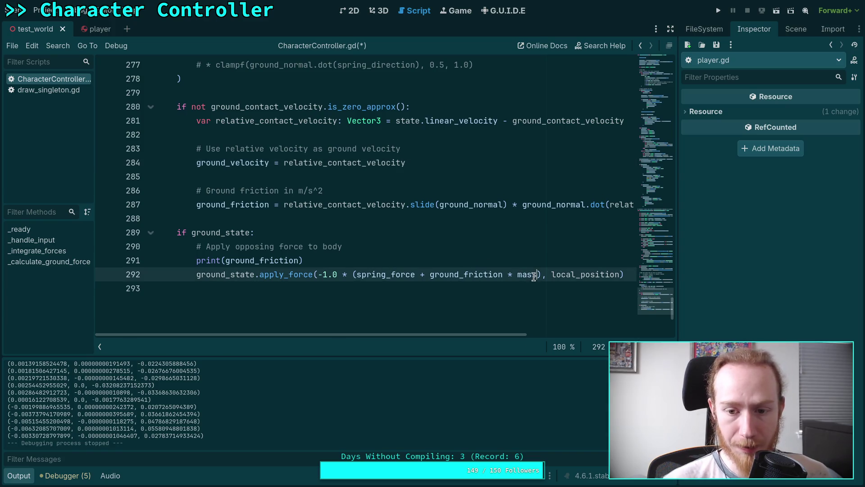
pyautogui.doubleClick(480, 273)
pyautogui.doubleClick(524, 275)
pyautogui.scroll(1, 468, 265)
pyautogui.scroll(-1, 389, 270)
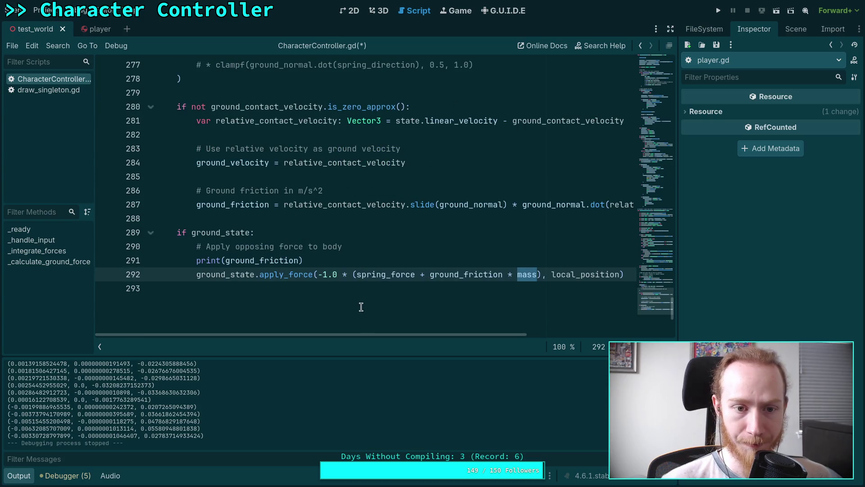
pyautogui.moveTo(435, 335)
pyautogui.mouseDown()
pyautogui.moveTo(479, 335)
pyautogui.moveTo(458, 334)
pyautogui.mouseUp()
# Inspect relative_contact_velocity and ground_contact_velocity in the relative velocity line
pyautogui.doubleClick(303, 203)
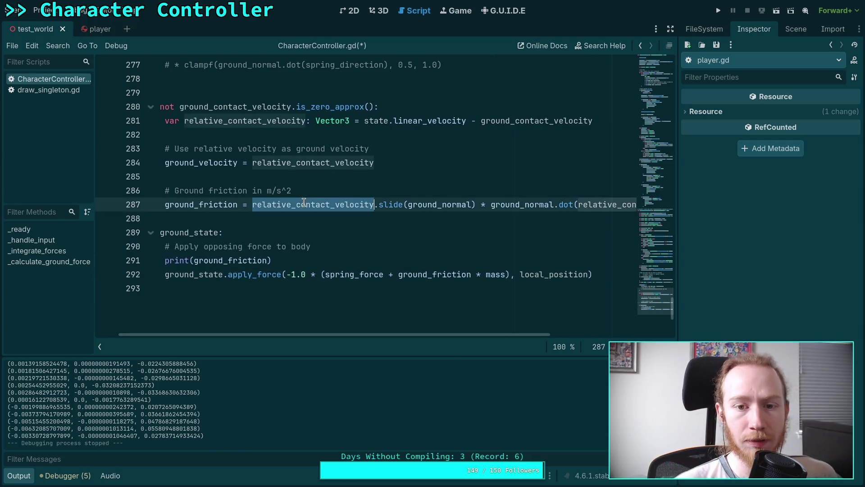
pyautogui.scroll(2, 319, 177)
pyautogui.doubleClick(517, 203)
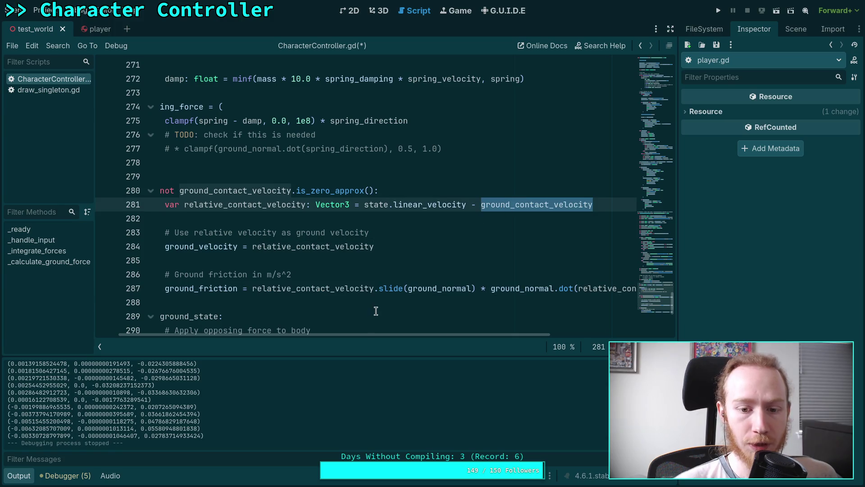
pyautogui.moveTo(367, 334); pyautogui.dragTo(342, 334)
pyautogui.scroll(5, 396, 240)
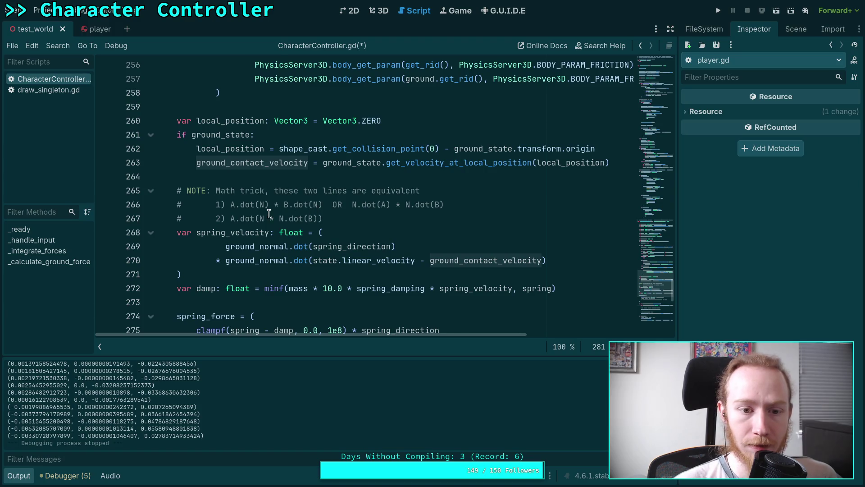
pyautogui.scroll(8, 268, 214)
pyautogui.scroll(-8, 269, 212)
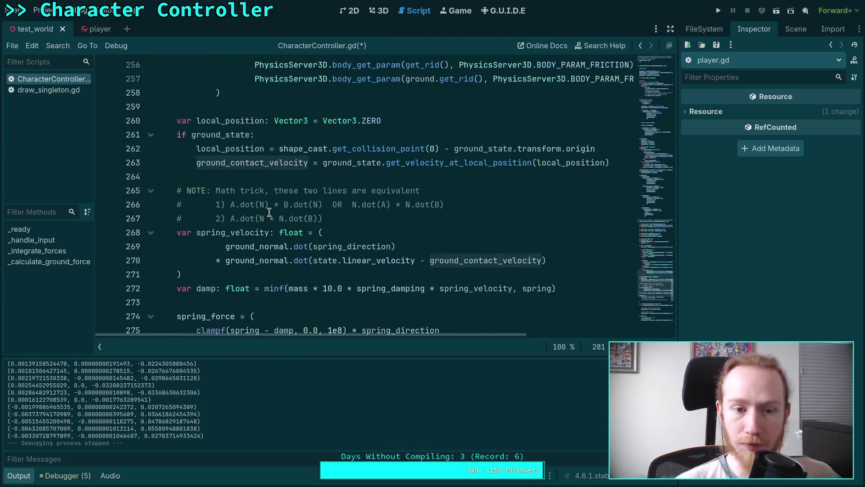
pyautogui.scroll(-3, 269, 211)
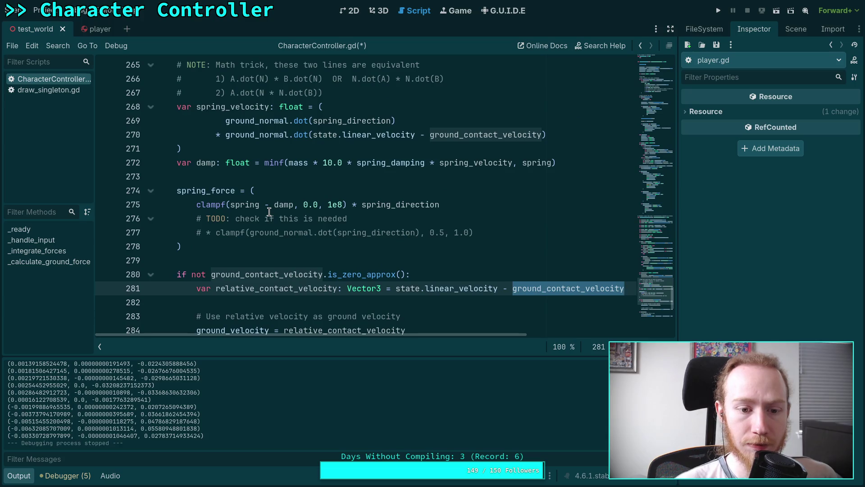
pyautogui.scroll(-3, 269, 212)
pyautogui.scroll(-1, 354, 264)
pyautogui.scroll(1, 355, 260)
pyautogui.click(446, 172)
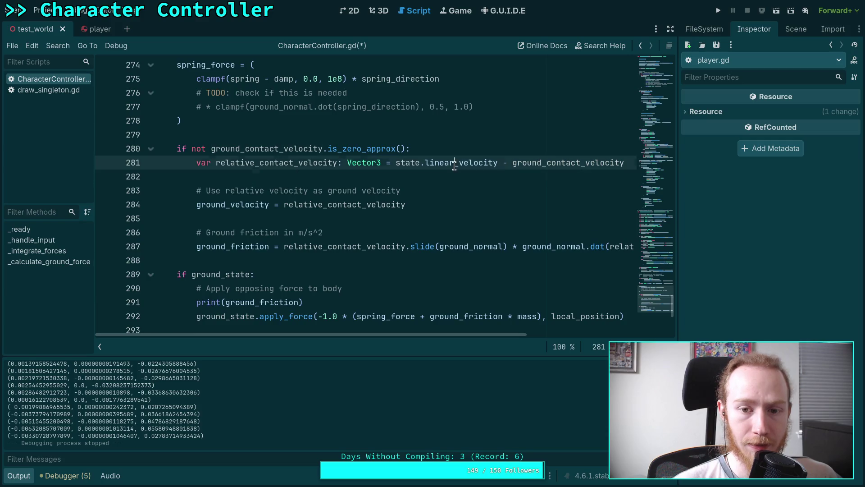
pyautogui.doubleClick(456, 169)
pyautogui.scroll(8, 428, 203)
pyautogui.scroll(20, 392, 234)
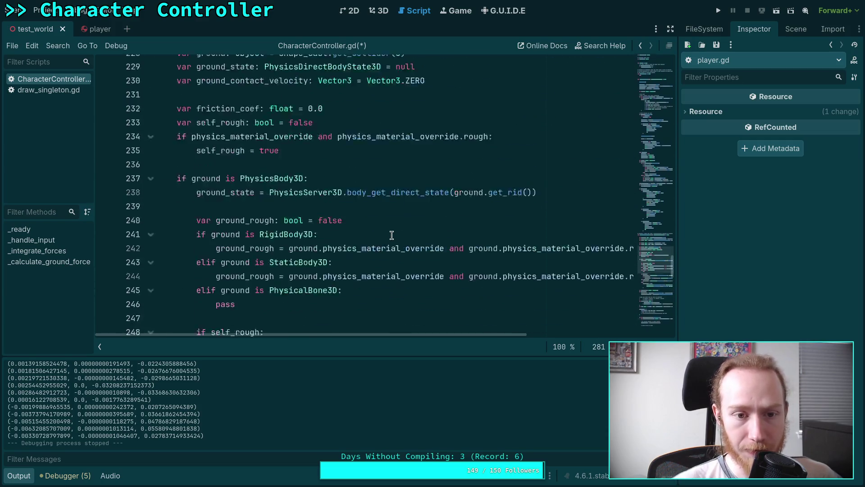
pyautogui.scroll(12, 392, 235)
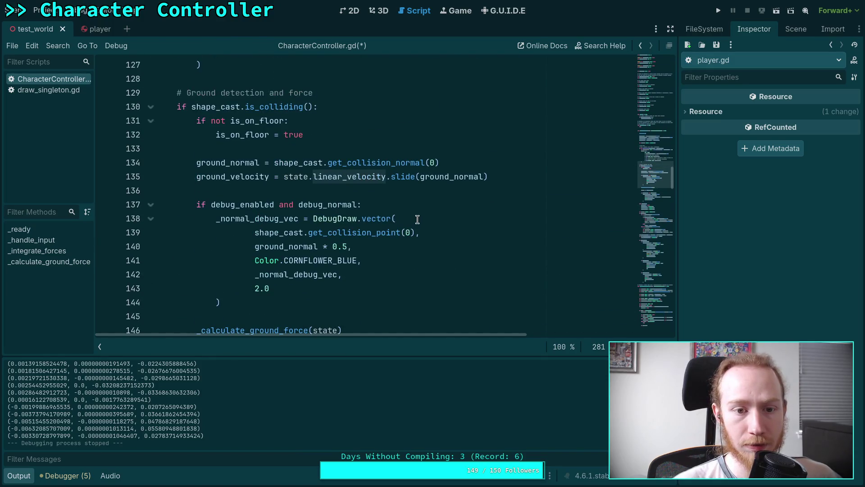
pyautogui.scroll(-1, 413, 214)
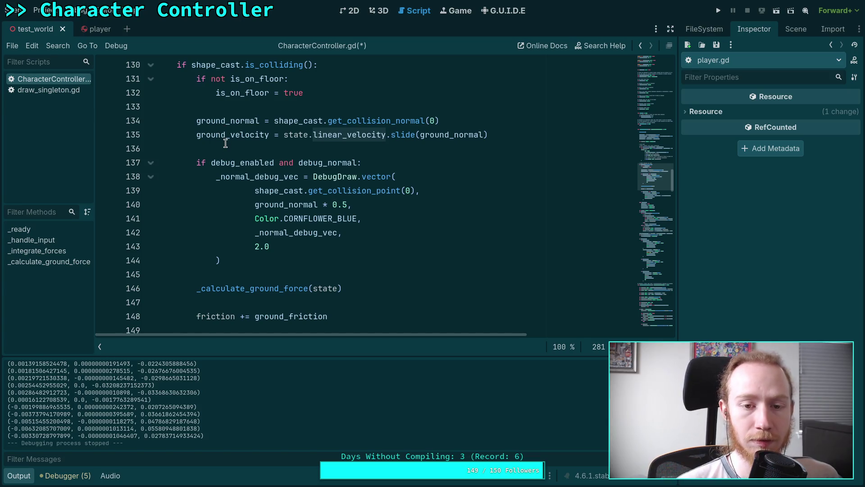
pyautogui.scroll(-4, 225, 143)
pyautogui.scroll(4, 225, 143)
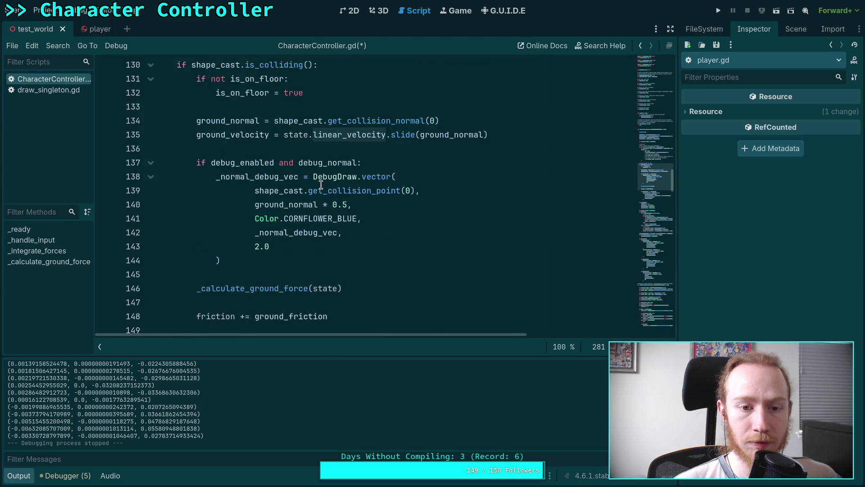
pyautogui.moveTo(321, 184)
pyautogui.scroll(-20, 455, 175)
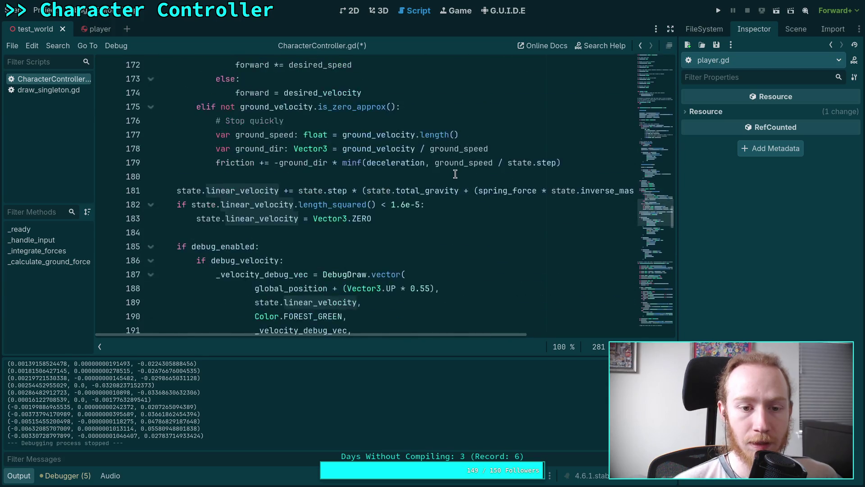
pyautogui.scroll(-16, 455, 174)
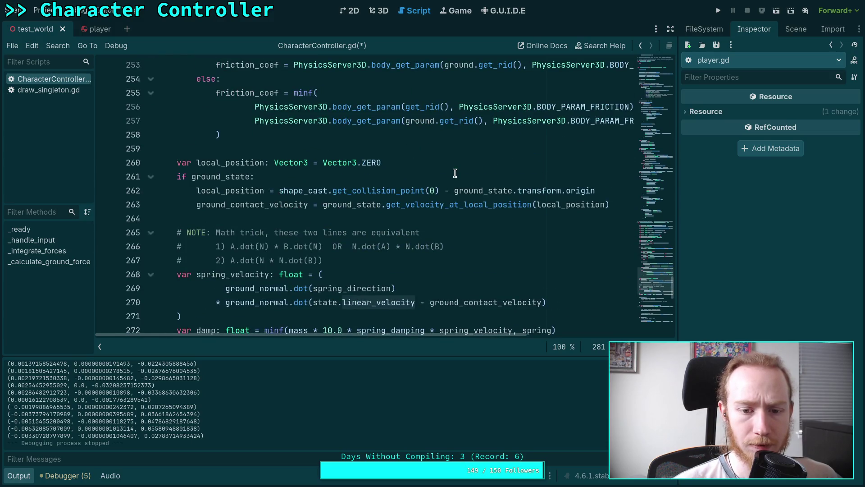
pyautogui.scroll(-7, 455, 174)
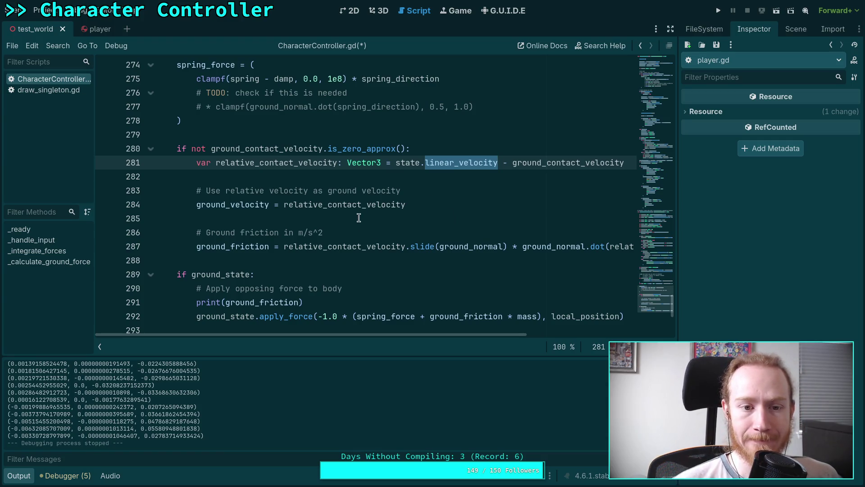
pyautogui.click(311, 148)
pyautogui.scroll(7, 320, 162)
pyautogui.scroll(11, 320, 162)
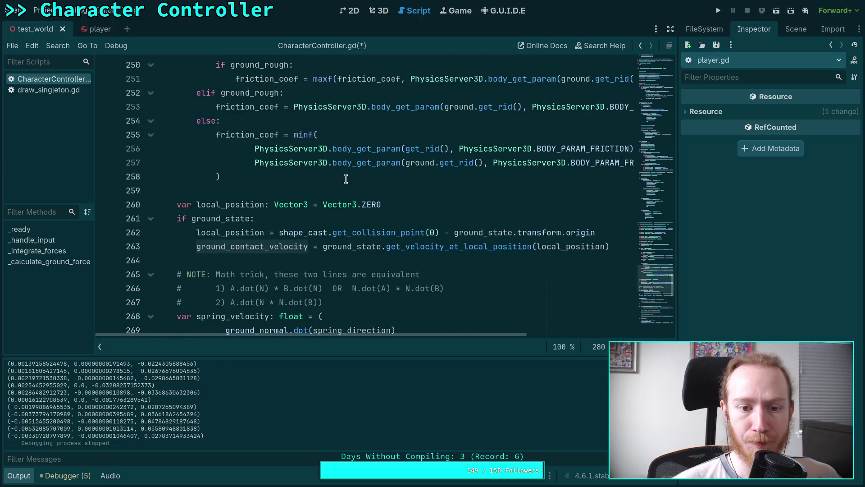
pyautogui.scroll(3, 348, 176)
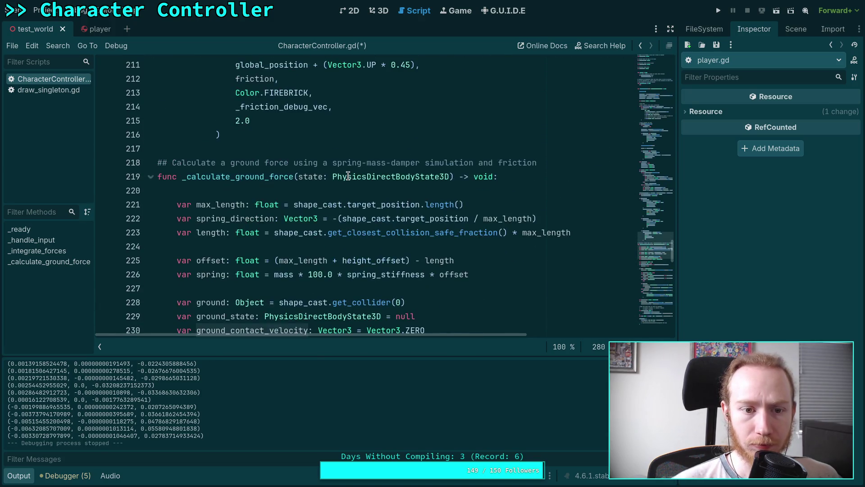
pyautogui.scroll(-5, 348, 176)
pyautogui.scroll(-12, 348, 176)
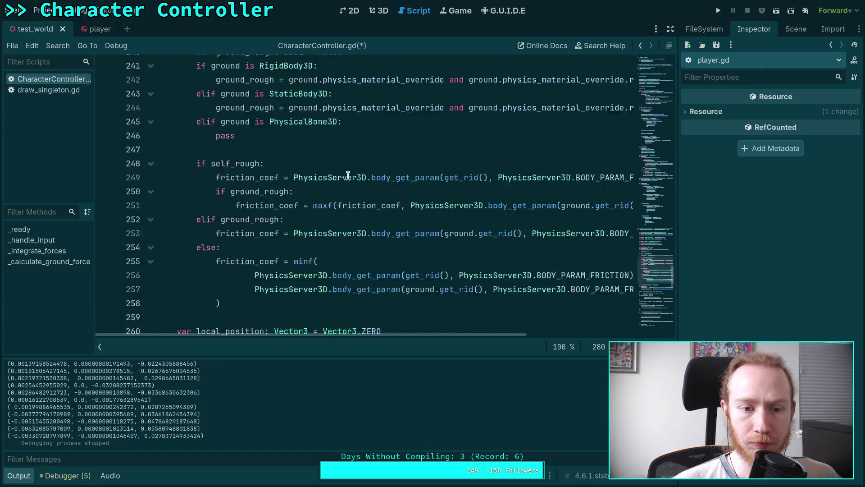
pyautogui.scroll(9, 348, 176)
pyautogui.scroll(20, 349, 176)
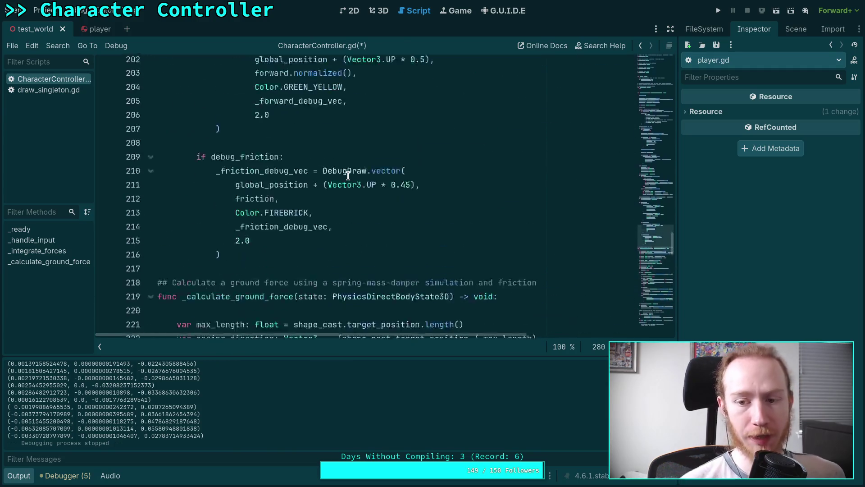
pyautogui.scroll(8, 348, 177)
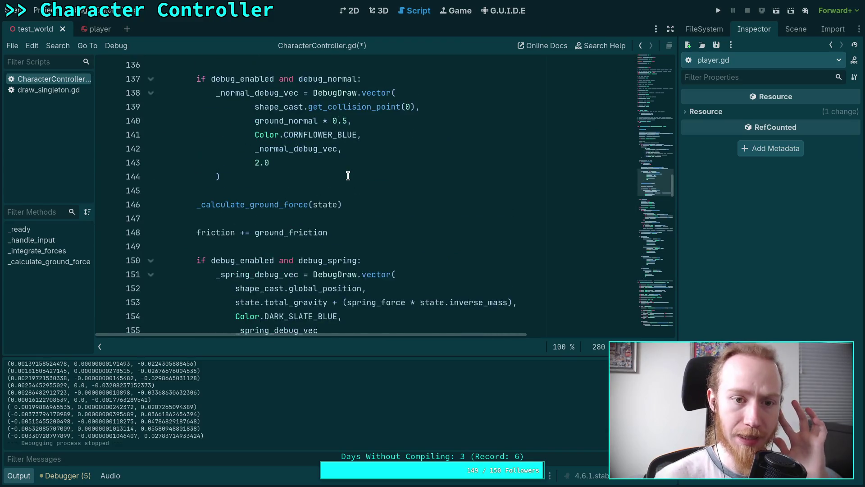
pyautogui.click(520, 217)
pyautogui.moveTo(520, 217); pyautogui.dragTo(522, 210)
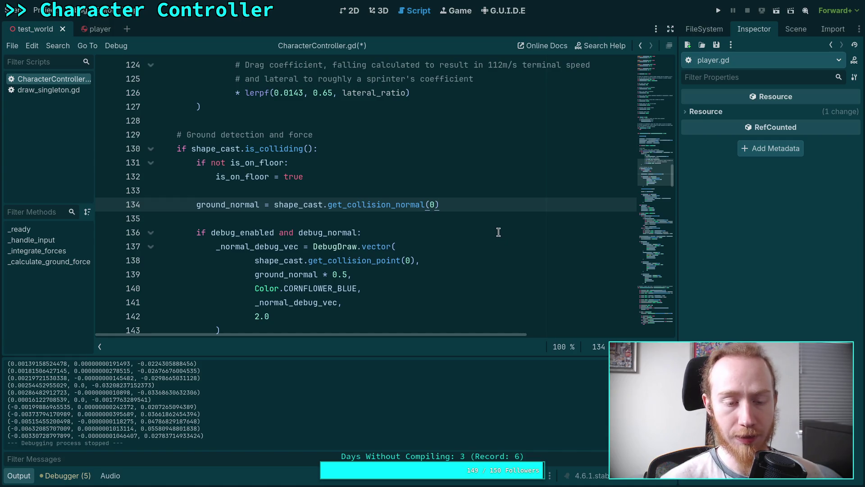
pyautogui.scroll(-9, 475, 222)
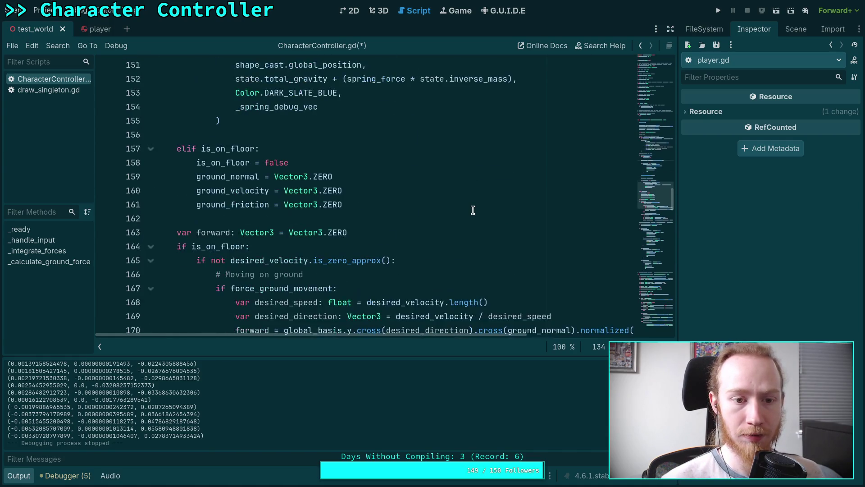
pyautogui.scroll(8, 472, 210)
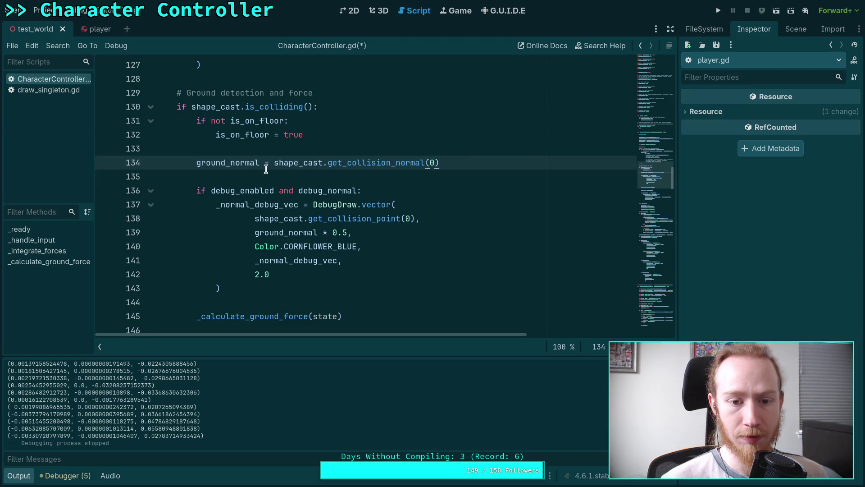
# Cut the ground_normal = shape_cast.get_collision_normal(0) line from ground detection and remove the blank line
pyautogui.doubleClick(241, 164)
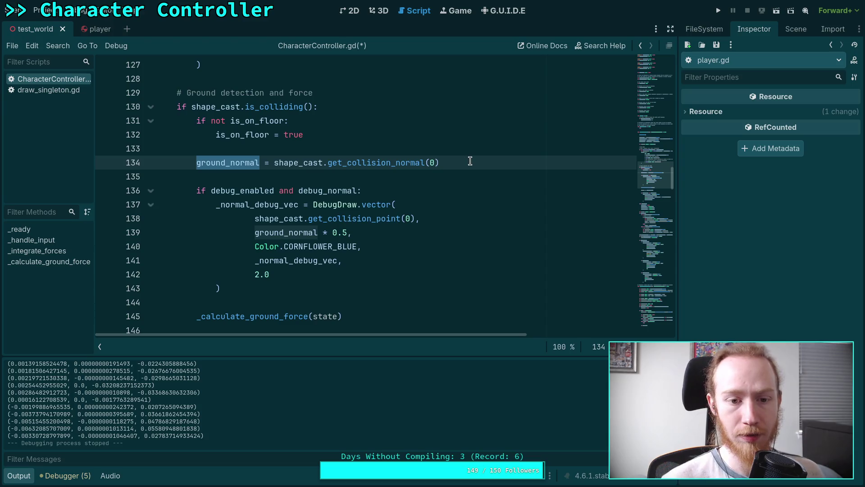
pyautogui.moveTo(470, 161); pyautogui.dragTo(475, 151)
pyautogui.hotkey('ctrl', 'x')
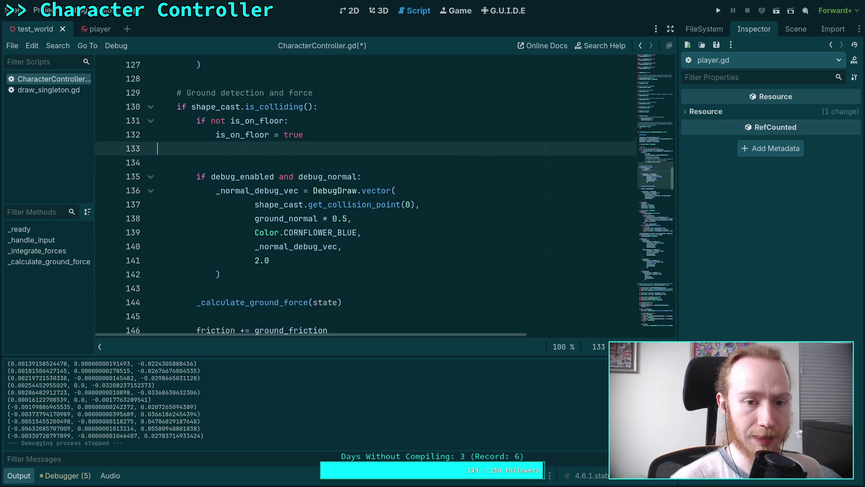
pyautogui.press('BackSpace')
# Paste the ground_normal assignment at the start of _calculate_ground_force, dedented to function level
pyautogui.scroll(-10, 514, 172)
pyautogui.scroll(-15, 513, 172)
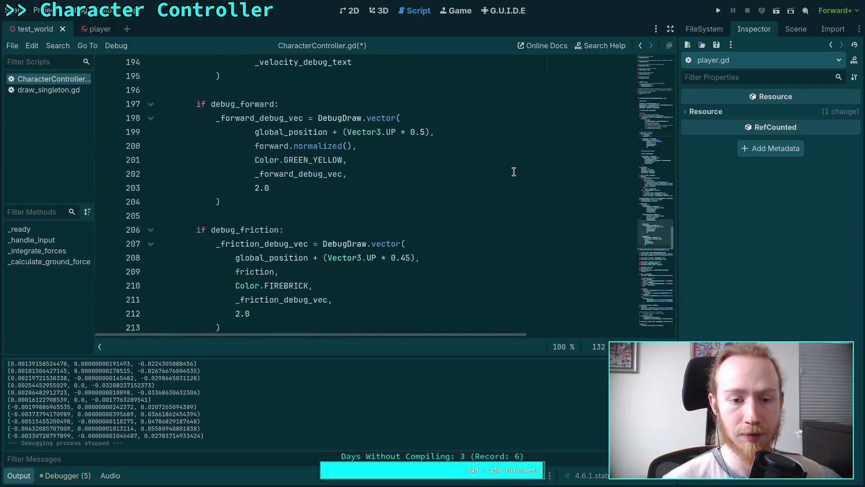
pyautogui.scroll(5, 506, 173)
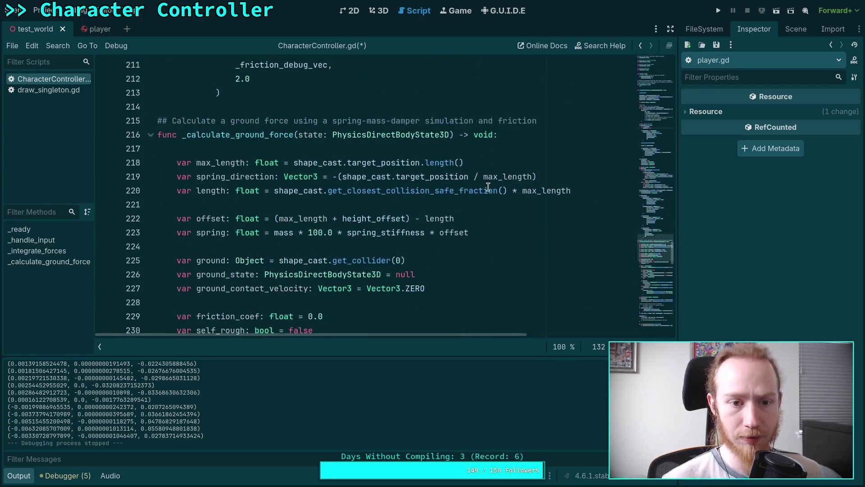
pyautogui.click(522, 146)
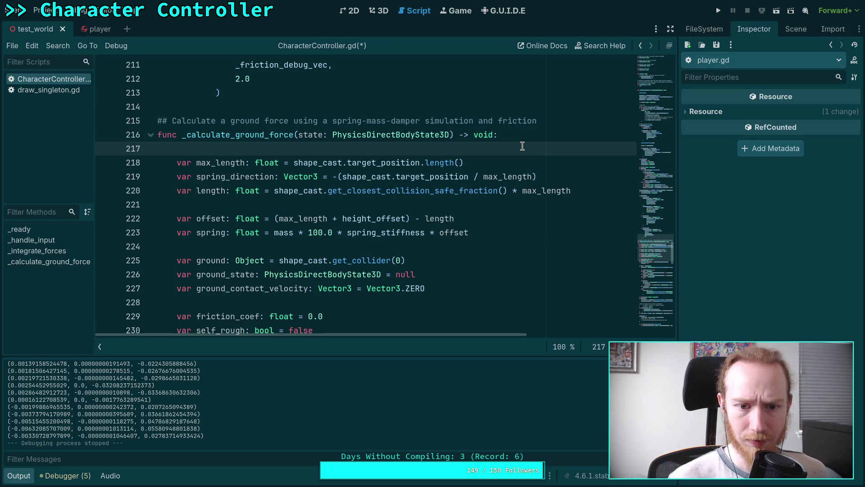
pyautogui.press('Return')
pyautogui.hotkey('ctrl', 'v')
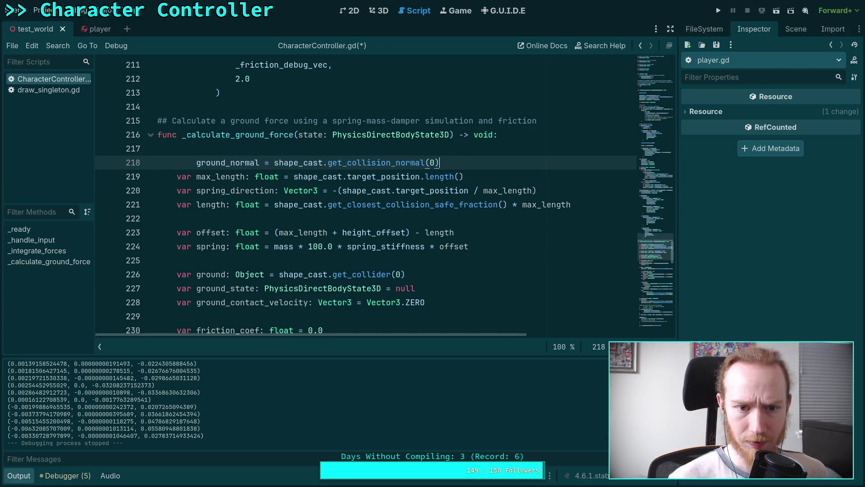
pyautogui.hotkey('shift', 'Tab')
pyautogui.doubleClick(220, 163)
pyautogui.scroll(-14, 388, 192)
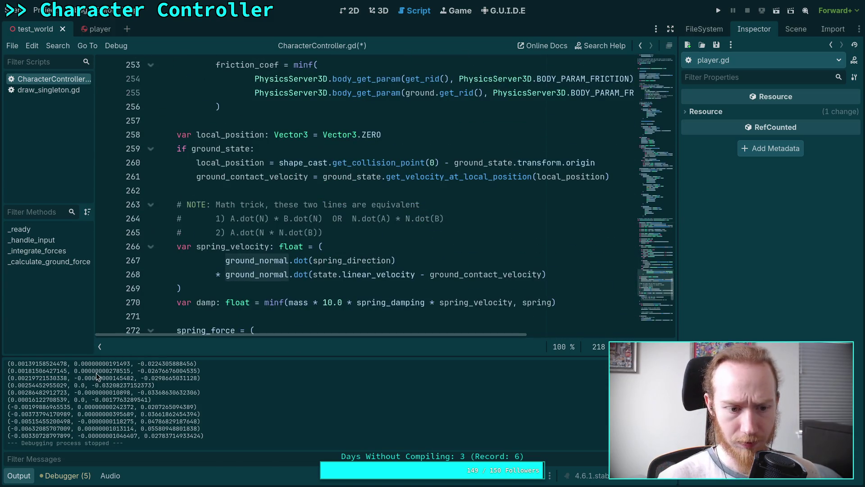
# Hide the script and method lists to widen the code editor
pyautogui.click(99, 346)
pyautogui.scroll(5, 337, 236)
pyautogui.hscroll(2, 476, 332)
pyautogui.hscroll(-2, 476, 332)
pyautogui.scroll(6, 392, 243)
# Add a blank line below the moved ground_normal assignment
pyautogui.press('End')
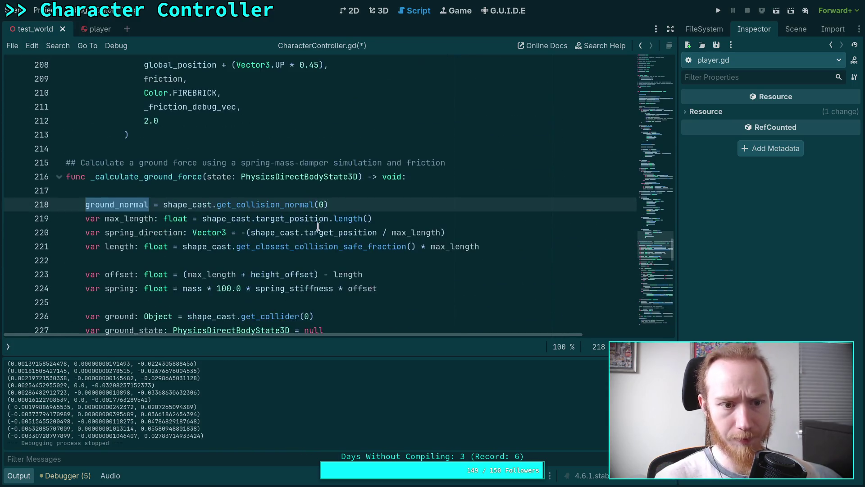
pyautogui.press('Return')
pyautogui.scroll(-4, 384, 233)
pyautogui.scroll(-12, 383, 233)
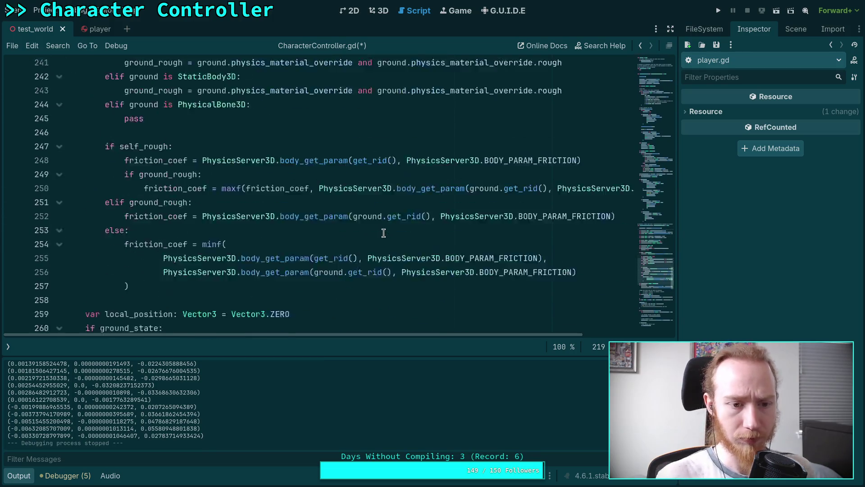
pyautogui.scroll(-3, 310, 229)
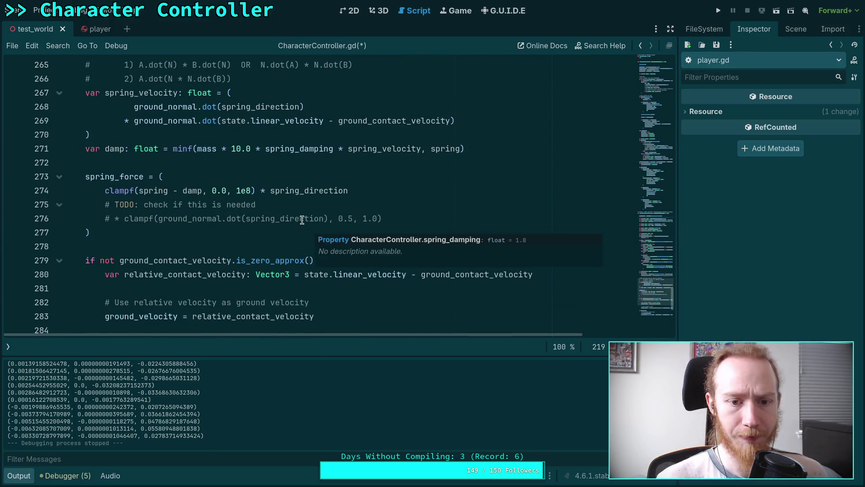
pyautogui.scroll(-2, 335, 193)
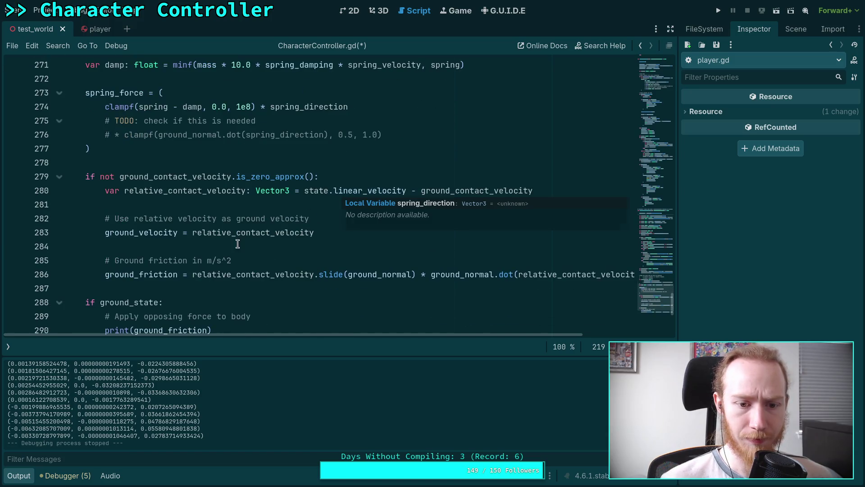
pyautogui.scroll(-3, 396, 299)
pyautogui.scroll(2, 388, 324)
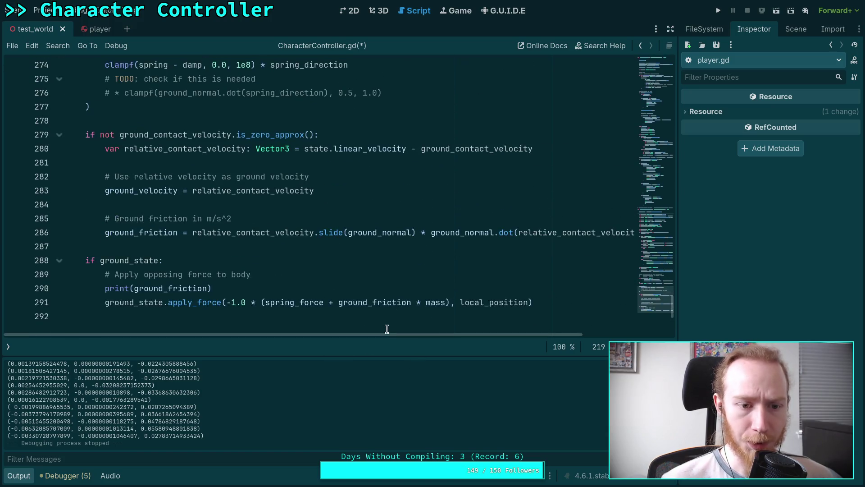
pyautogui.moveTo(389, 335)
pyautogui.mouseDown()
pyautogui.moveTo(506, 348)
pyautogui.moveTo(364, 345)
pyautogui.mouseUp()
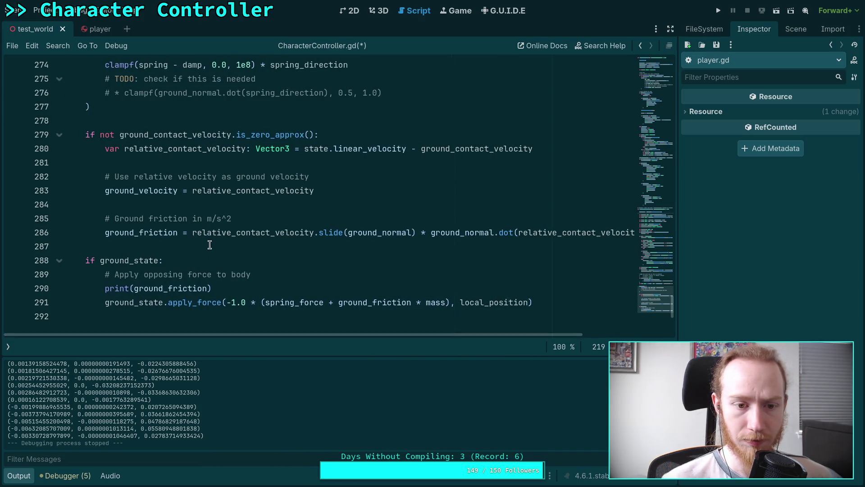
# Insert friction_coef * after ground_friction = using autocomplete
pyautogui.click(186, 233)
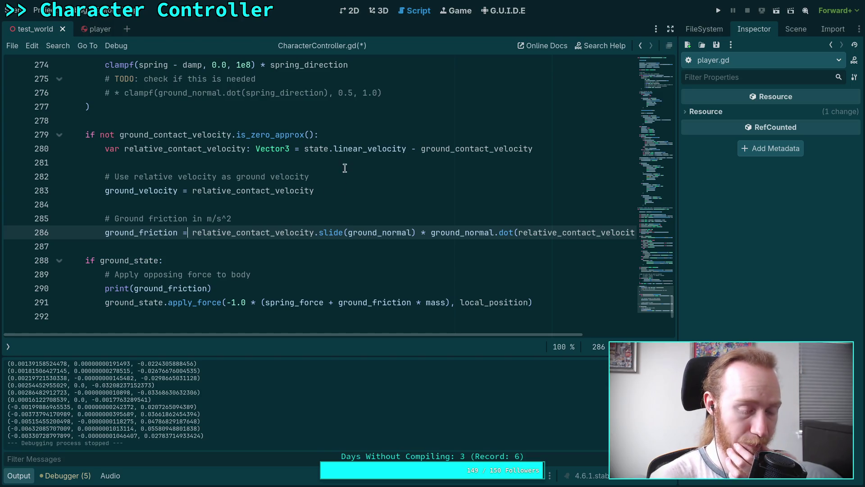
pyautogui.write('fruc')
pyautogui.press('BackSpace')
pyautogui.press('BackSpace')
pyautogui.write('i')
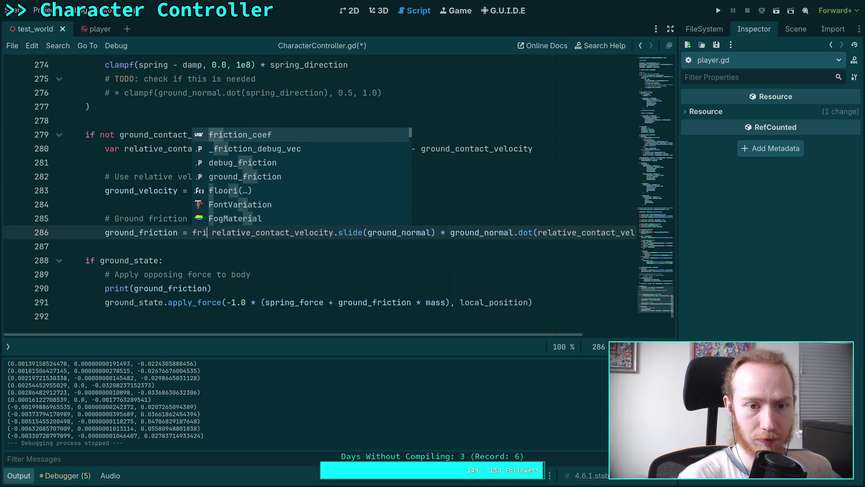
pyautogui.press('Return')
pyautogui.write('*')
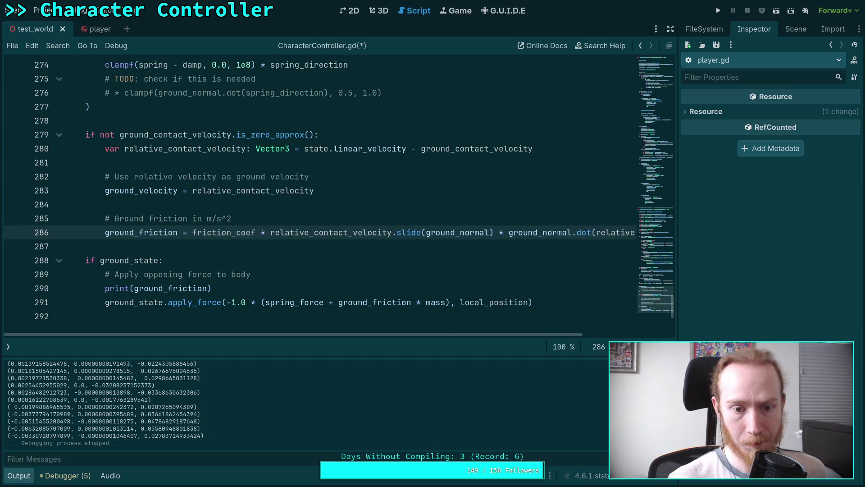
# Review uses of ground_velocity and ground_normal, ending with the caret in the ground_velocity line
pyautogui.doubleClick(159, 188)
pyautogui.scroll(5, 237, 229)
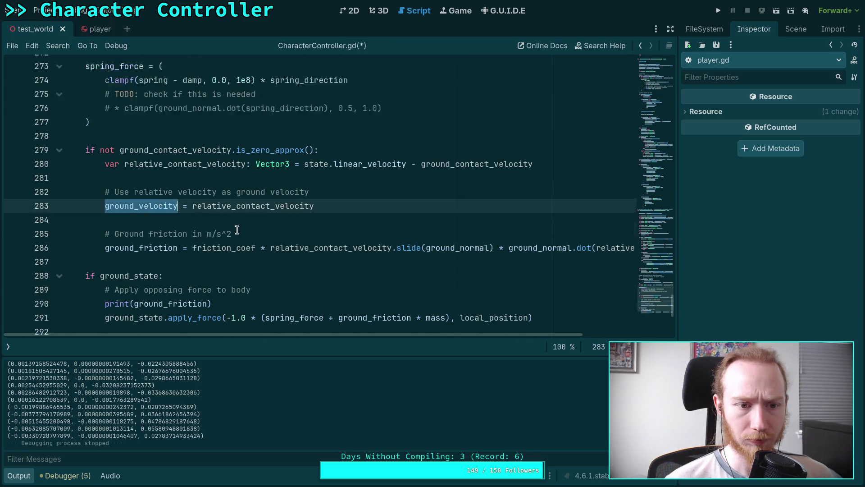
pyautogui.scroll(12, 238, 232)
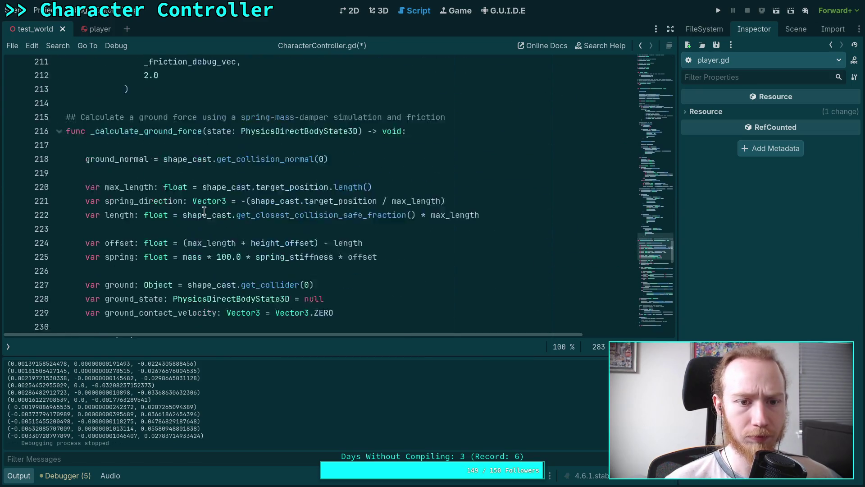
pyautogui.scroll(-5, 221, 211)
pyautogui.scroll(4, 215, 210)
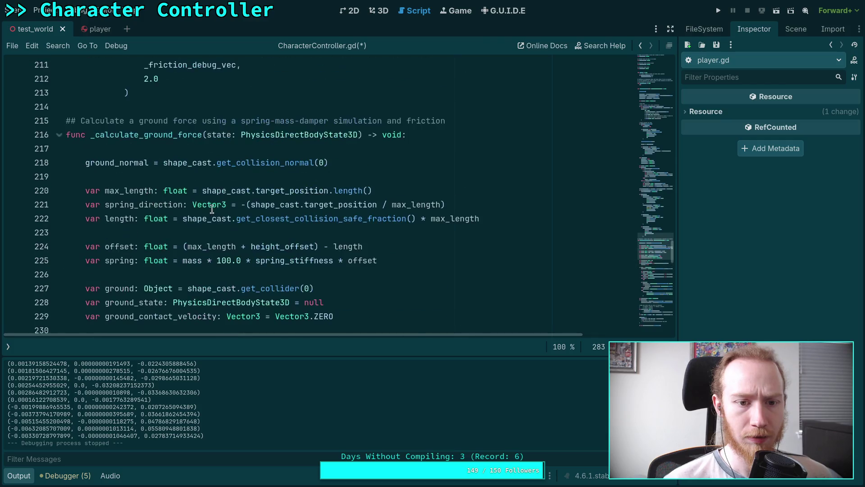
pyautogui.doubleClick(128, 159)
pyautogui.scroll(-13, 196, 195)
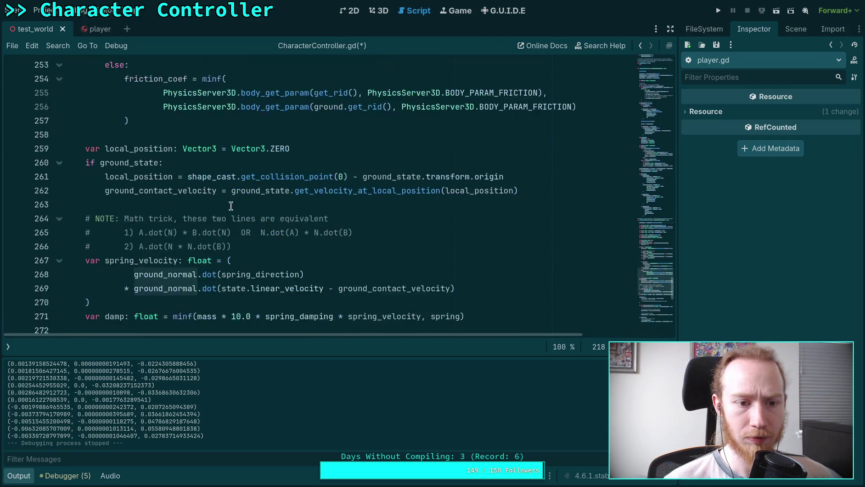
pyautogui.scroll(-5, 197, 195)
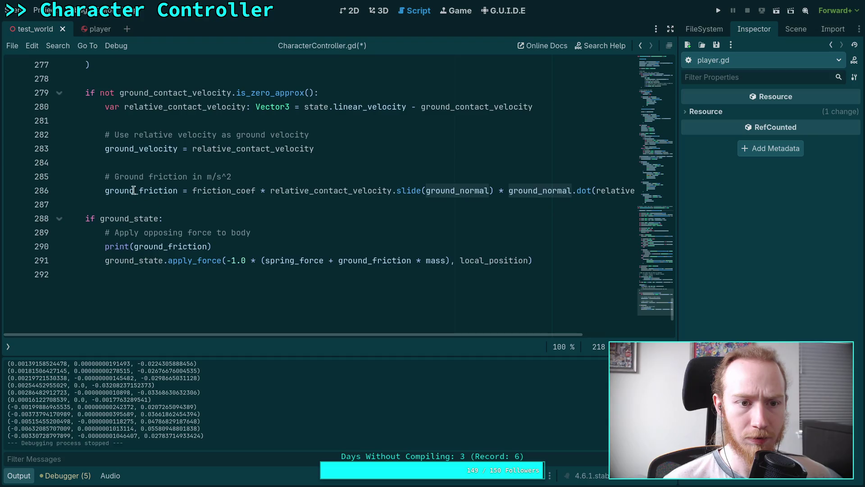
pyautogui.scroll(1, 154, 125)
pyautogui.click(153, 191)
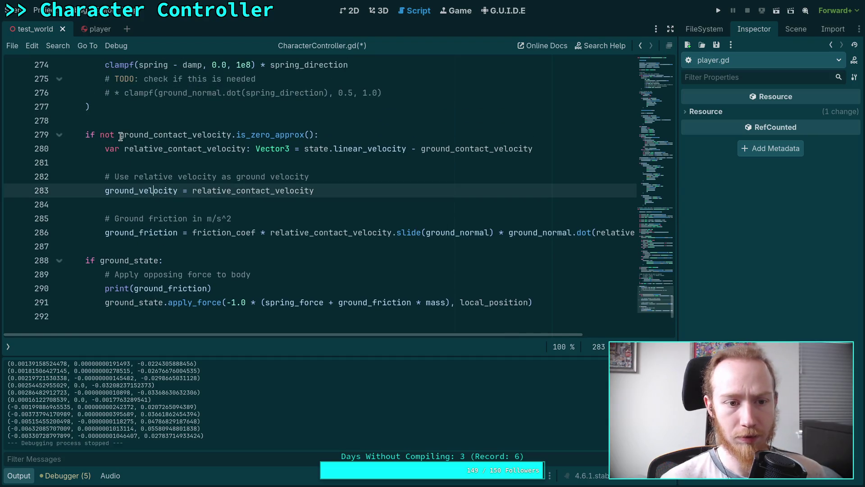
# Remove the not from the ground-contact if condition and add a new line in its block
pyautogui.moveTo(121, 137); pyautogui.dragTo(100, 137)
pyautogui.press('BackSpace')
pyautogui.press('End')
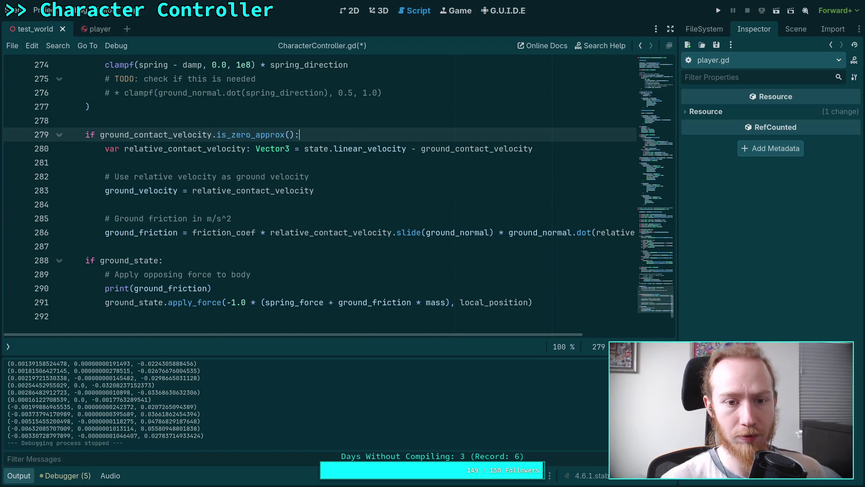
pyautogui.press('Return')
pyautogui.press('Return')
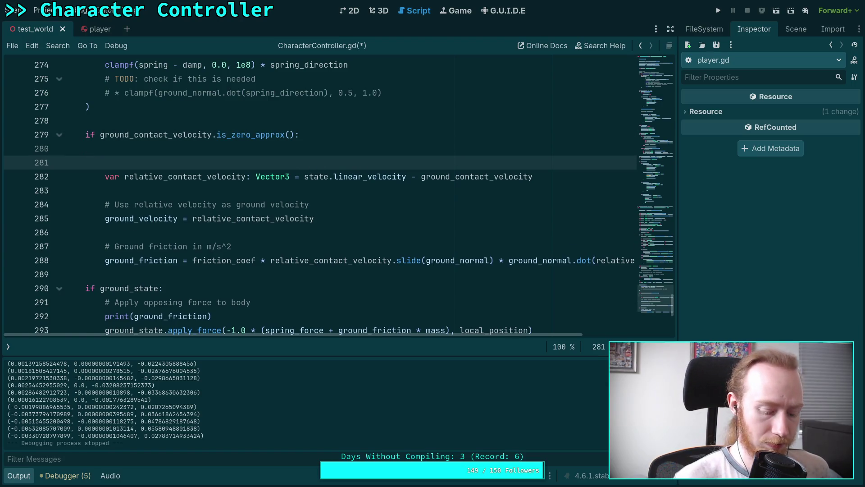
pyautogui.write('else:')
pyautogui.click(85, 148)
# Write ground_velocity = state.linear_velocity.slide(ground_normal) in the zero-contact branch
pyautogui.write('ground_velocity ')
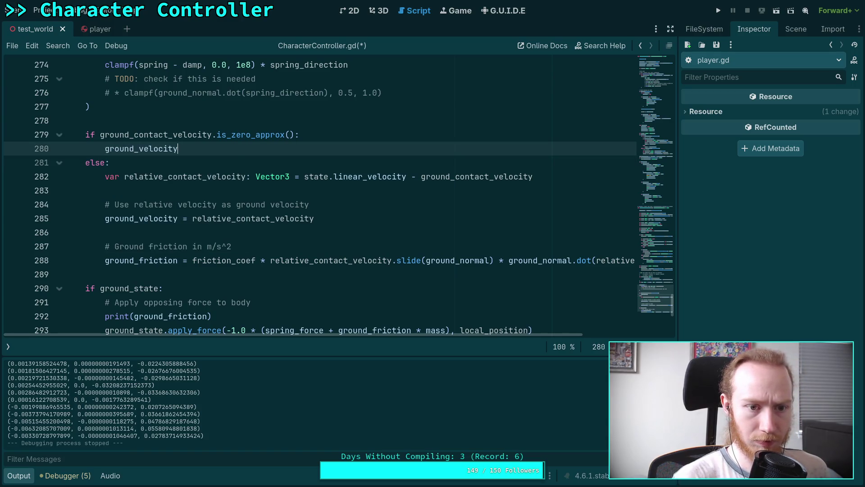
pyautogui.write('=')
pyautogui.press('Escape')
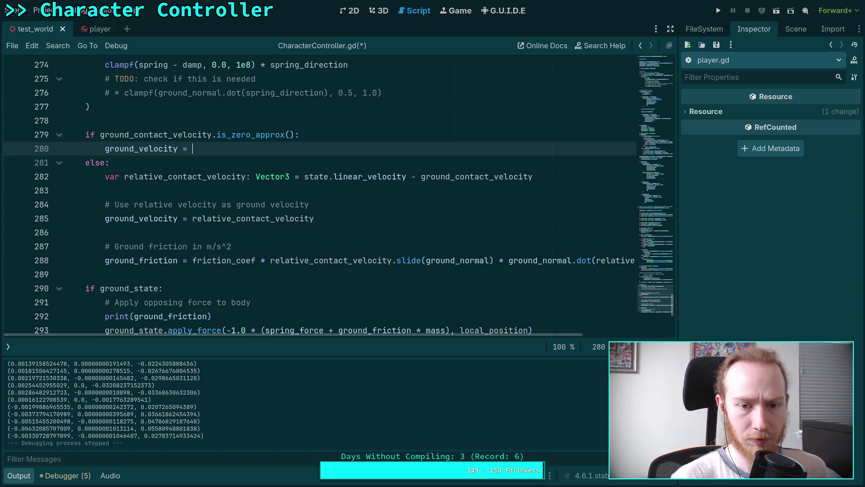
pyautogui.write('state.lin')
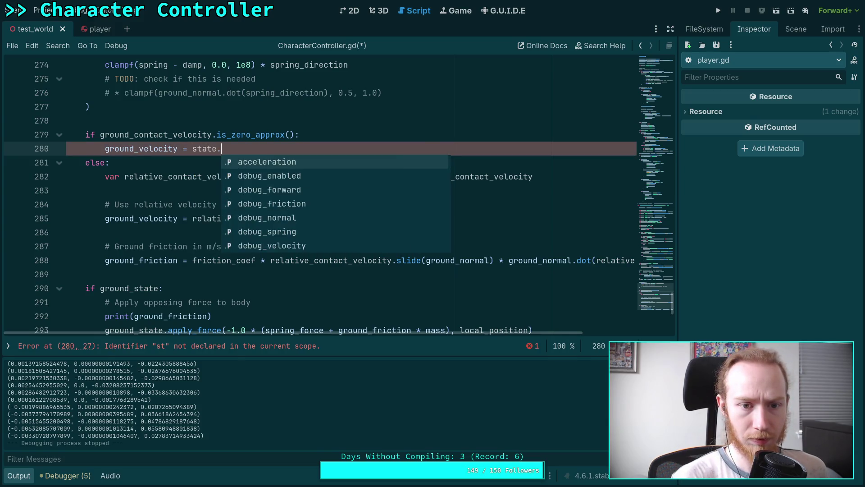
pyautogui.press('Return')
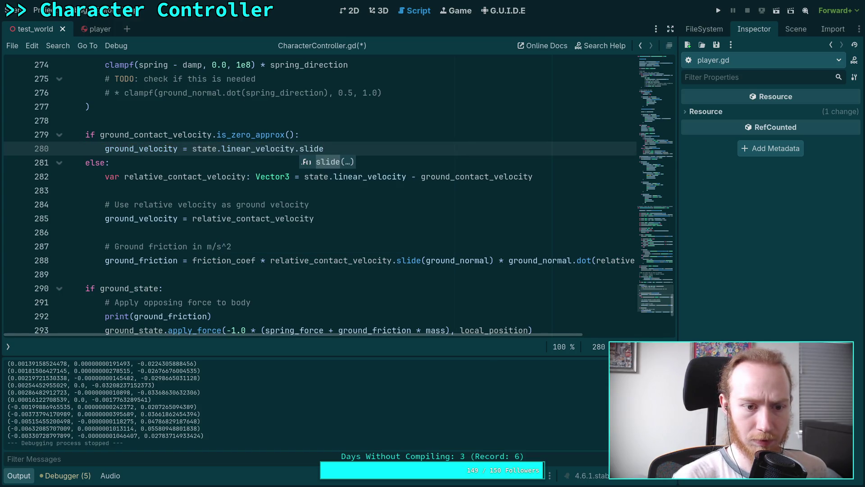
pyautogui.write('(')
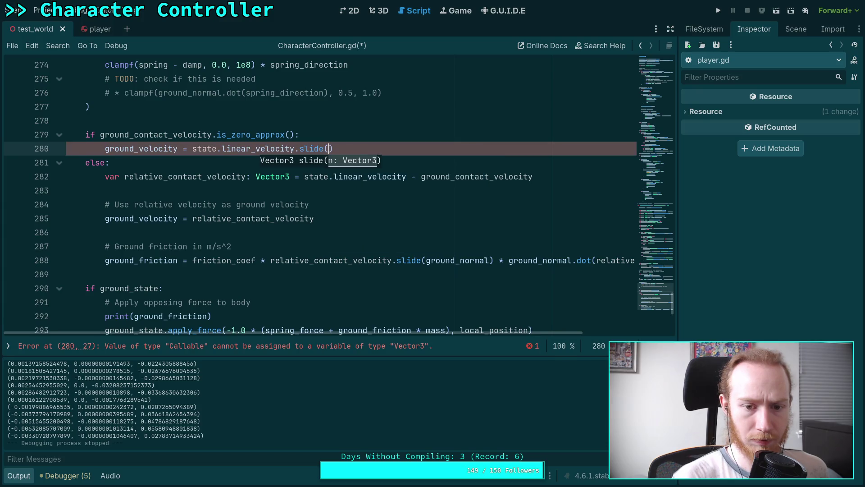
pyautogui.write('ground_normal')
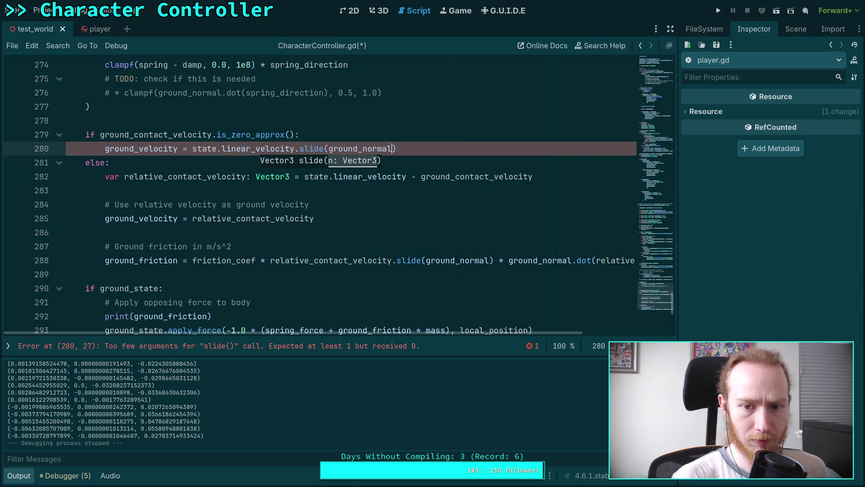
pyautogui.doubleClick(164, 218)
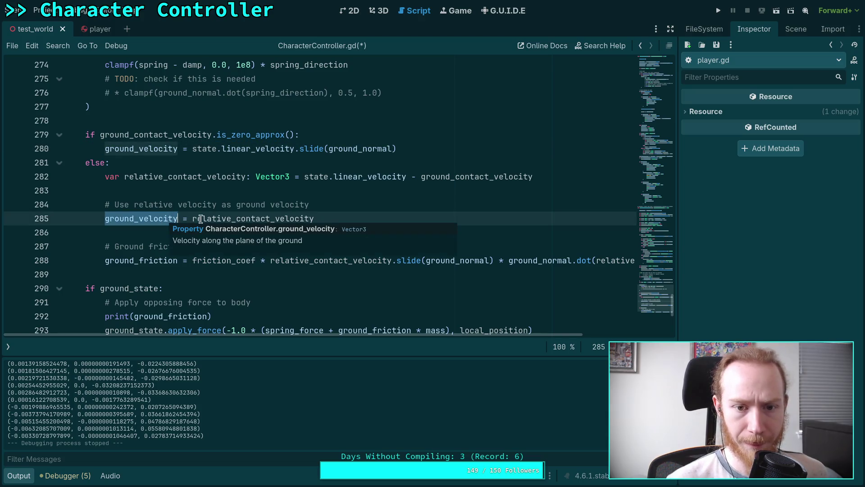
pyautogui.doubleClick(260, 218)
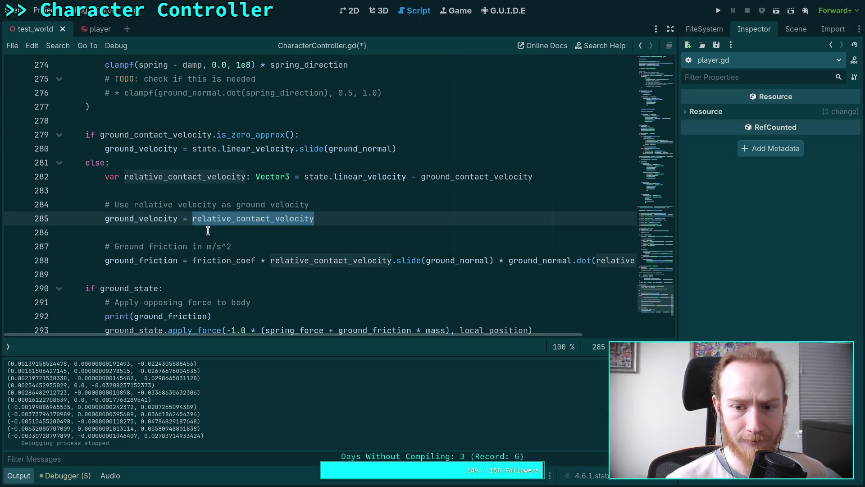
# Append .slide(ground_normal) to relative_contact_velocity on line 285
pyautogui.moveTo(379, 334); pyautogui.dragTo(492, 344)
pyautogui.hscroll(-3, 199, 247)
pyautogui.doubleClick(165, 218)
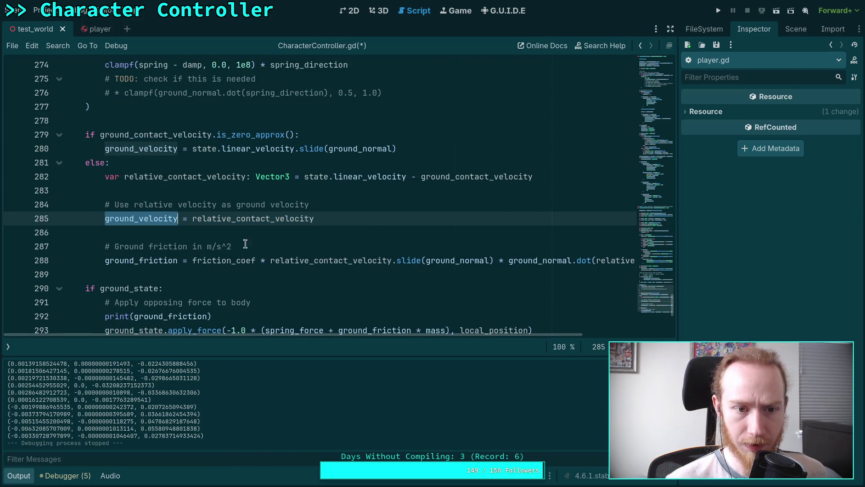
pyautogui.hscroll(2, 447, 335)
pyautogui.hscroll(-2, 349, 303)
pyautogui.scroll(-1, 348, 295)
pyautogui.scroll(1, 210, 234)
pyautogui.moveTo(191, 220); pyautogui.dragTo(347, 219)
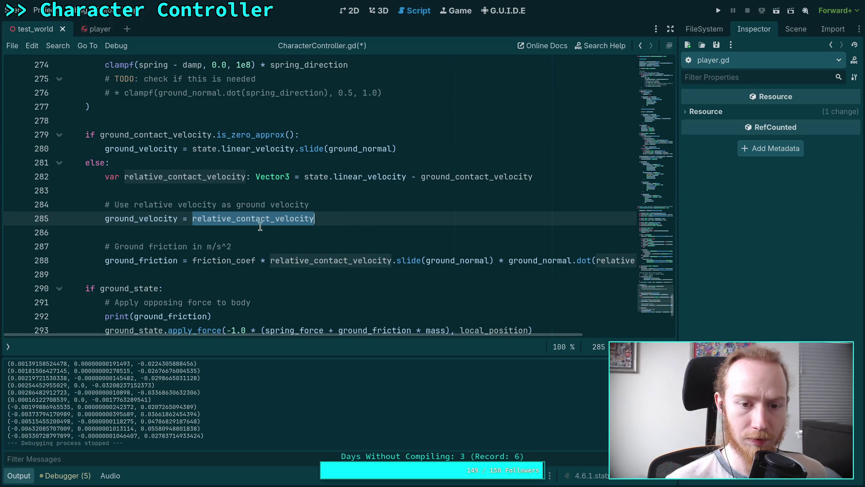
pyautogui.click(366, 218)
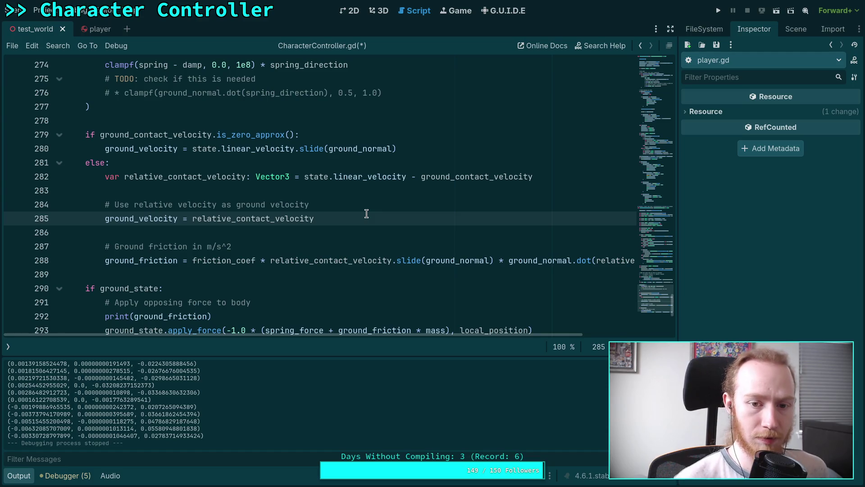
pyautogui.write('.slide')
pyautogui.write('(ground_n')
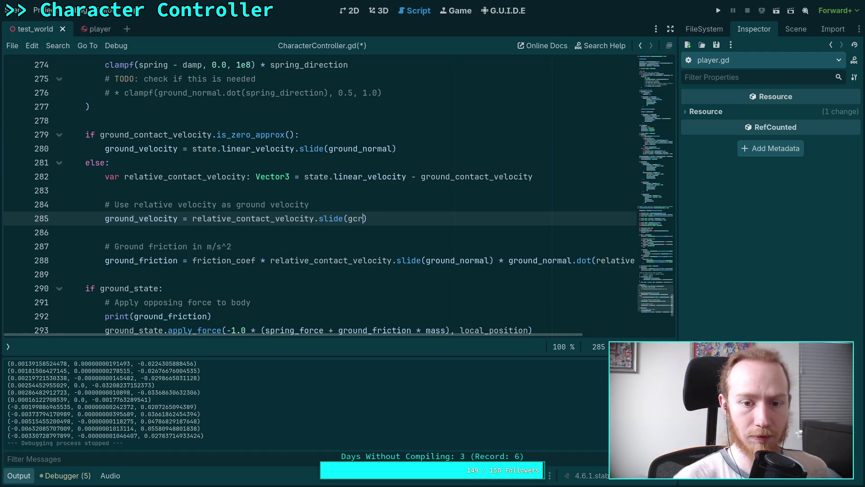
pyautogui.press('Return')
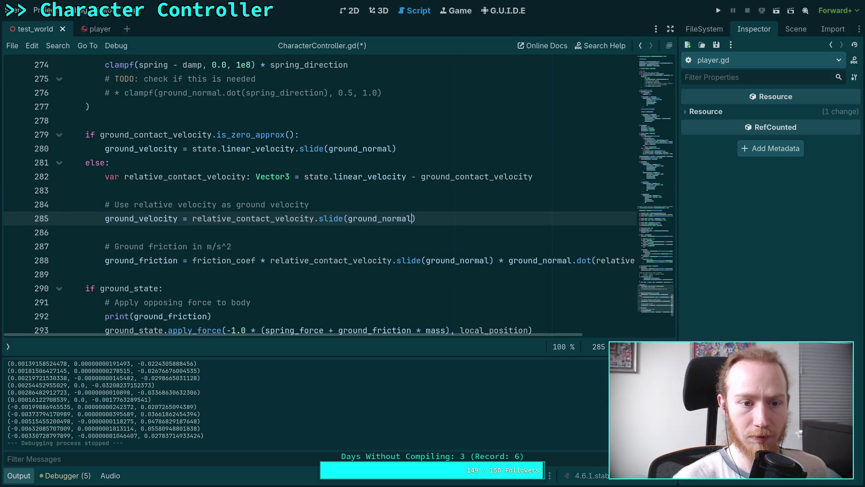
# Review ground_velocity on line 280 and ground_friction on line 288
pyautogui.doubleClick(147, 149)
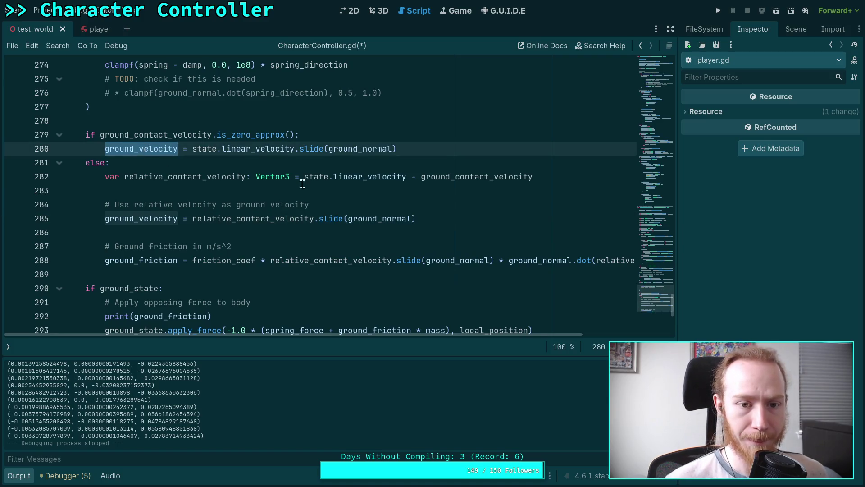
pyautogui.scroll(-2, 449, 162)
pyautogui.doubleClick(141, 177)
pyautogui.scroll(6, 350, 210)
pyautogui.scroll(-6, 349, 210)
pyautogui.scroll(19, 349, 210)
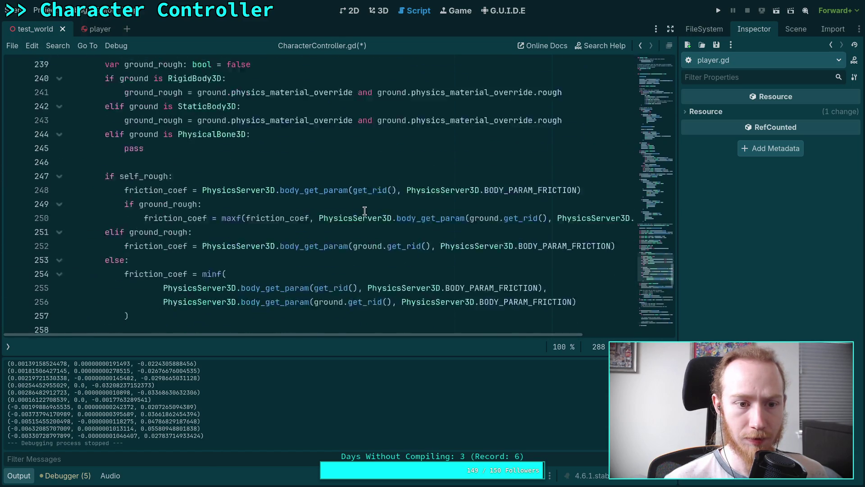
pyautogui.scroll(20, 365, 211)
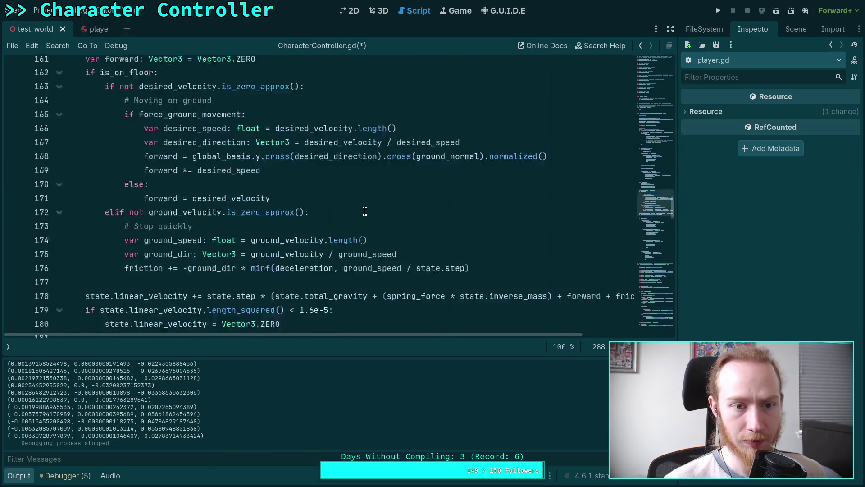
pyautogui.scroll(8, 365, 210)
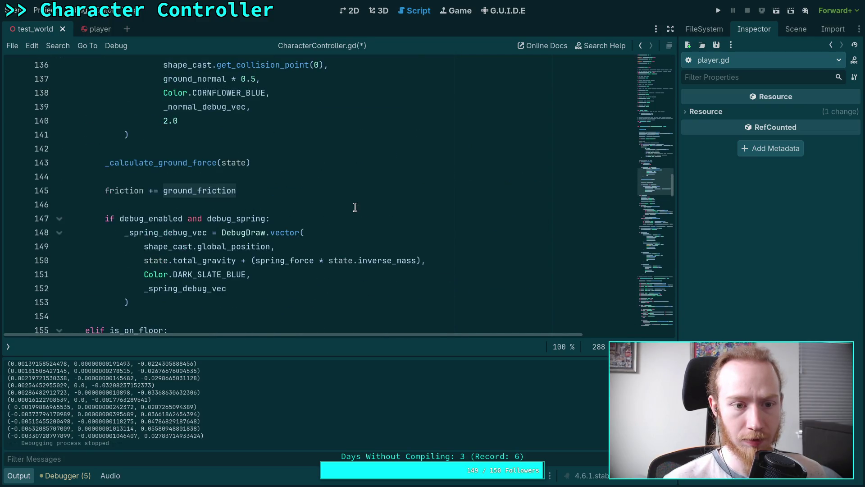
pyautogui.scroll(-20, 352, 206)
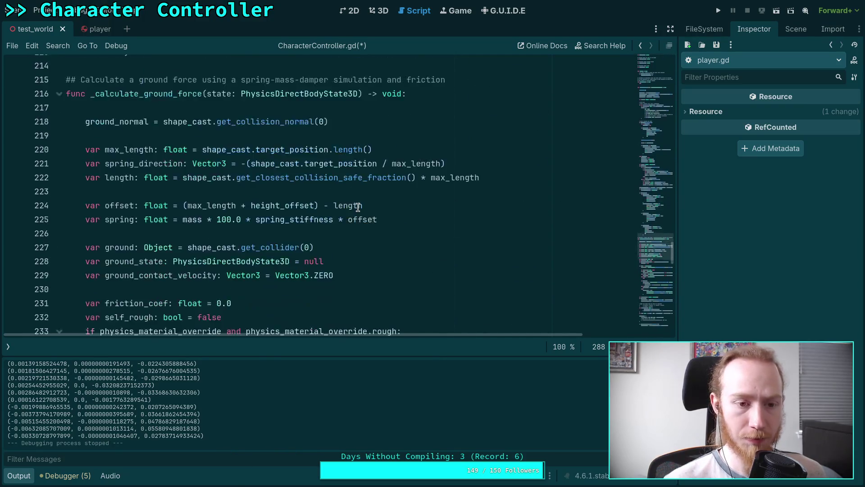
# Add ground_friction = friction_coef * ground_velocity on a new line below line 280
pyautogui.scroll(-11, 379, 207)
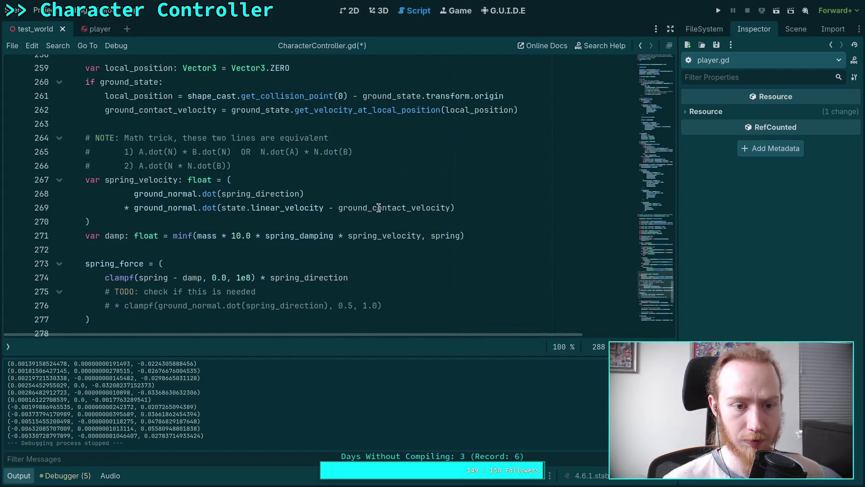
pyautogui.scroll(-7, 379, 208)
pyautogui.scroll(2, 450, 153)
pyautogui.click(461, 145)
pyautogui.press('Return')
pyautogui.write('ground')
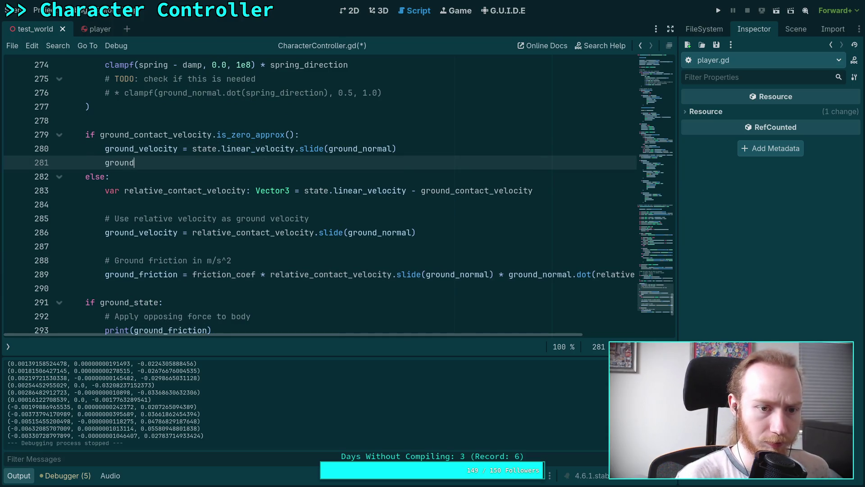
pyautogui.write('_friction =')
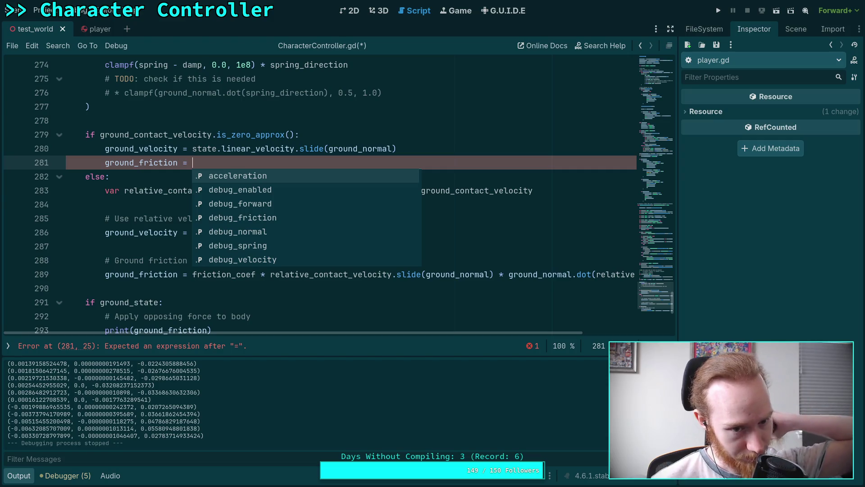
pyautogui.write('fri')
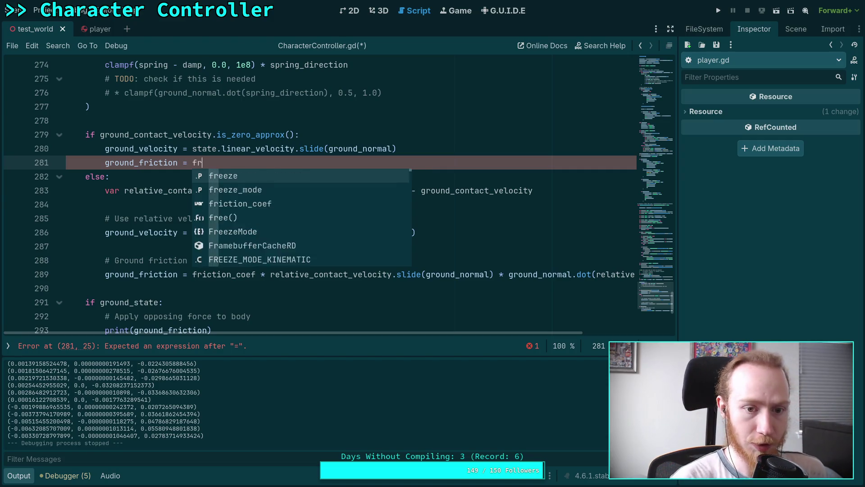
pyautogui.press('Return')
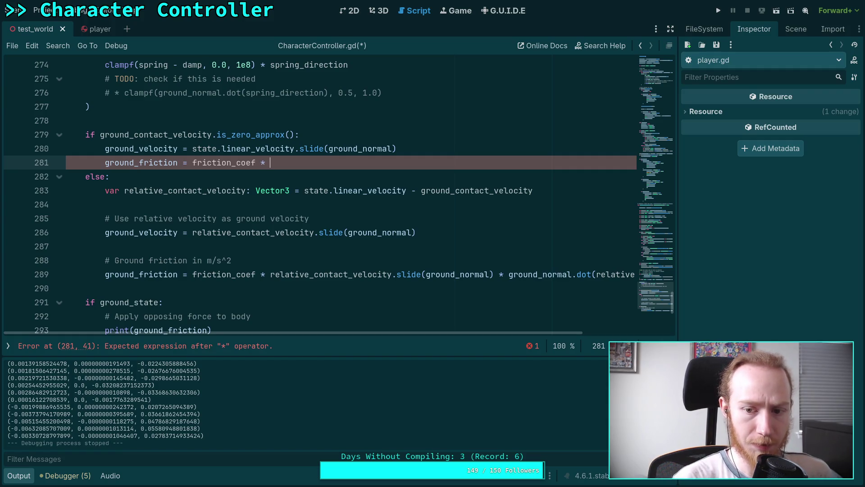
pyautogui.write('groudn')
pyautogui.press('BackSpace')
pyautogui.press('BackSpace')
pyautogui.write('nd')
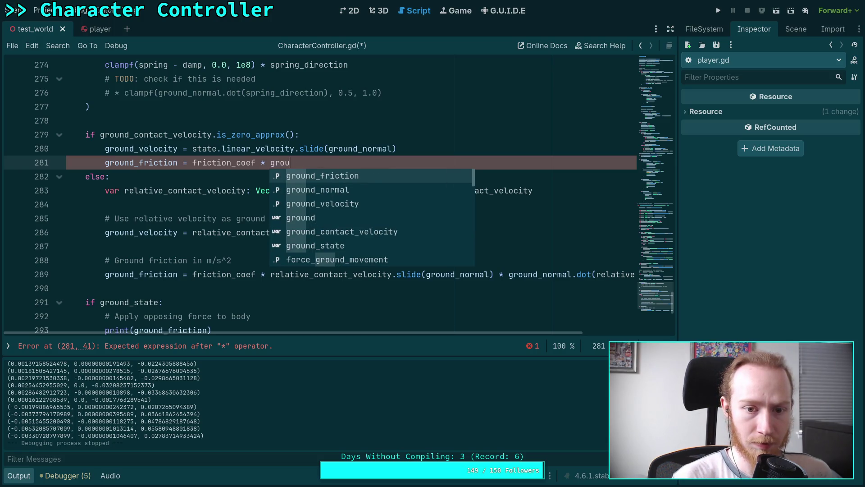
pyautogui.press('Down')
pyautogui.press('Down')
pyautogui.press('Return')
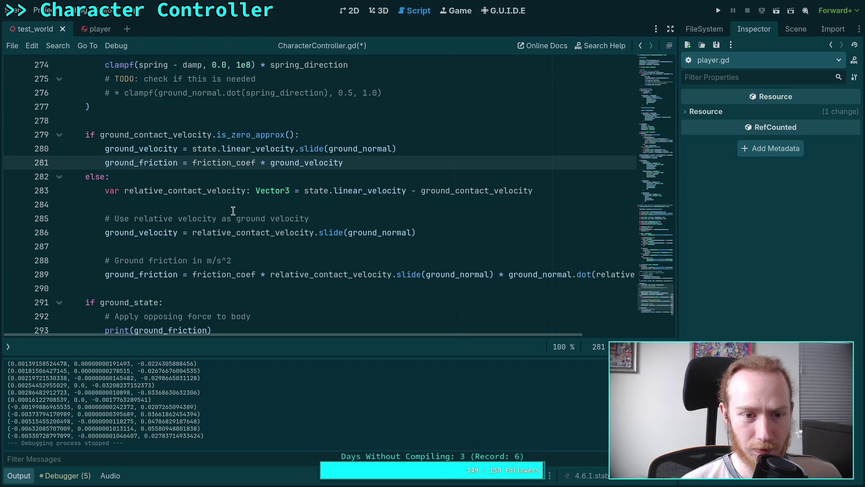
pyautogui.doubleClick(149, 163)
pyautogui.scroll(-1, 262, 292)
pyautogui.scroll(1, 261, 292)
pyautogui.moveTo(311, 335)
pyautogui.mouseDown()
pyautogui.moveTo(342, 332)
pyautogui.moveTo(296, 329)
pyautogui.moveTo(325, 327)
pyautogui.mouseUp()
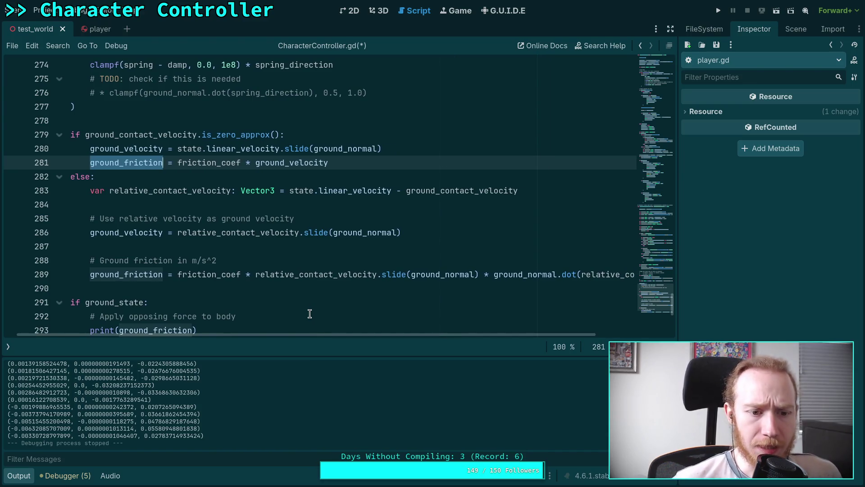
pyautogui.doubleClick(142, 232)
pyautogui.doubleClick(206, 232)
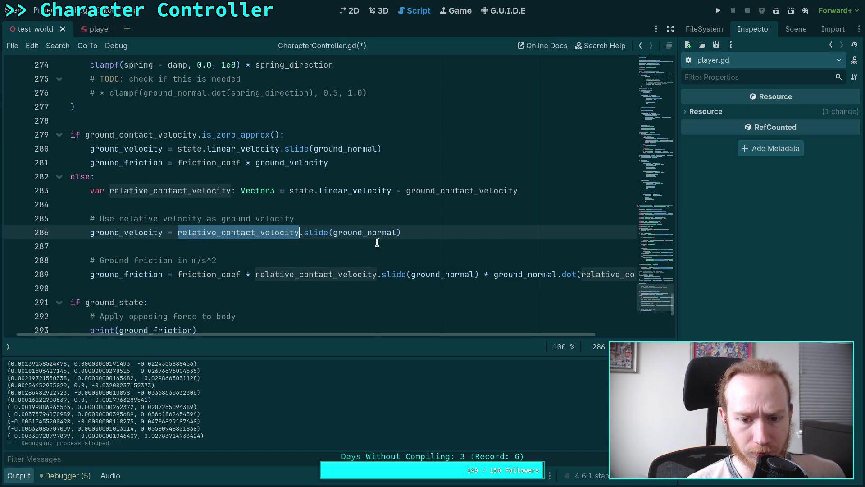
pyautogui.moveTo(396, 334)
pyautogui.mouseDown()
pyautogui.moveTo(471, 342)
pyautogui.moveTo(378, 334)
pyautogui.mouseUp()
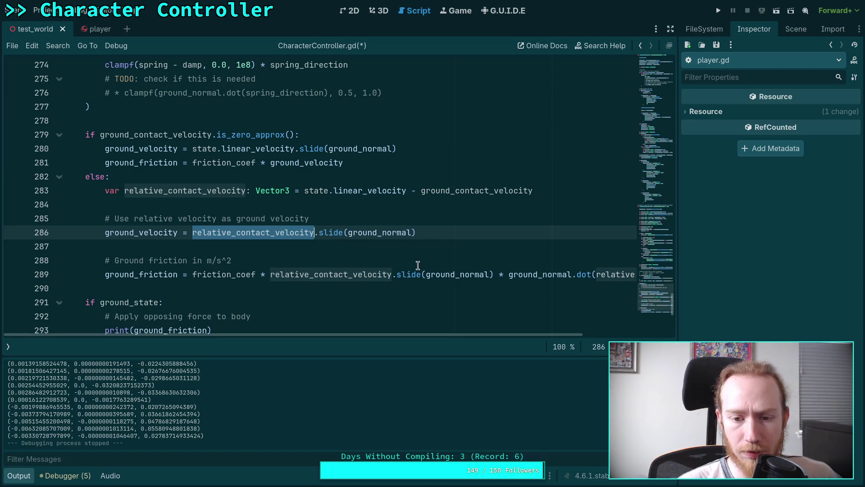
pyautogui.click(274, 278)
pyautogui.moveTo(273, 277); pyautogui.dragTo(493, 275)
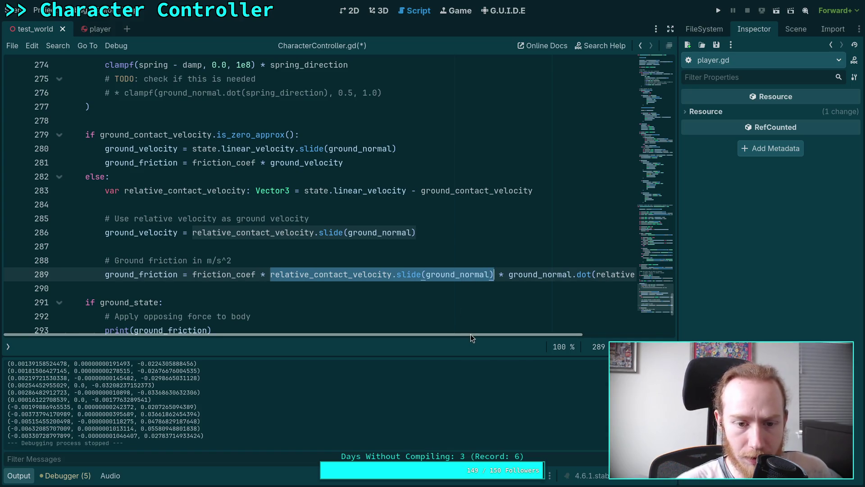
pyautogui.moveTo(470, 334); pyautogui.dragTo(605, 340)
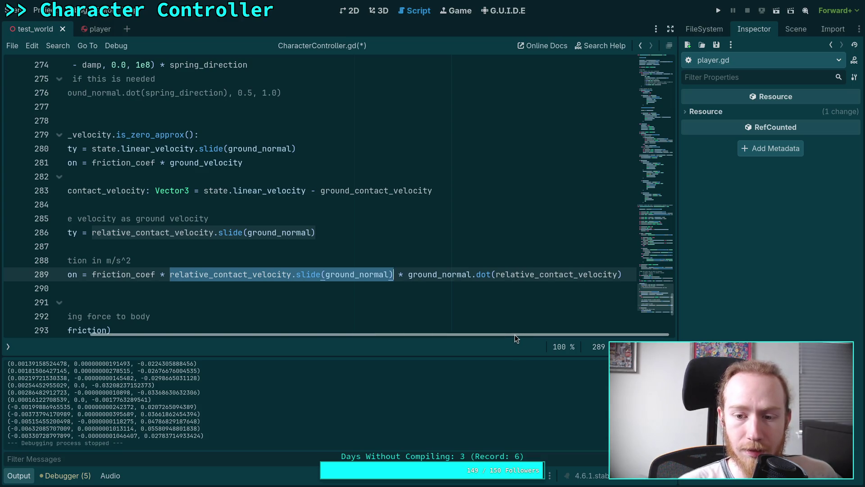
pyautogui.moveTo(515, 334); pyautogui.dragTo(355, 347)
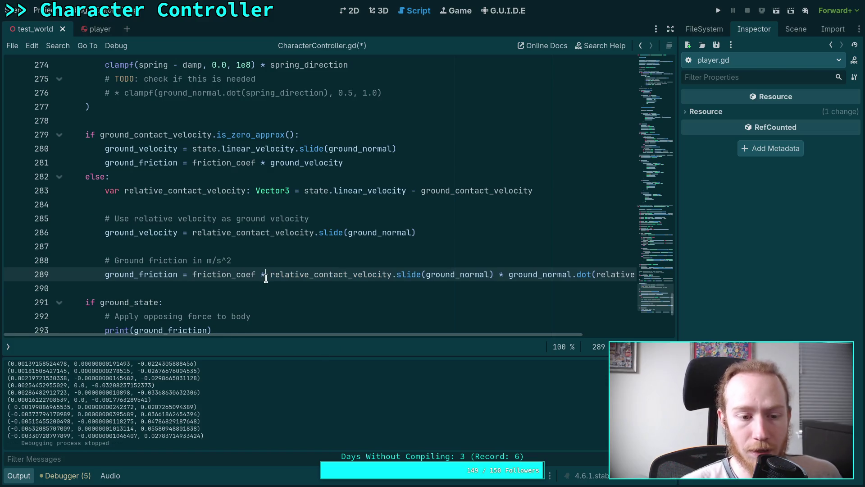
pyautogui.click(240, 290)
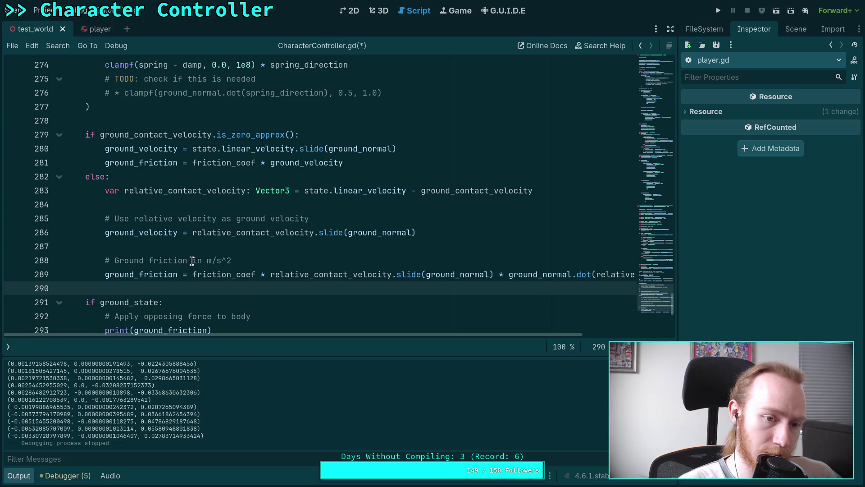
pyautogui.scroll(1, 192, 260)
pyautogui.scroll(6, 192, 260)
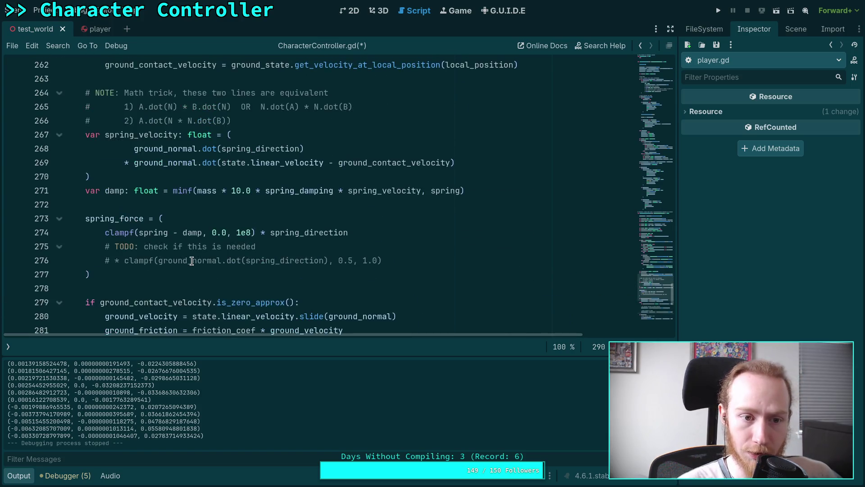
pyautogui.scroll(14, 192, 261)
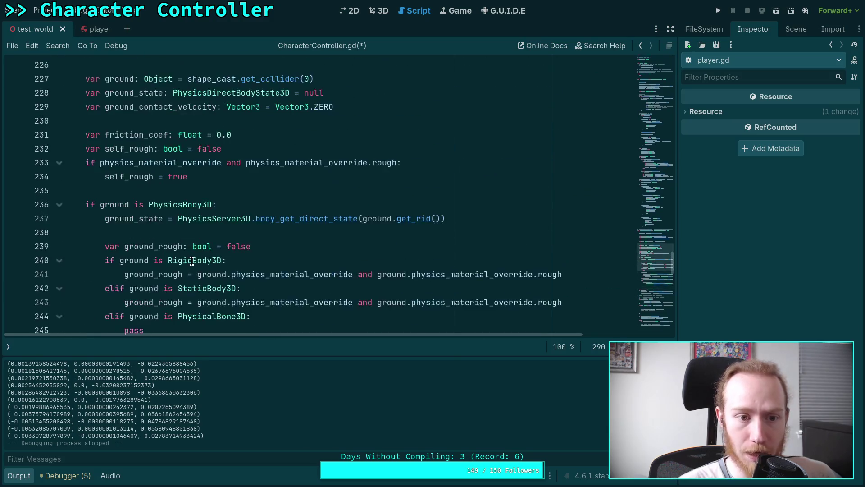
pyautogui.scroll(10, 192, 261)
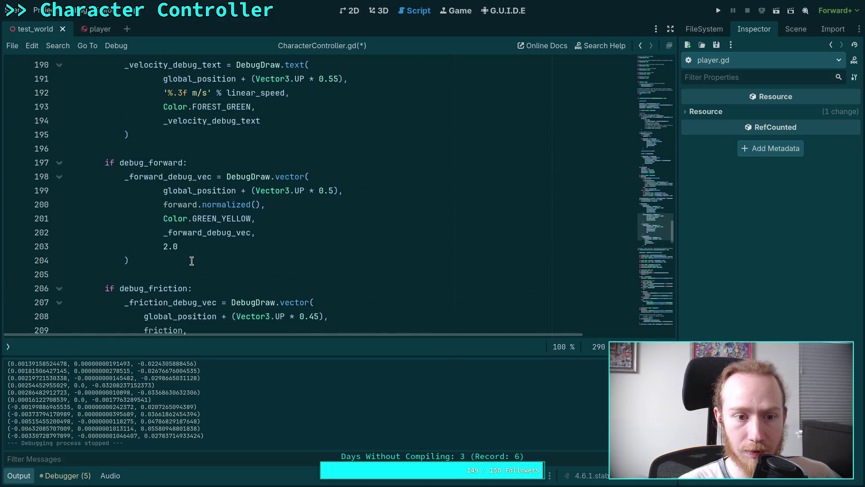
pyautogui.scroll(1, 191, 261)
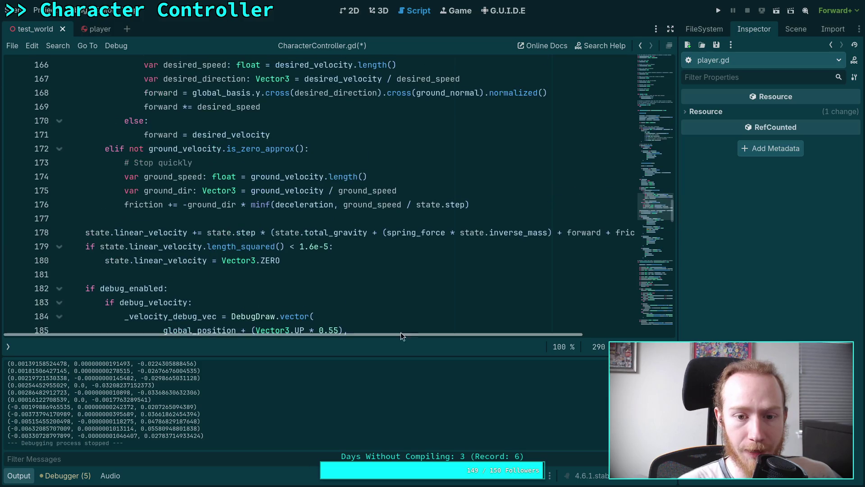
pyautogui.moveTo(409, 333)
pyautogui.mouseDown()
pyautogui.moveTo(512, 335)
pyautogui.moveTo(385, 331)
pyautogui.mouseUp()
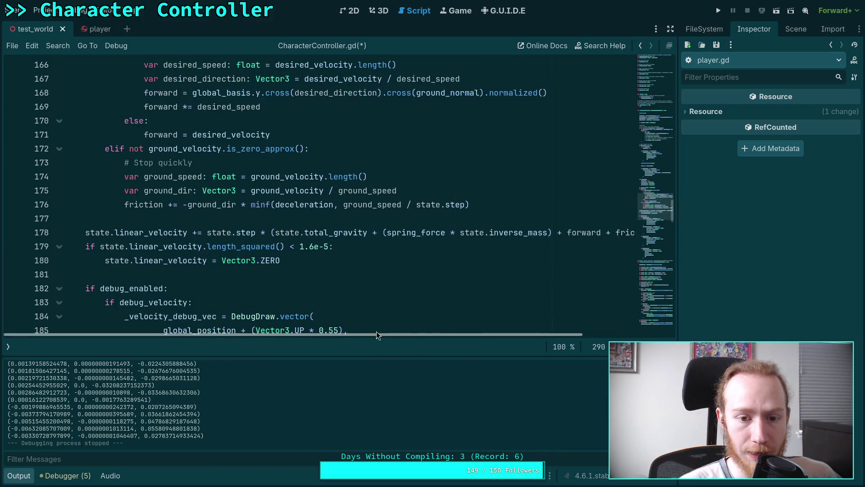
pyautogui.moveTo(275, 234); pyautogui.dragTo(382, 232)
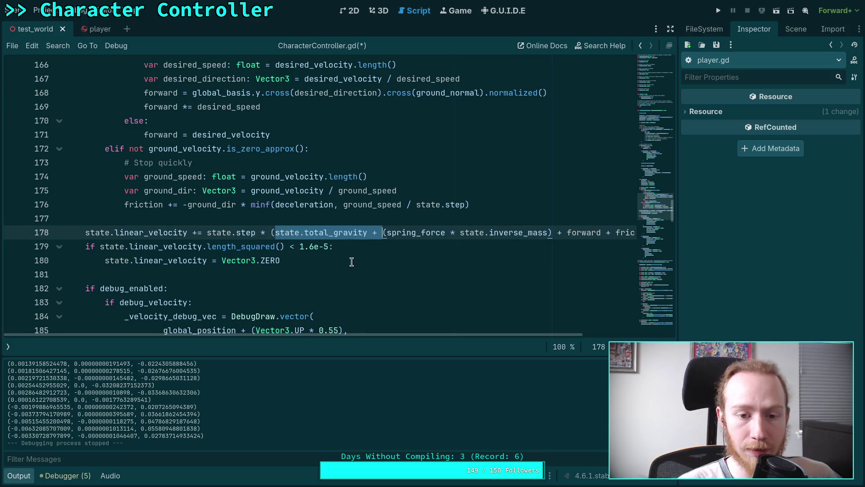
pyautogui.doubleClick(324, 236)
pyautogui.click(370, 285)
pyautogui.scroll(-2, 369, 284)
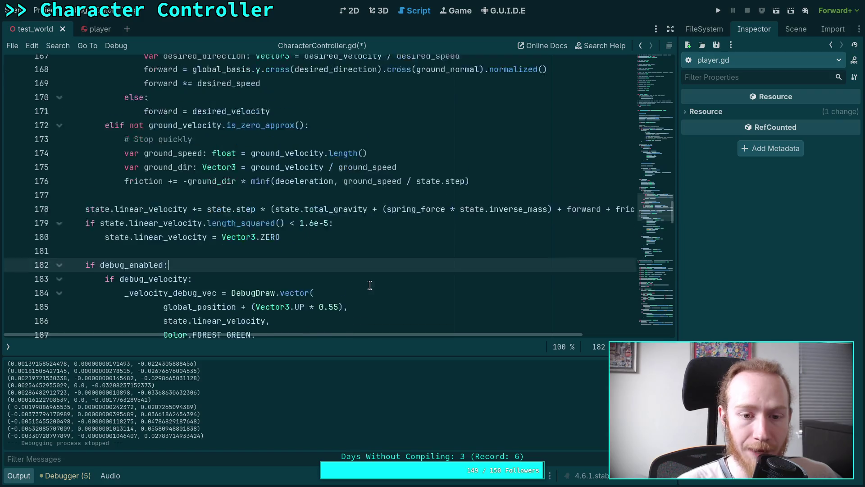
pyautogui.scroll(-10, 369, 285)
pyautogui.scroll(10, 369, 284)
pyautogui.scroll(2, 370, 284)
pyautogui.doubleClick(325, 191)
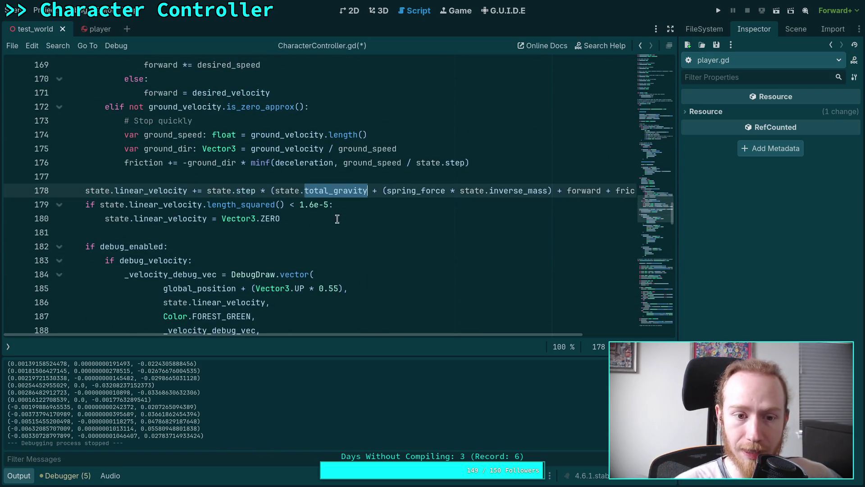
pyautogui.scroll(-20, 355, 262)
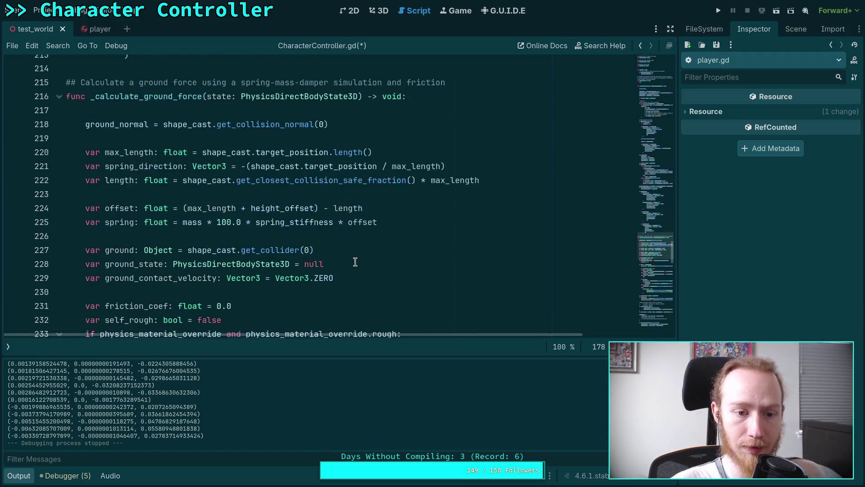
pyautogui.scroll(6, 355, 261)
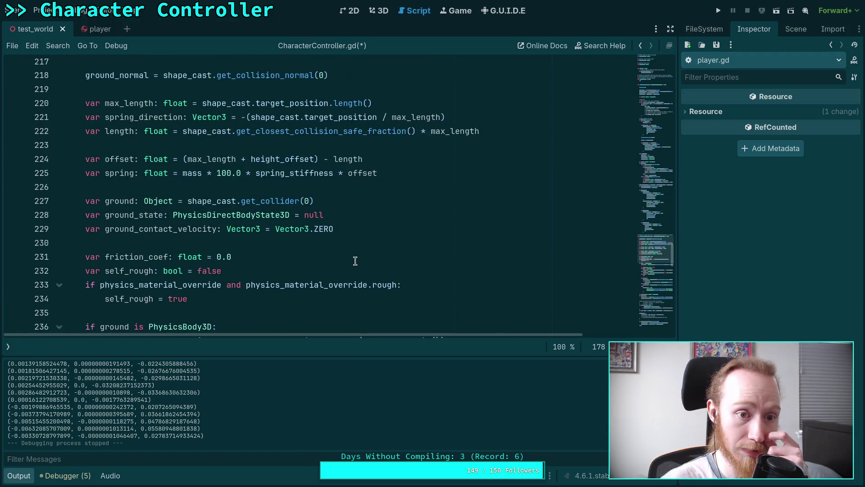
pyautogui.scroll(-7, 355, 261)
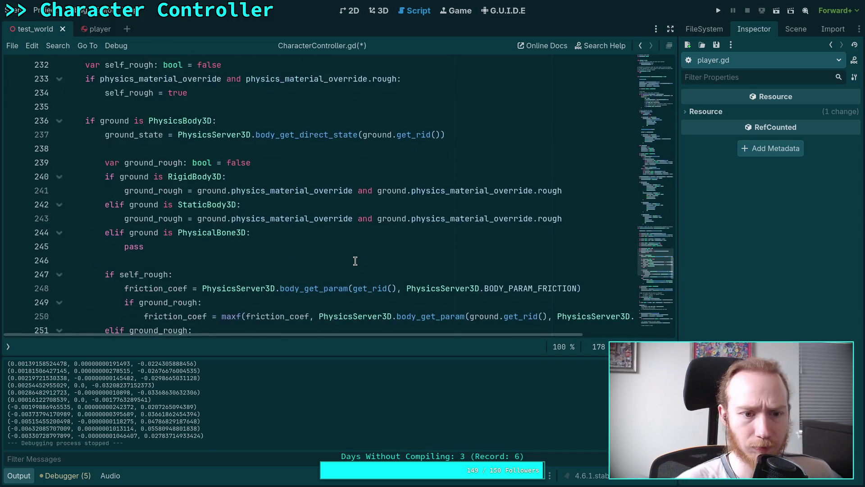
pyautogui.scroll(-4, 352, 251)
pyautogui.scroll(-4, 352, 251)
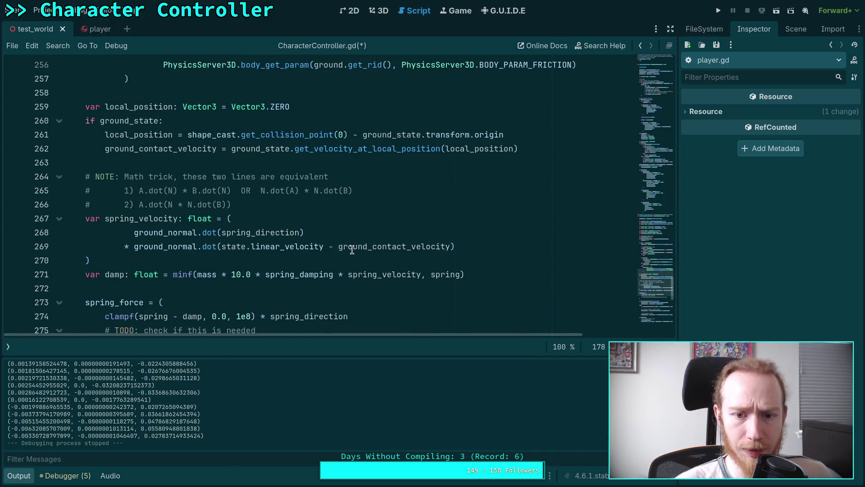
pyautogui.scroll(-2, 217, 192)
pyautogui.scroll(-3, 301, 190)
pyautogui.scroll(3, 301, 192)
pyautogui.doubleClick(270, 162)
pyautogui.scroll(-3, 352, 194)
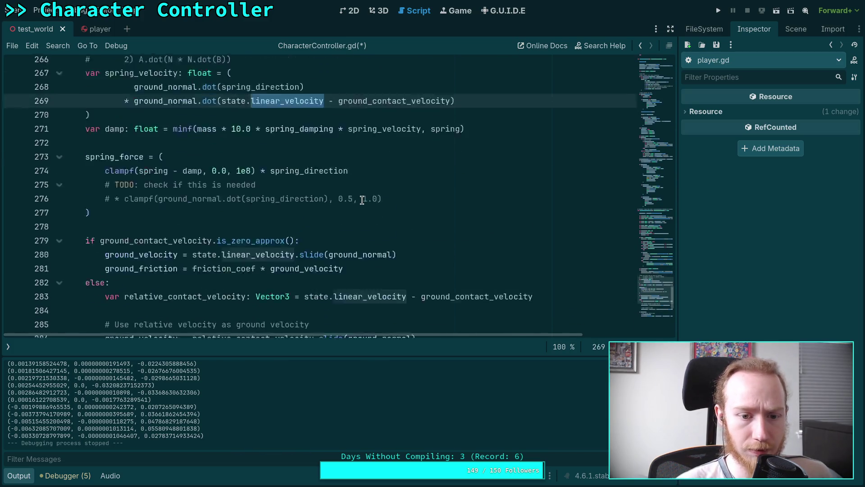
pyautogui.scroll(-1, 203, 199)
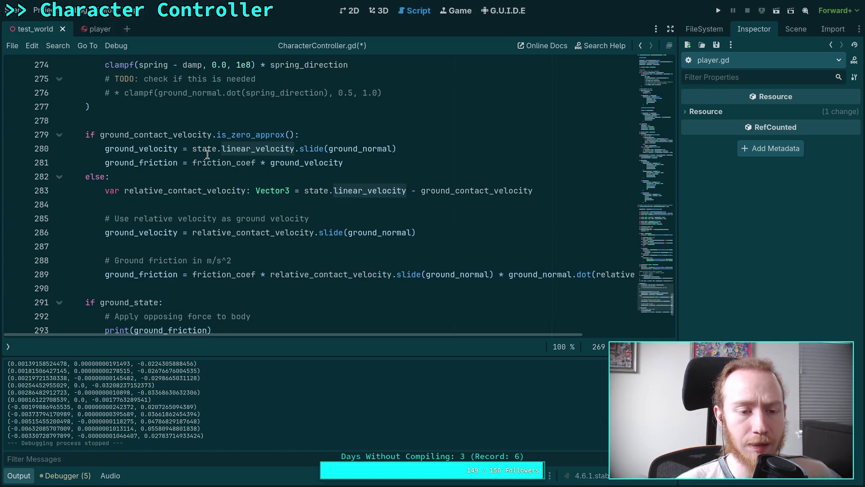
pyautogui.click(293, 137)
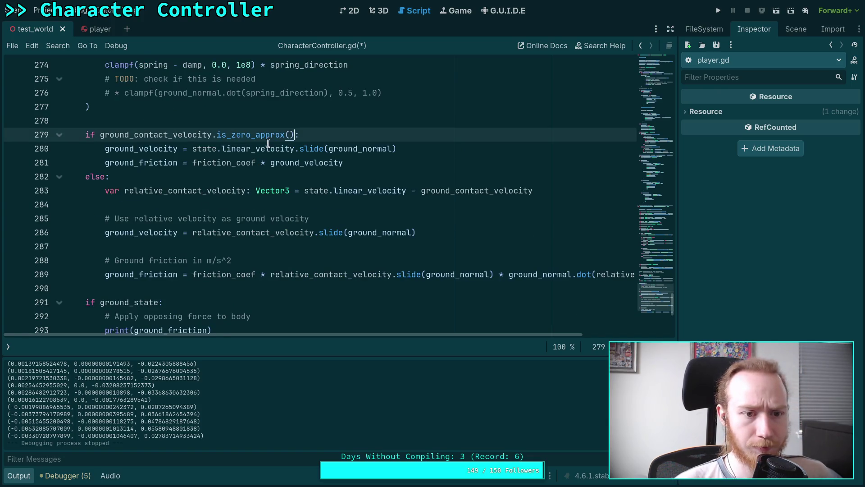
pyautogui.click(189, 152)
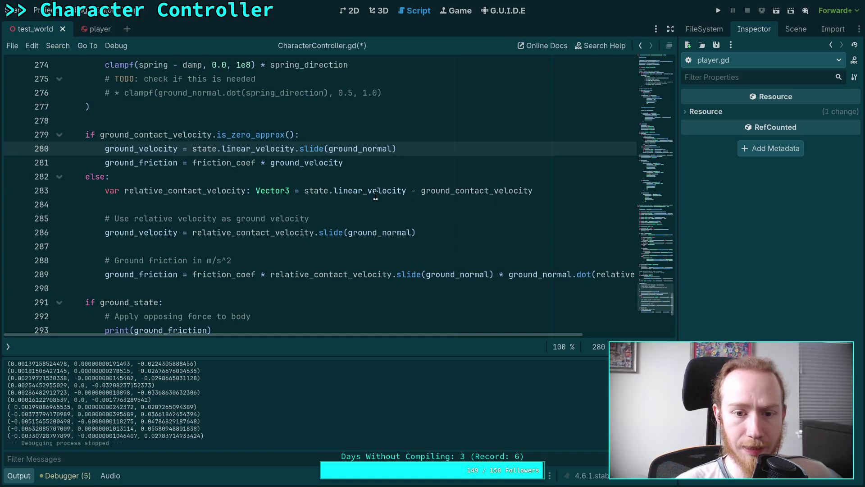
# Add the comment '# Must include gravity calculation for the normal force' above the relative_contact_velocity declaration
pyautogui.click(405, 191)
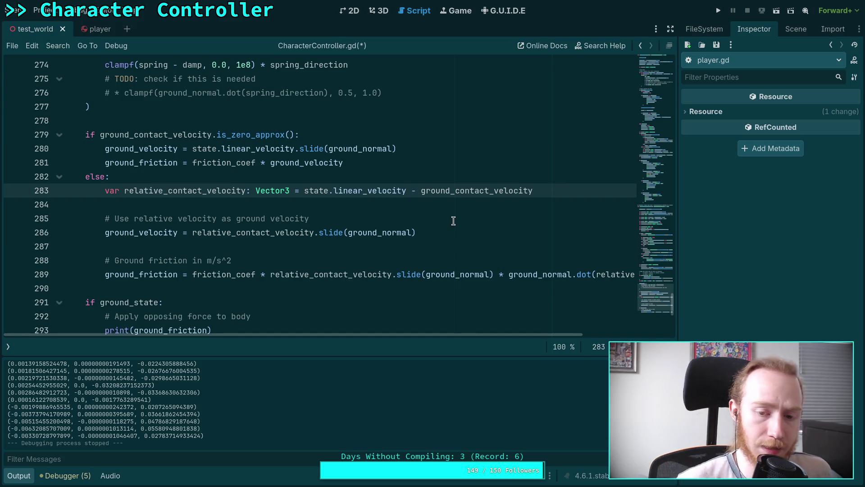
pyautogui.write('=')
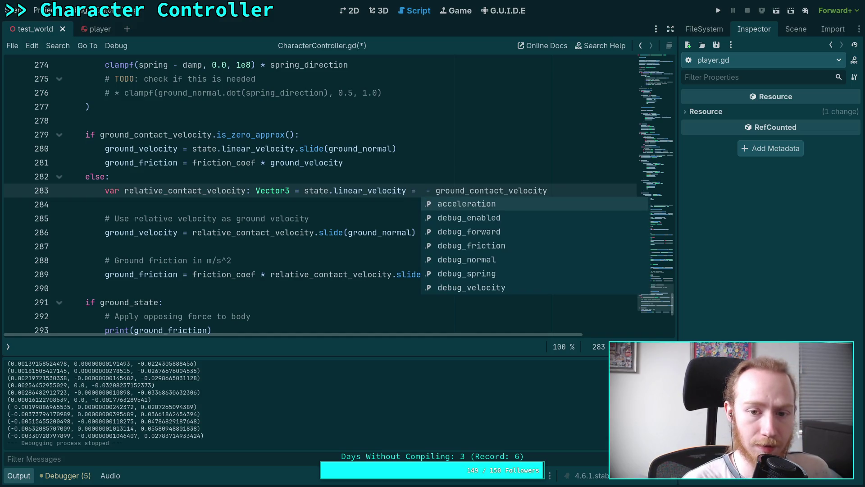
pyautogui.press('BackSpace')
pyautogui.press('BackSpace')
pyautogui.write('+ (')
pyautogui.press('Up')
pyautogui.press('Return')
pyautogui.write('# Must include a ')
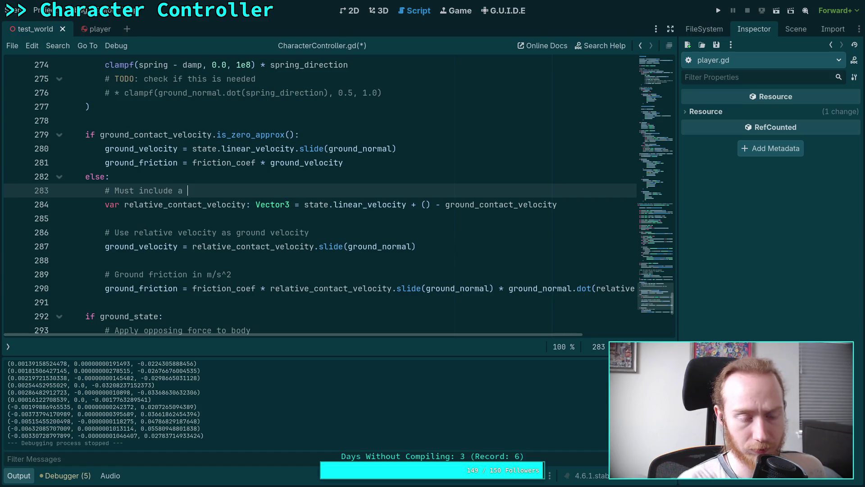
pyautogui.write('pr')
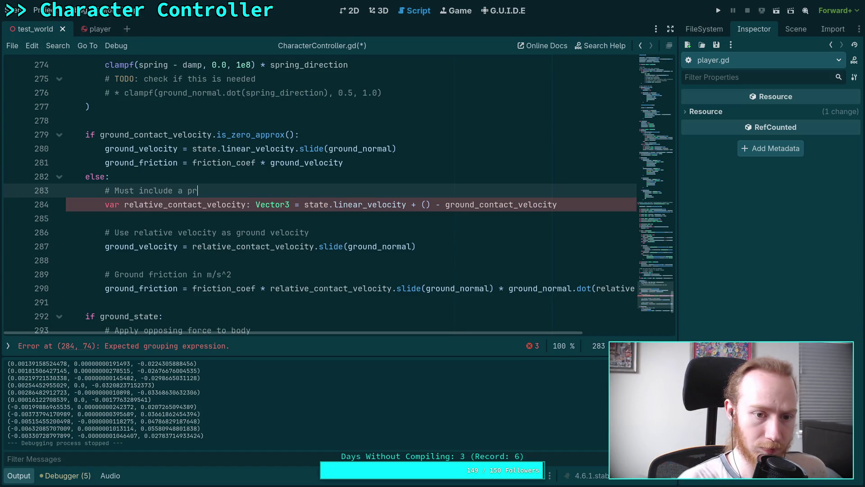
pyautogui.press('BackSpace')
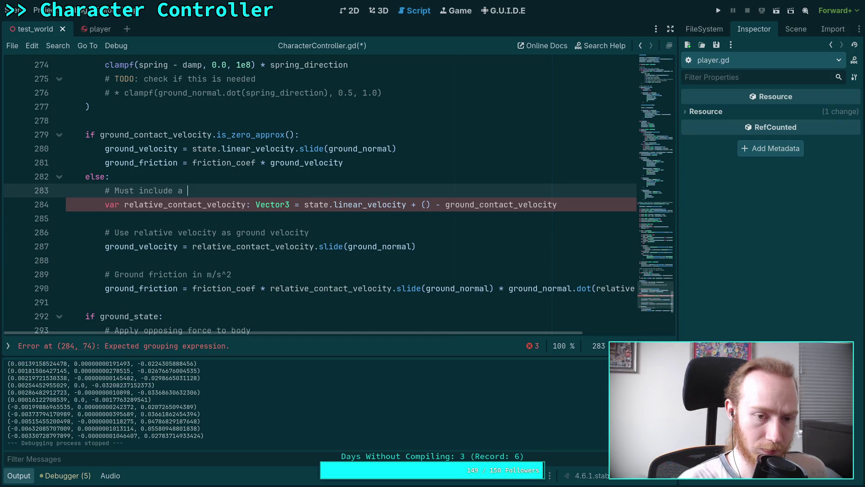
pyautogui.press('BackSpace')
pyautogui.press('BackSpace')
pyautogui.write('gravity calculat')
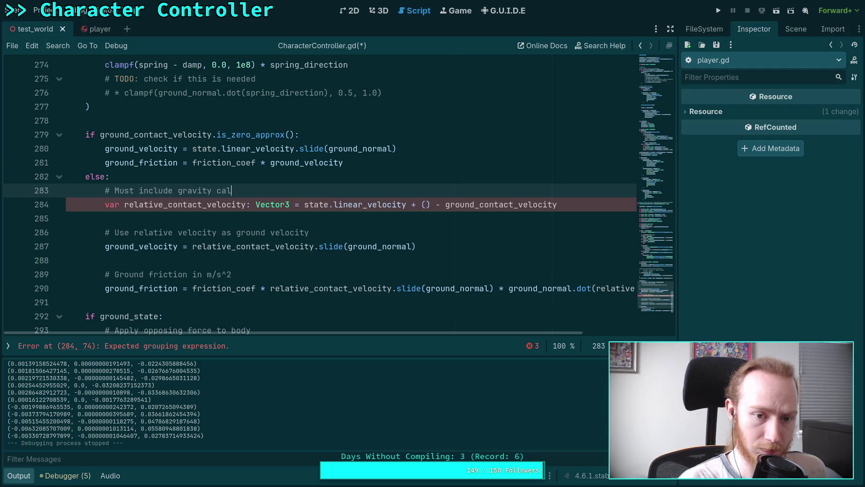
pyautogui.write('ion for ')
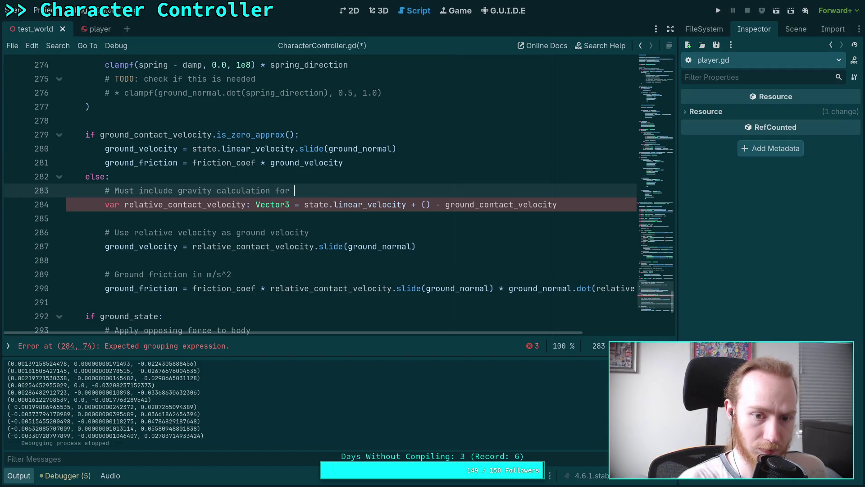
pyautogui.write('the norm')
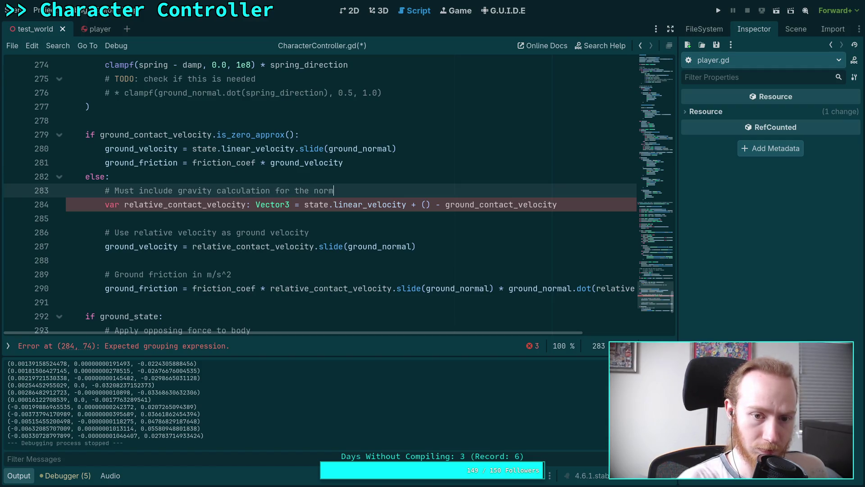
pyautogui.write('al force')
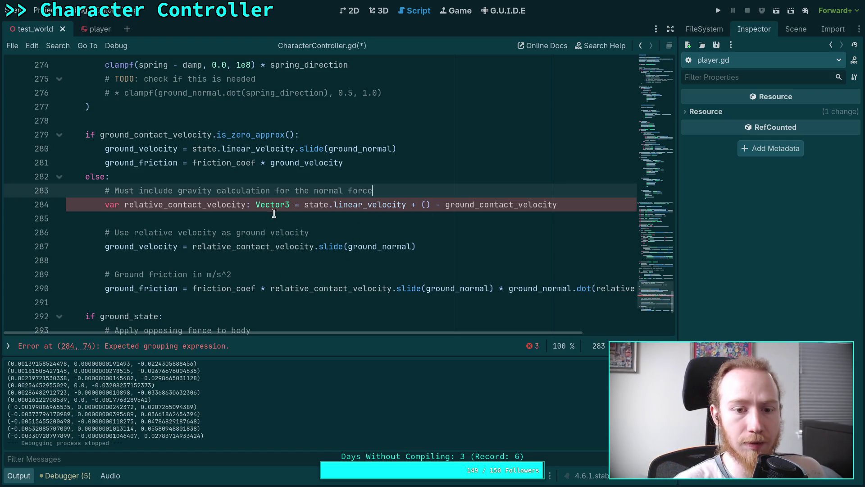
# Delete the temporary + () term from the declaration and hide the Output panel
pyautogui.doubleClick(186, 208)
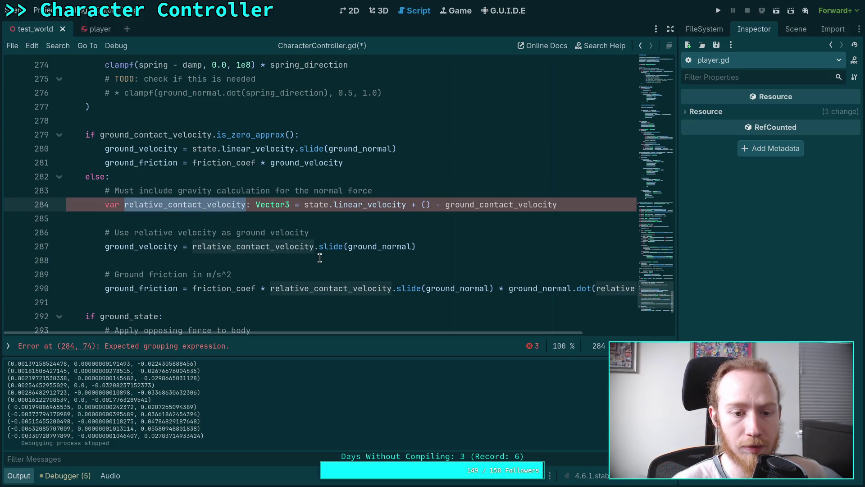
pyautogui.moveTo(419, 333); pyautogui.dragTo(444, 334)
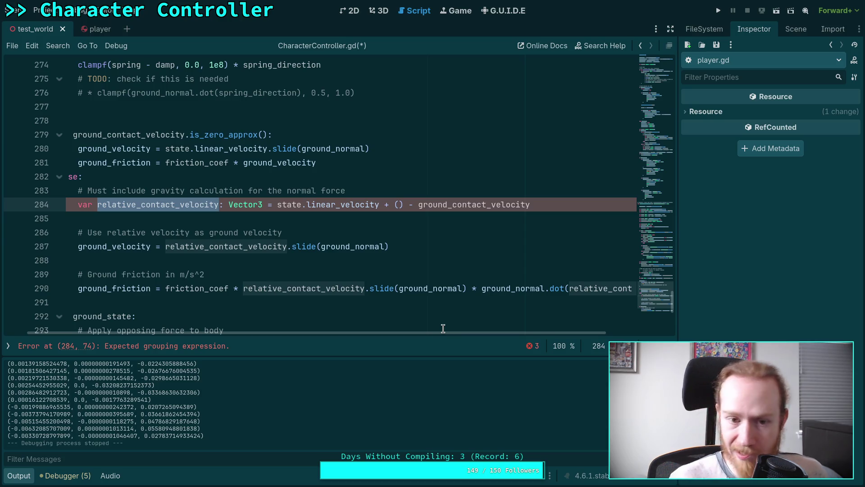
pyautogui.moveTo(401, 332)
pyautogui.mouseDown()
pyautogui.moveTo(498, 338)
pyautogui.moveTo(369, 331)
pyautogui.mouseUp()
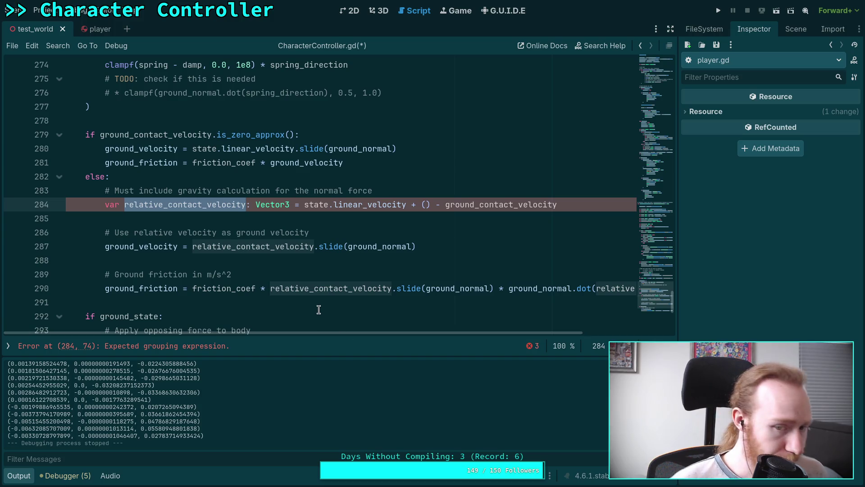
pyautogui.click(303, 222)
pyautogui.moveTo(431, 206); pyautogui.dragTo(406, 205)
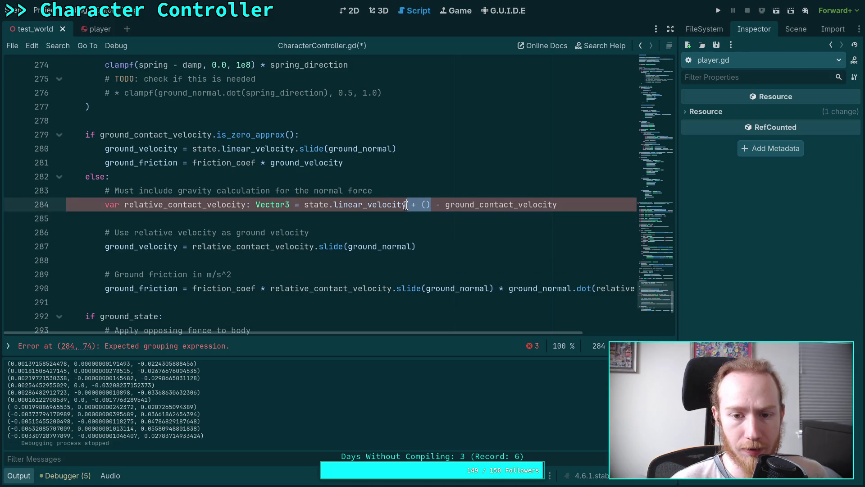
pyautogui.press('BackSpace')
pyautogui.doubleClick(220, 203)
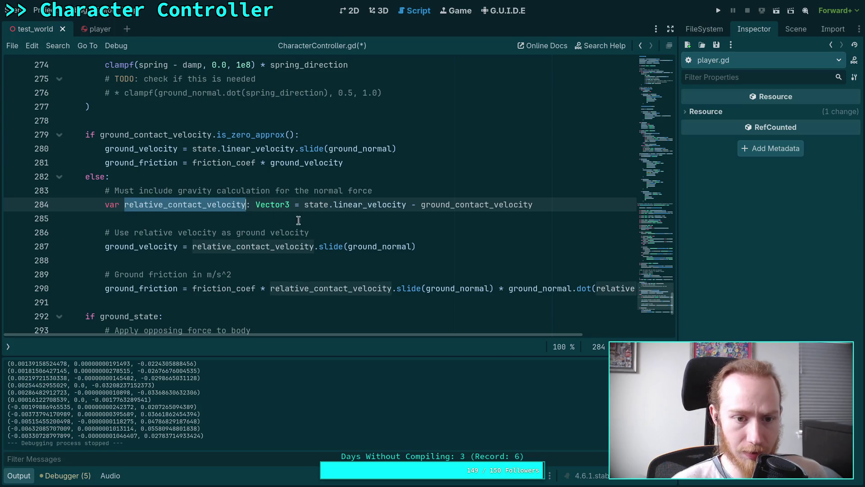
pyautogui.click(437, 233)
pyautogui.moveTo(454, 336); pyautogui.dragTo(429, 334)
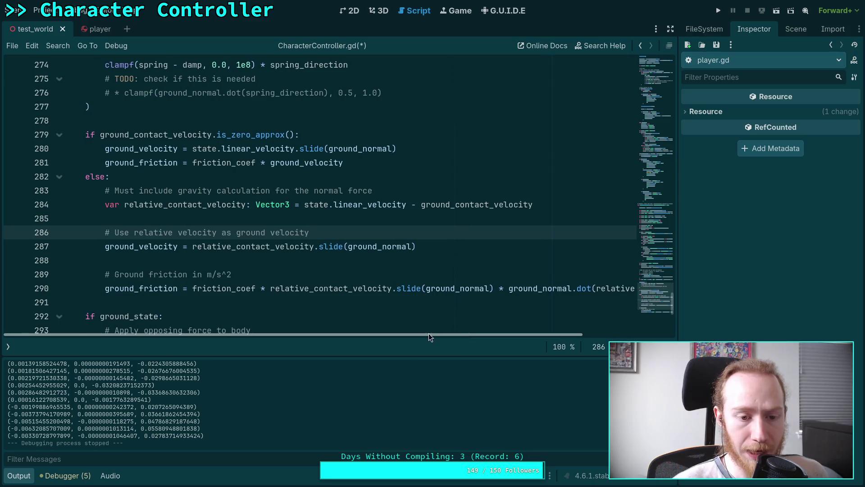
pyautogui.click(25, 479)
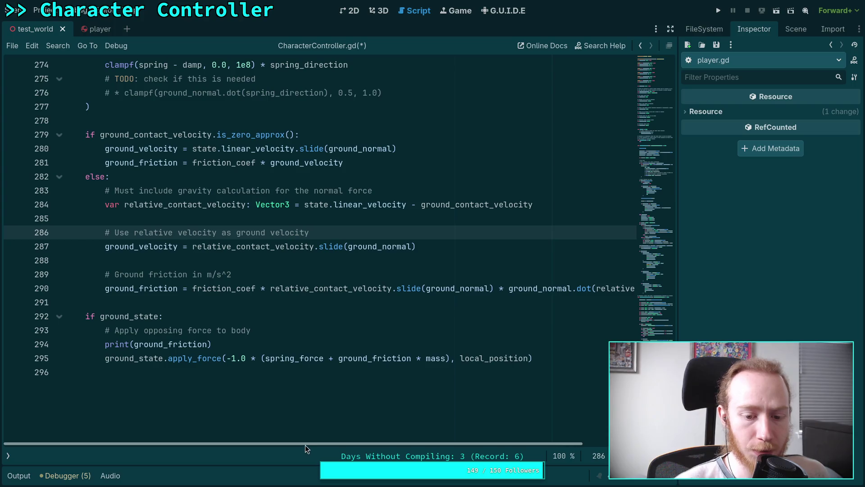
pyautogui.hscroll(3, 304, 444)
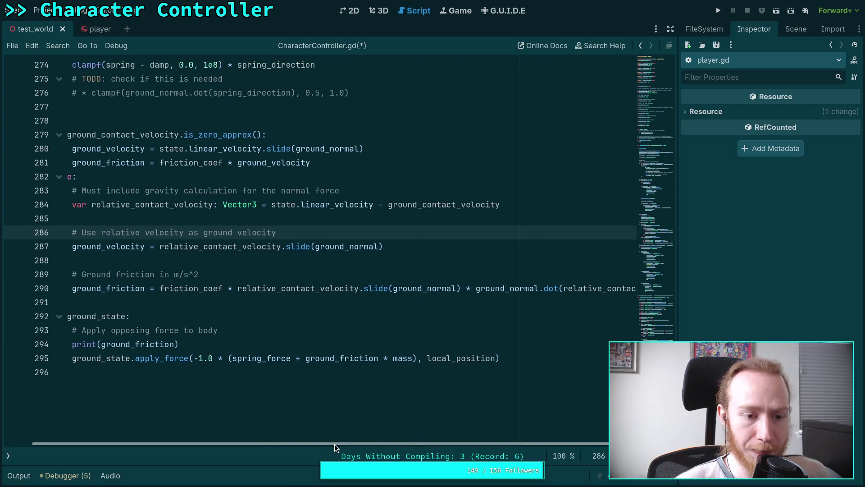
pyautogui.click(448, 247)
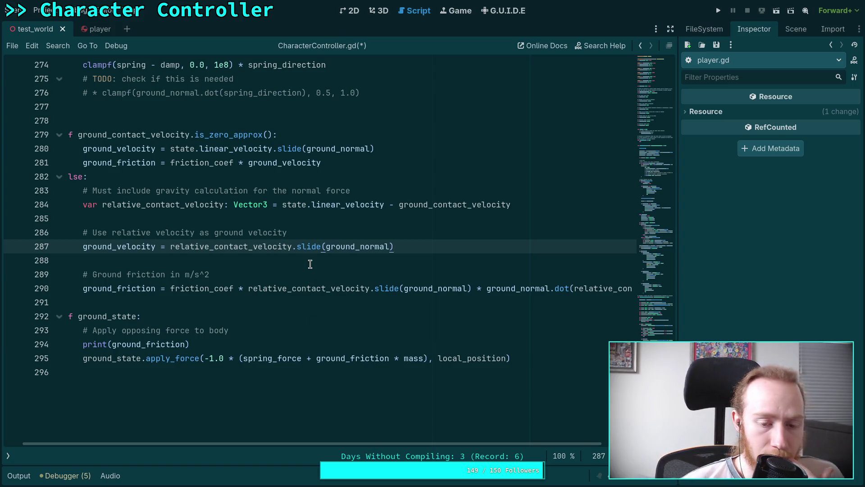
pyautogui.doubleClick(122, 289)
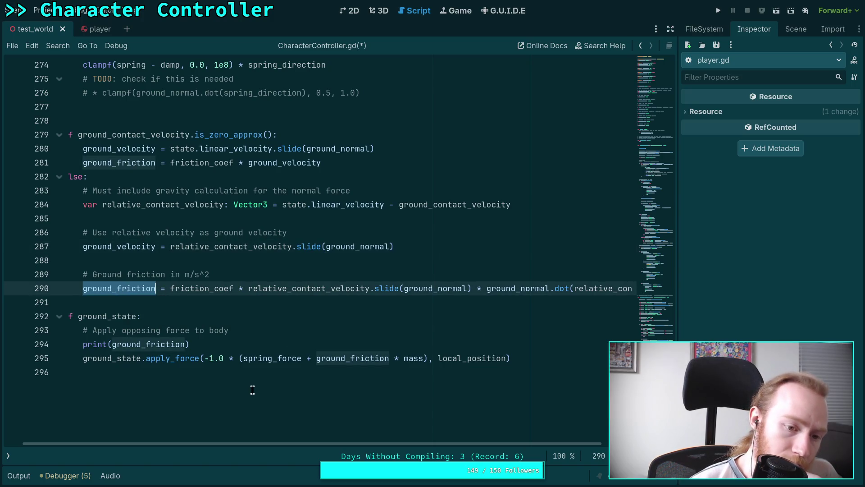
# Select the leading 'state.linear_velocity - ' term on line 284
pyautogui.scroll(2, 252, 390)
pyautogui.scroll(-1, 252, 390)
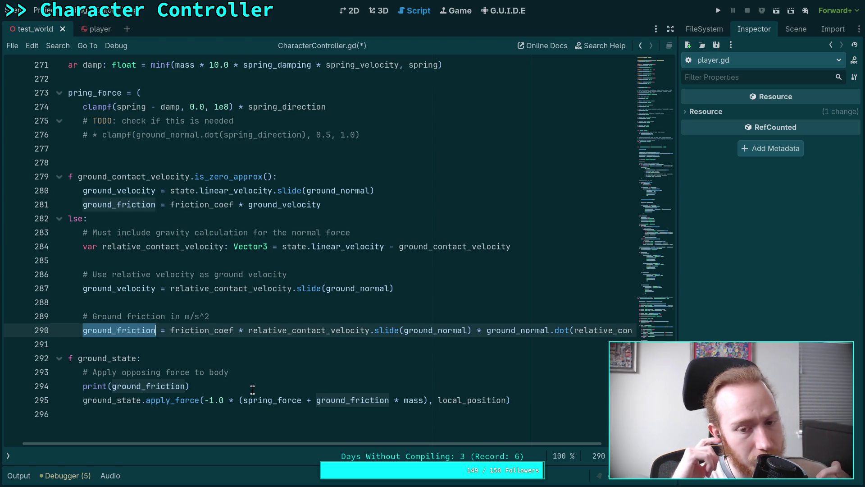
pyautogui.hotkey('ctrl', 'z')
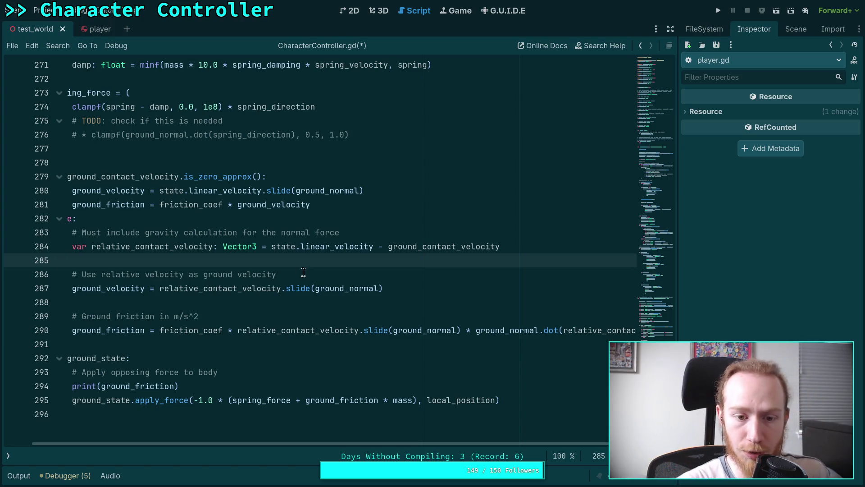
pyautogui.moveTo(270, 248); pyautogui.dragTo(389, 248)
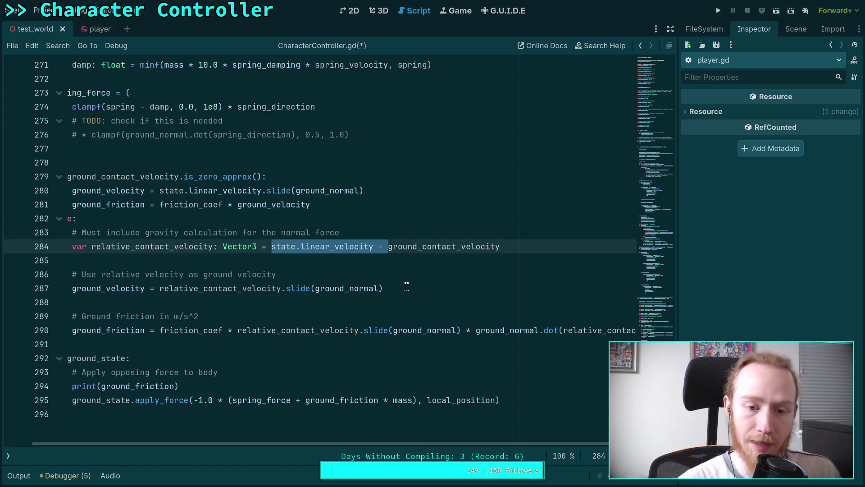
# Rewrite relative_contact_velocity as ground_contact_velocity - state.linear_velocity
pyautogui.press('BackSpace')
pyautogui.write('- st')
pyautogui.click(485, 247)
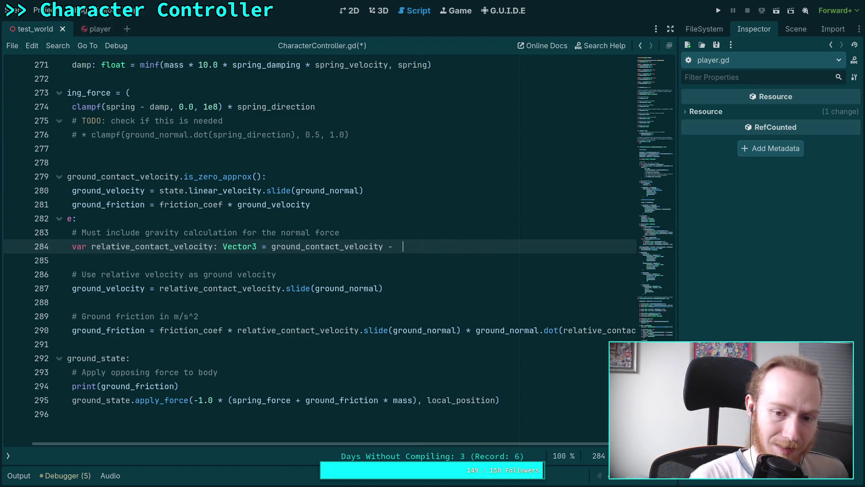
pyautogui.write('state.lin')
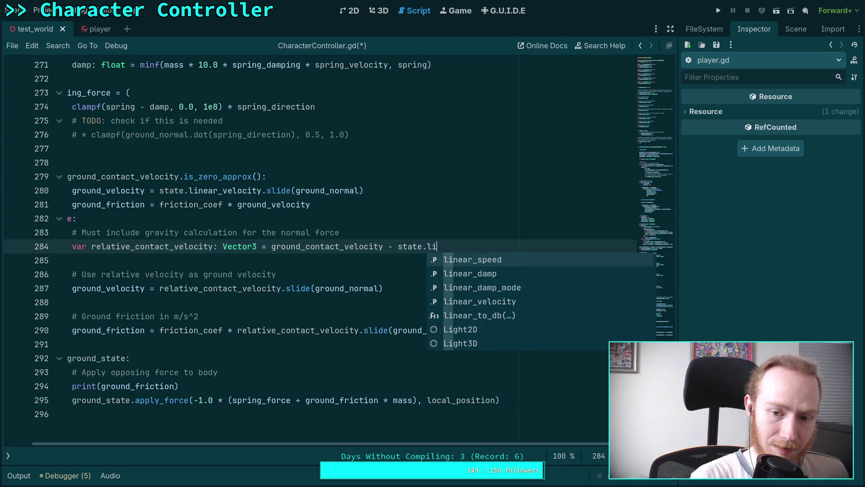
pyautogui.press('Return')
# Save the script, run the game with F5, then stop it with F8
pyautogui.hotkey('ctrl', 's')
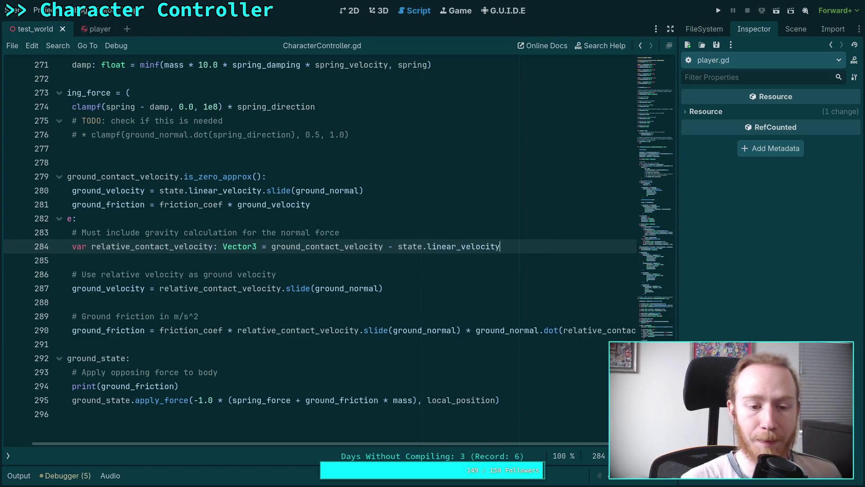
pyautogui.click(494, 274)
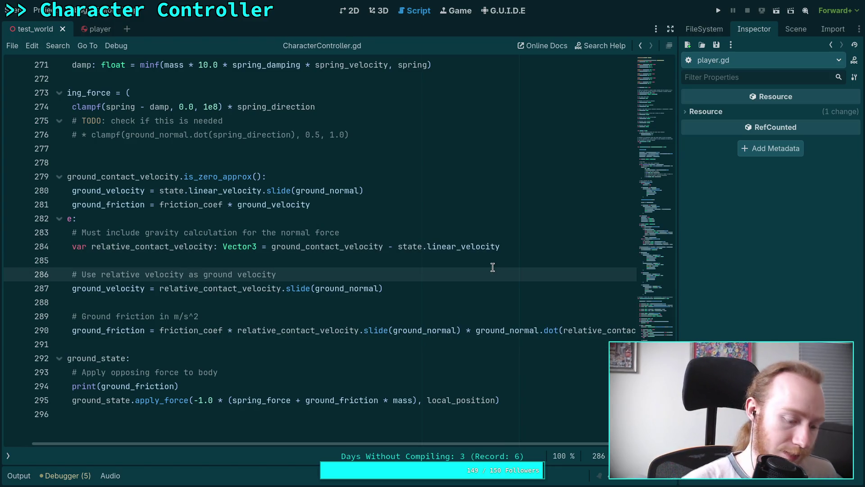
pyautogui.press('F5')
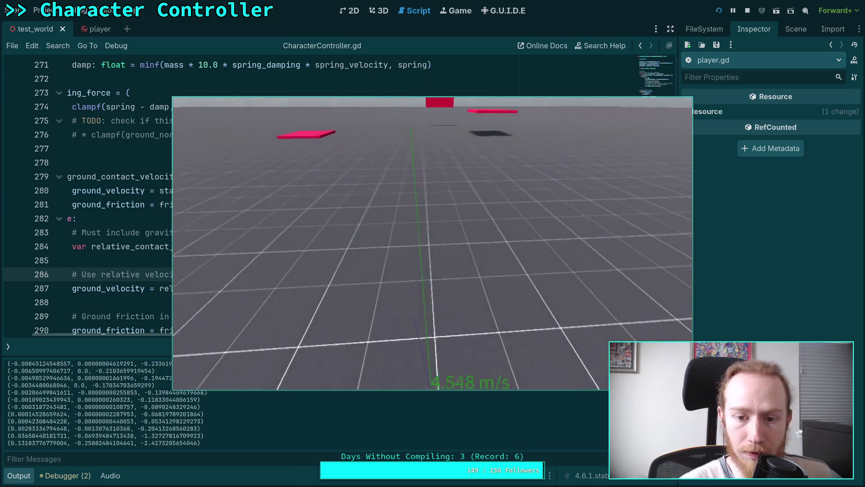
pyautogui.press('F8')
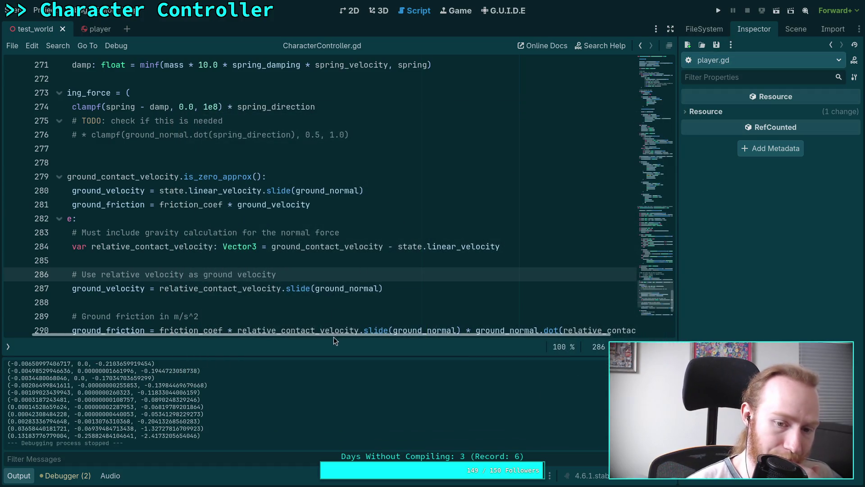
# Negate the velocity on line 287 so ground_velocity = -relative_contact_velocity.slide(ground_normal)
pyautogui.moveTo(330, 337); pyautogui.dragTo(299, 335)
pyautogui.scroll(-1, 367, 293)
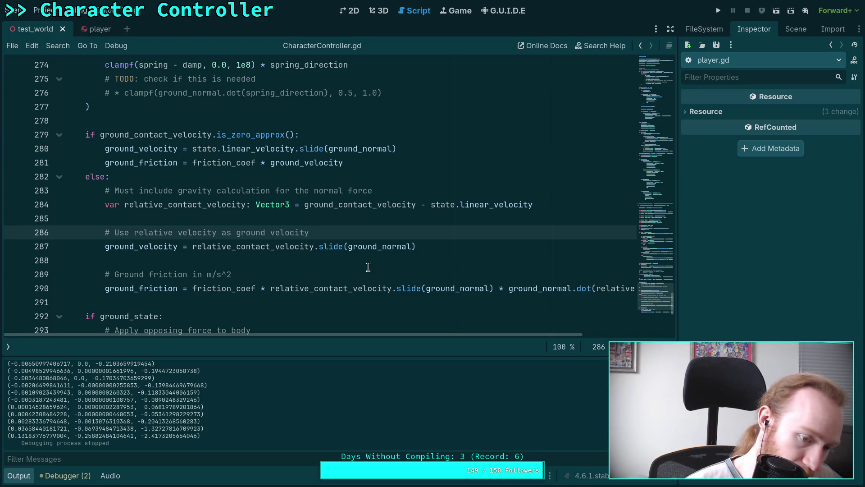
pyautogui.click(194, 247)
pyautogui.write('-')
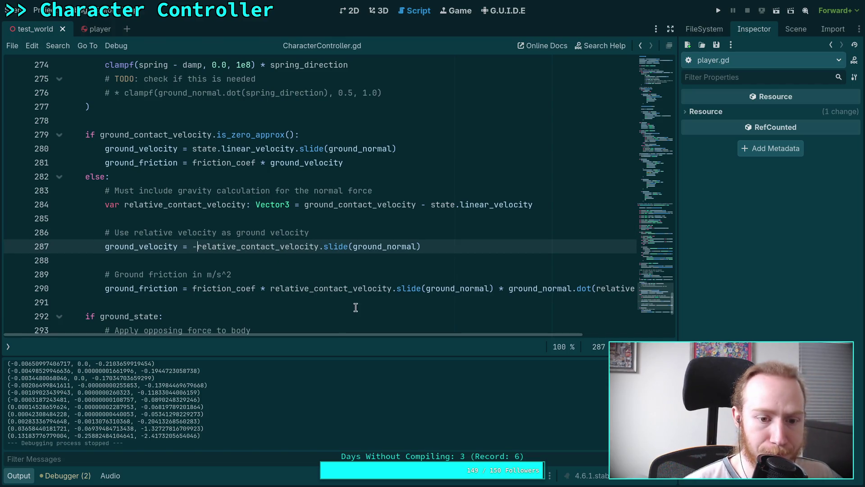
# Search the script for every use of ground_velocity
pyautogui.moveTo(336, 336); pyautogui.dragTo(325, 336)
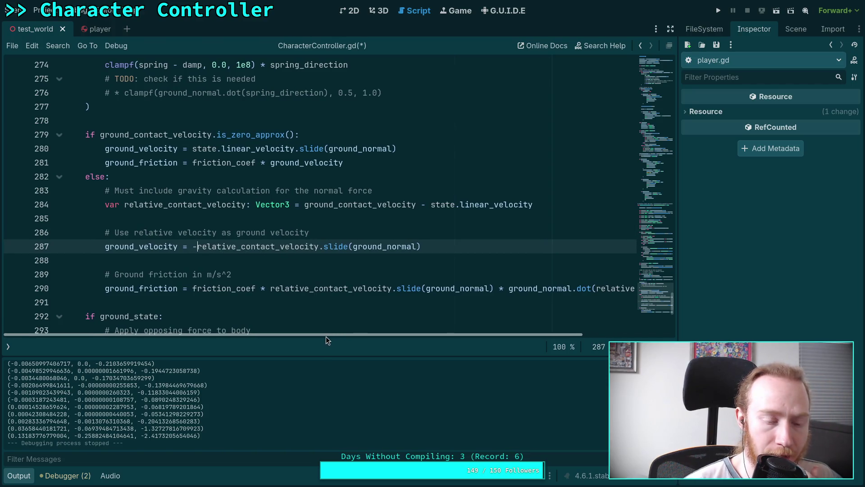
pyautogui.doubleClick(134, 247)
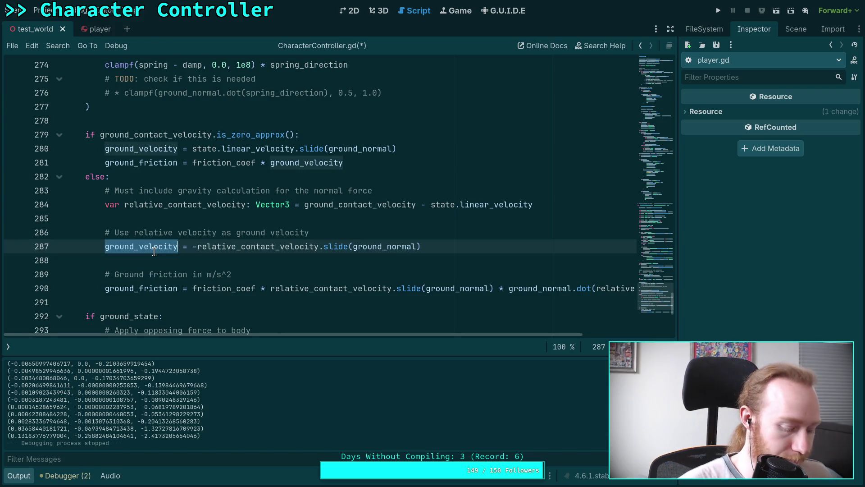
pyautogui.hotkey('ctrl', 'f')
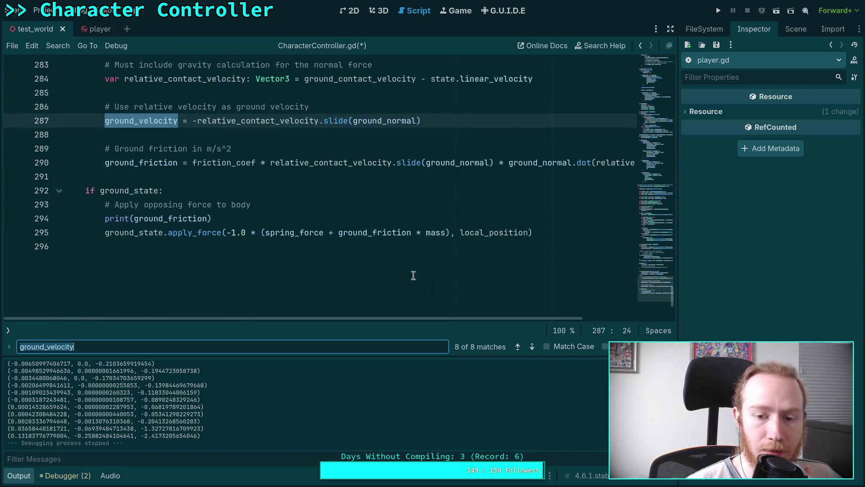
# Return to the ground_velocity declaration and insert 'of this body' before 'along' in its doc comment
pyautogui.click(536, 348)
pyautogui.click(536, 348)
pyautogui.click(536, 348)
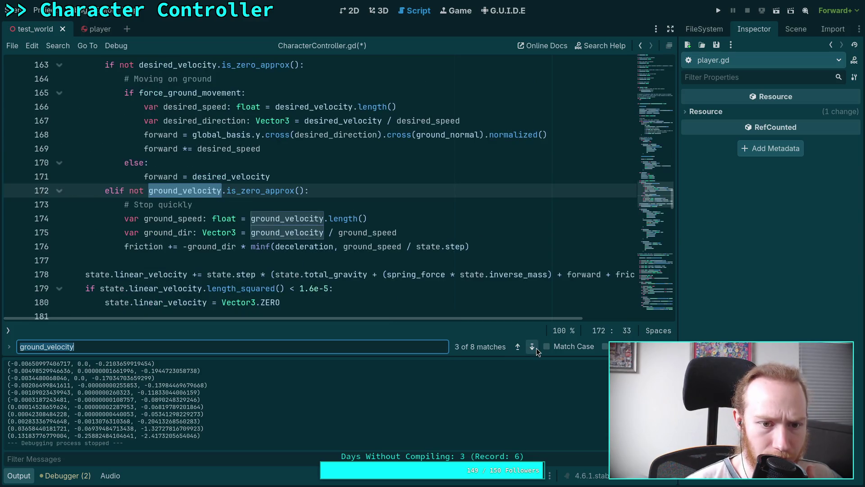
pyautogui.moveTo(362, 277)
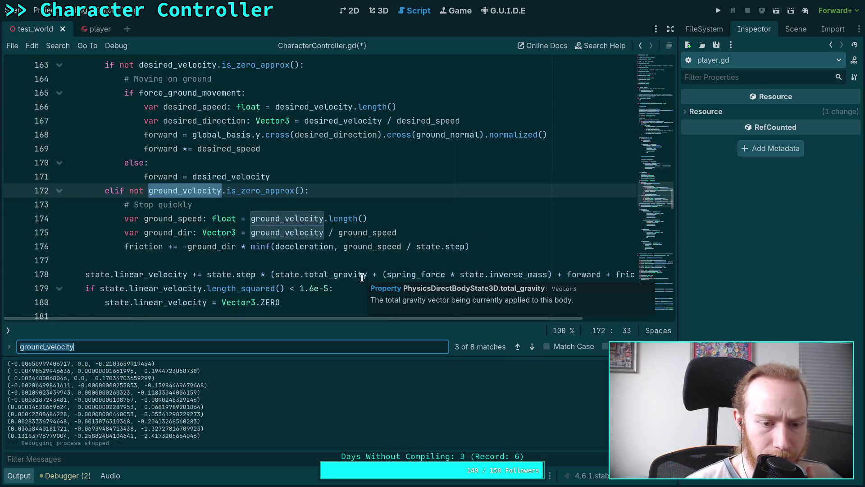
pyautogui.moveTo(205, 251)
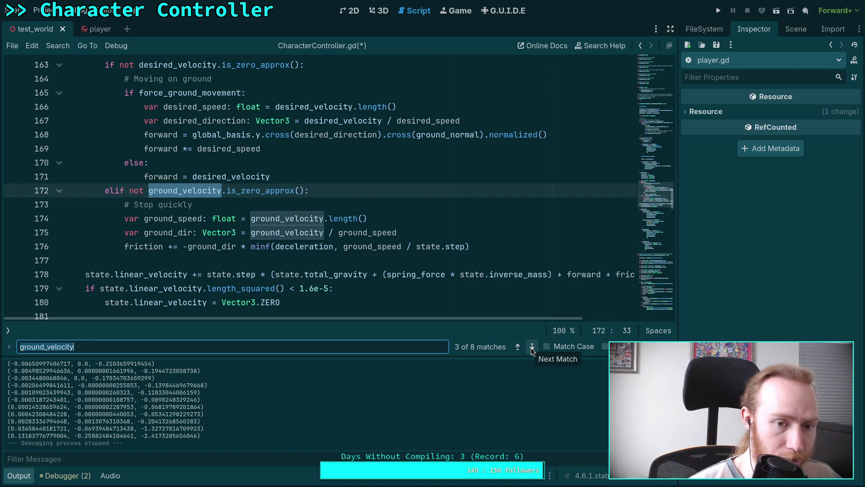
pyautogui.click(519, 346)
pyautogui.click(519, 347)
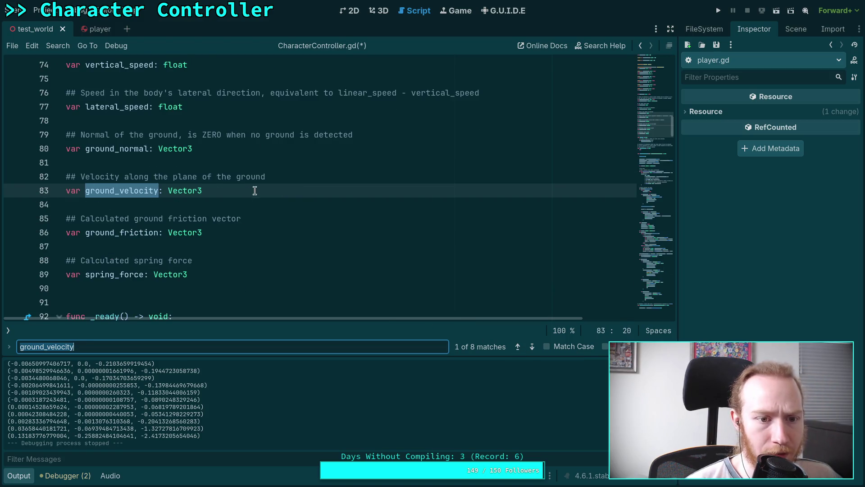
pyautogui.click(124, 176)
pyautogui.write('of this')
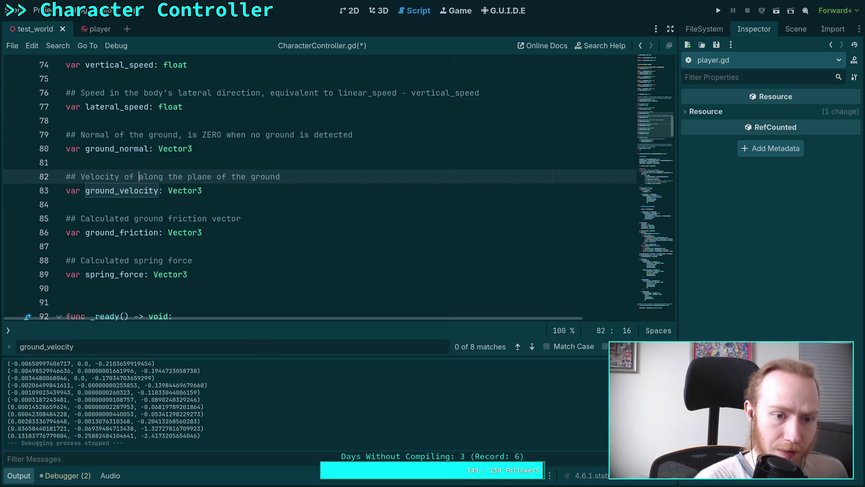
pyautogui.write(' body')
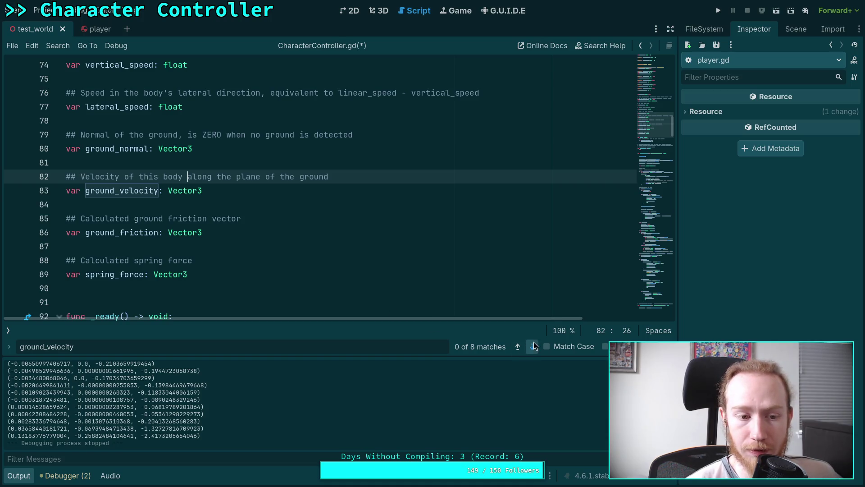
# Step through the ground_velocity matches to its use in the ground contact block on line 280
pyautogui.click(532, 346)
pyautogui.click(532, 346)
pyautogui.click(533, 346)
pyautogui.click(532, 345)
pyautogui.click(532, 346)
pyautogui.click(532, 345)
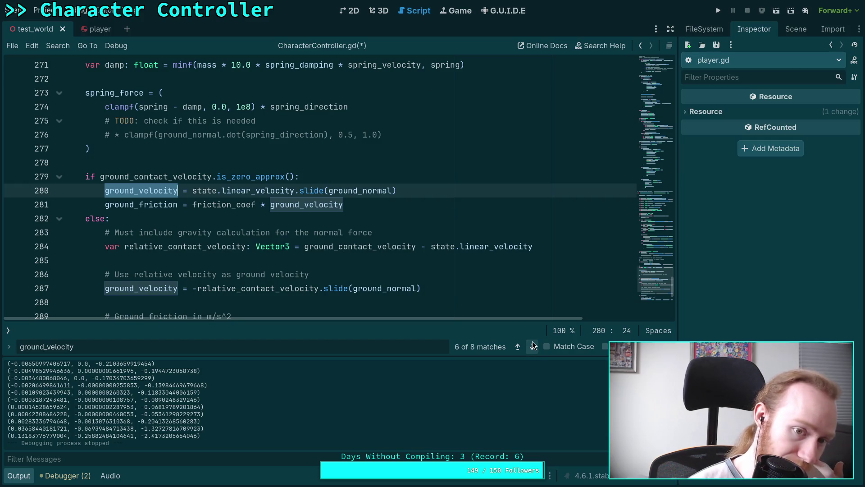
# Review the relative_contact_velocity uses around lines 280-288 in the else block
pyautogui.click(192, 191)
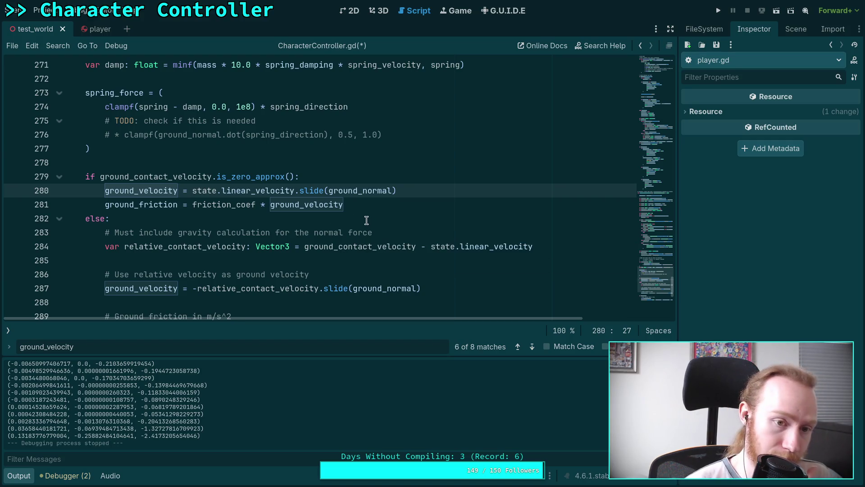
pyautogui.scroll(-2, 363, 220)
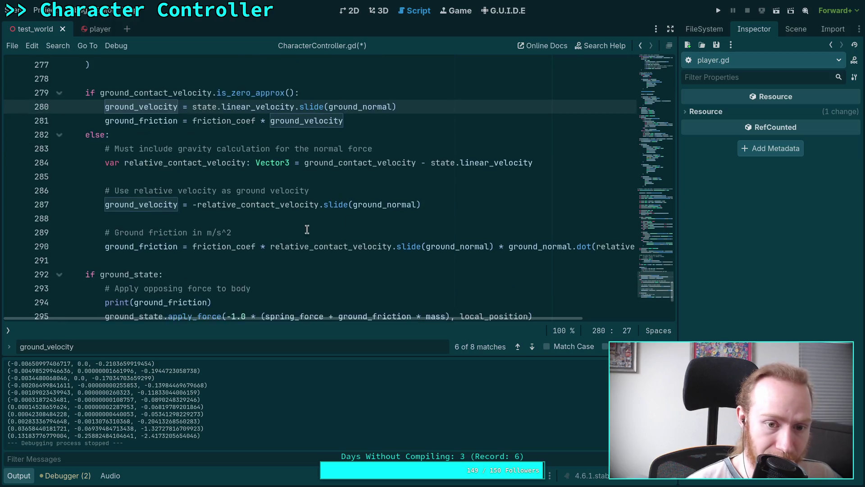
pyautogui.scroll(1, 307, 229)
pyautogui.click(283, 247)
pyautogui.doubleClick(283, 246)
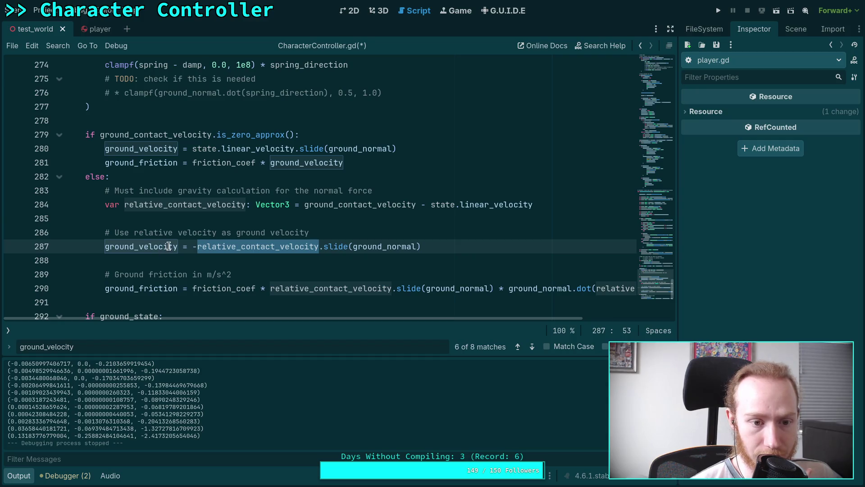
pyautogui.click(283, 260)
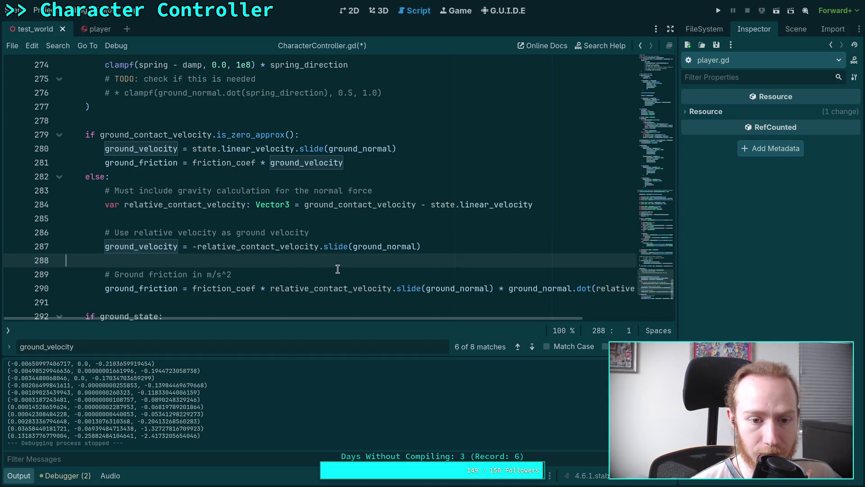
pyautogui.scroll(-1, 337, 269)
pyautogui.moveTo(351, 317)
pyautogui.mouseDown()
pyautogui.moveTo(464, 321)
pyautogui.moveTo(353, 315)
pyautogui.mouseUp()
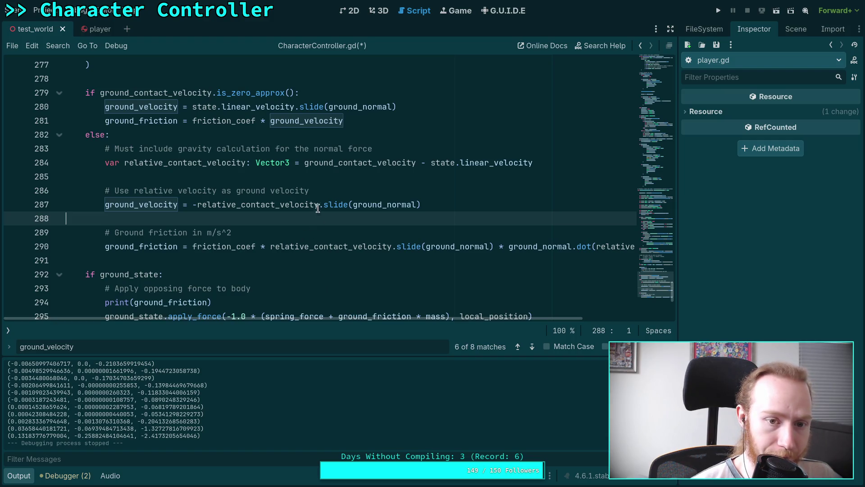
# Delete the gravity normal-force comment line, save CharacterController.gd and run the game with F5
pyautogui.click(386, 151)
pyautogui.hotkey('shift', 'Up')
pyautogui.press('BackSpace')
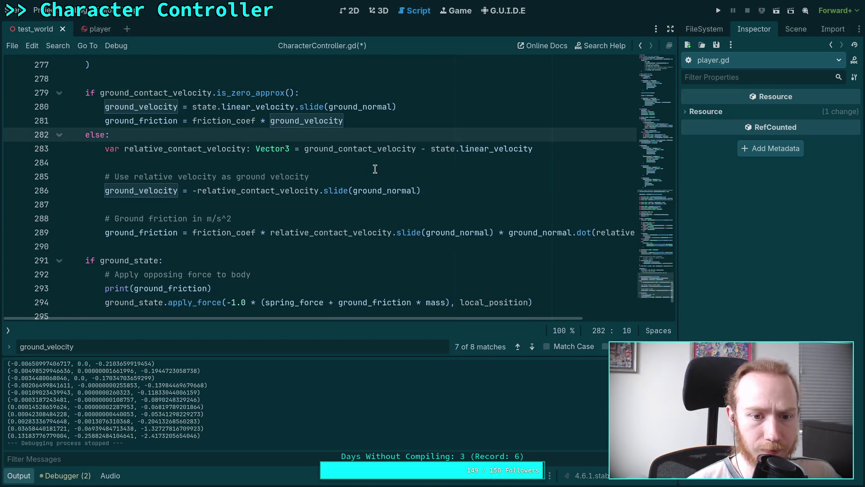
pyautogui.click(354, 195)
pyautogui.press('Down')
pyautogui.hotkey('ctrl', 's')
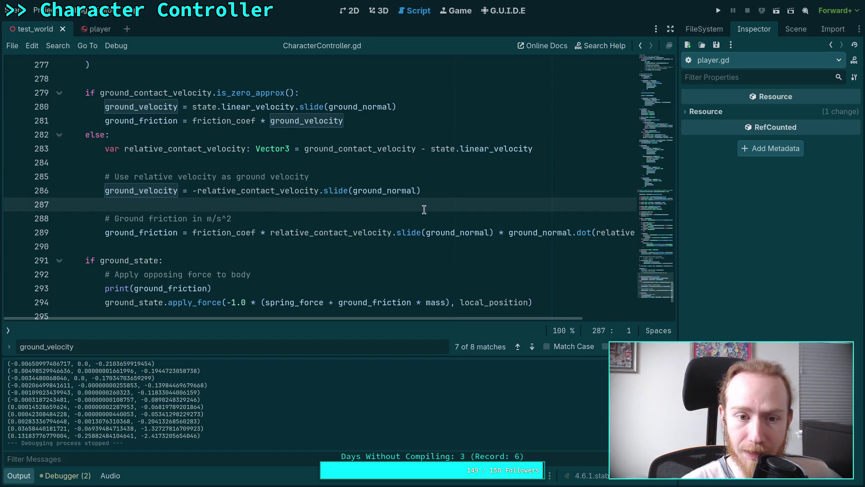
pyautogui.press('F5')
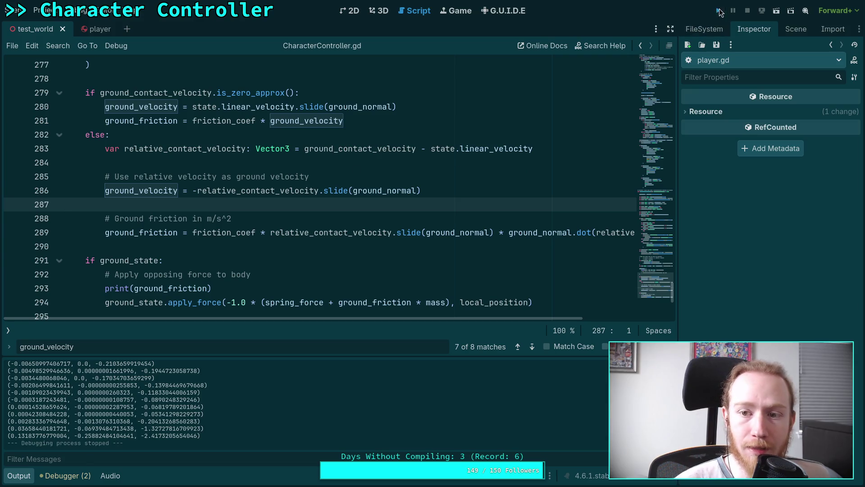
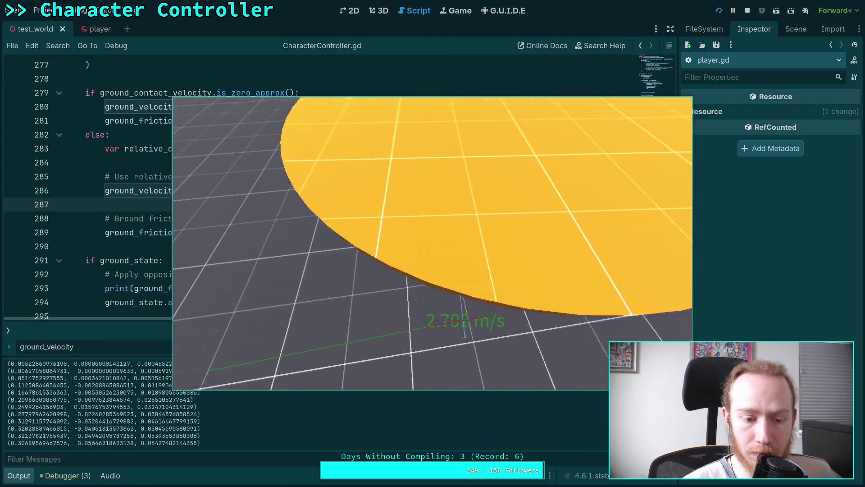
# Stop the game test and return to a zoomed-out 3D view of test_world
pyautogui.scroll(3, 139, 428)
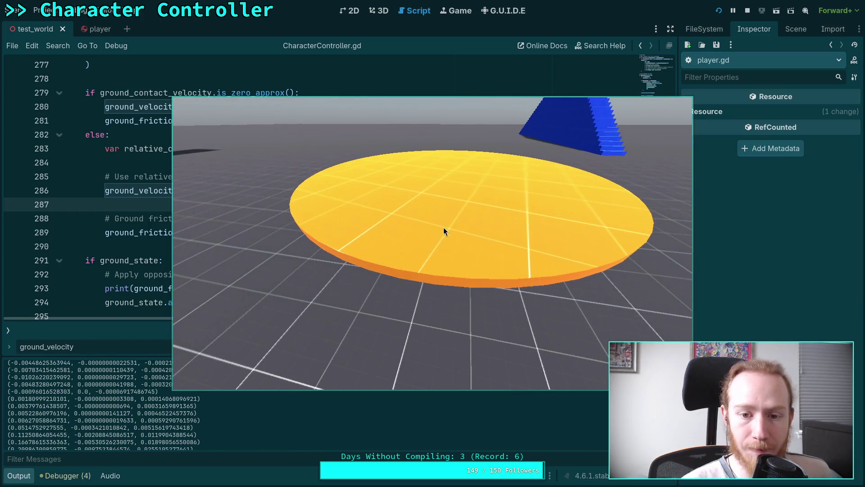
pyautogui.click(747, 10)
pyautogui.click(382, 10)
pyautogui.scroll(-5, 399, 185)
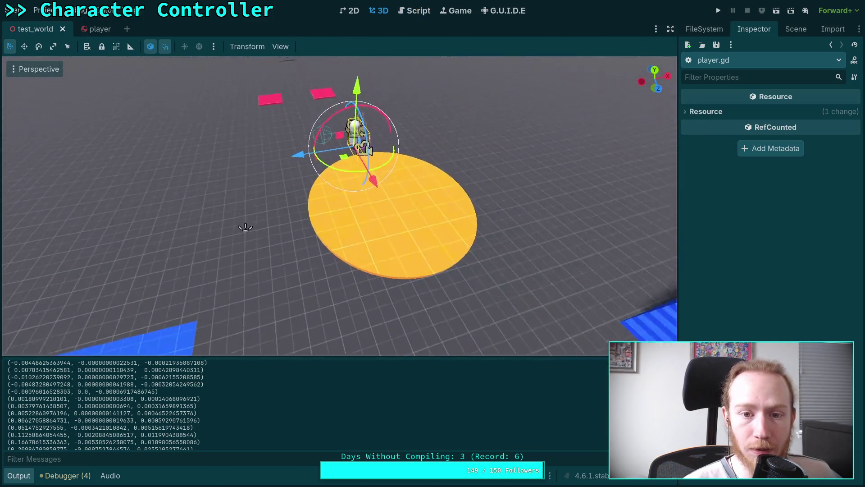
# Select RotatingFloor, frame the view around it, and check its physics properties
pyautogui.click(795, 28)
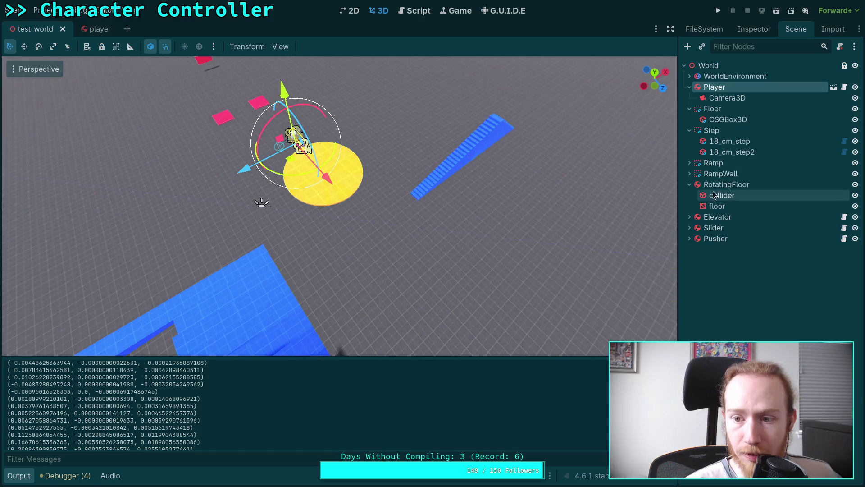
pyautogui.click(727, 184)
pyautogui.moveTo(347, 179)
pyautogui.mouseDown()
pyautogui.moveTo(265, 207)
pyautogui.moveTo(366, 217)
pyautogui.moveTo(503, 303)
pyautogui.moveTo(586, 315)
pyautogui.moveTo(415, 185)
pyautogui.moveTo(571, 161)
pyautogui.mouseUp()
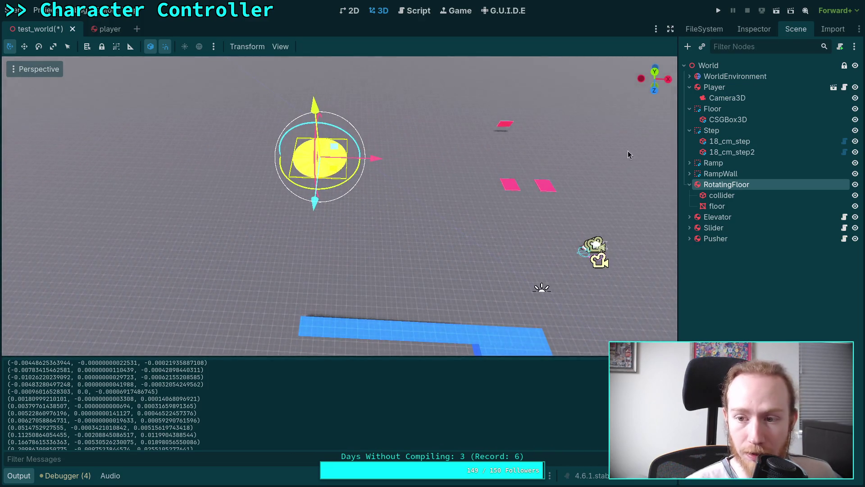
pyautogui.click(753, 30)
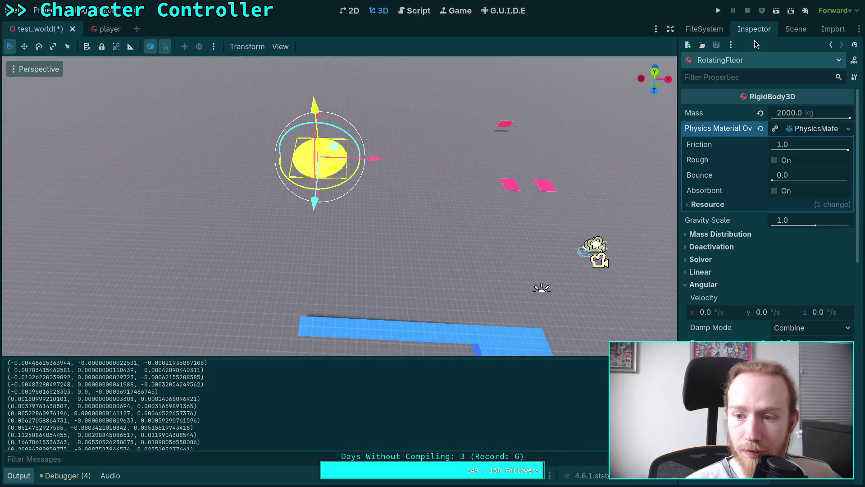
pyautogui.click(789, 31)
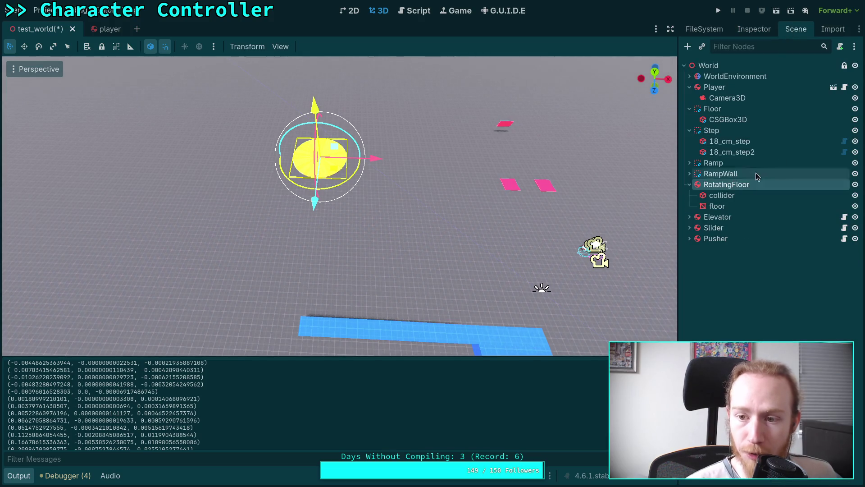
# Set the RotatingFloor collider's cylinder radius to 10.0 m, then 20.0 m
pyautogui.click(724, 200)
pyautogui.click(754, 29)
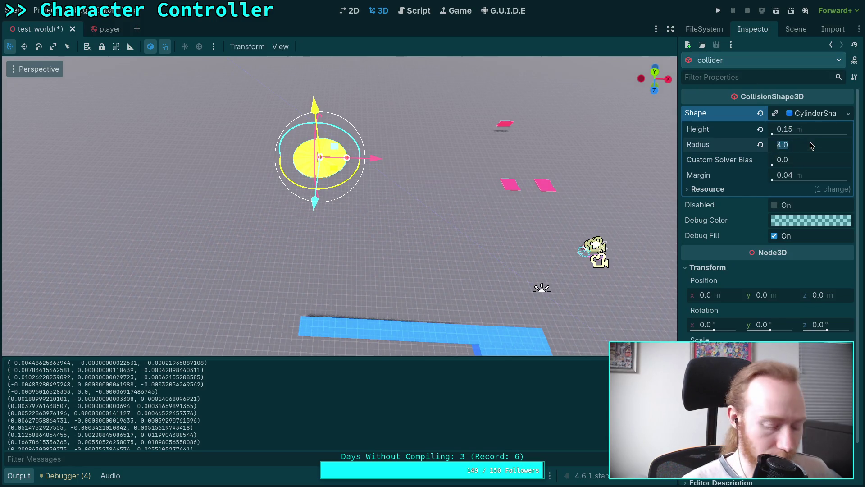
pyautogui.write('10')
pyautogui.press('Return')
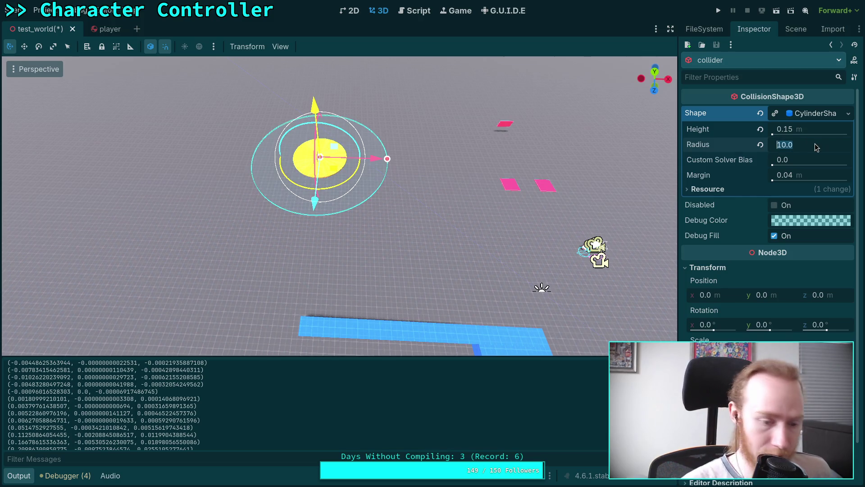
pyautogui.write('20')
pyautogui.press('Return')
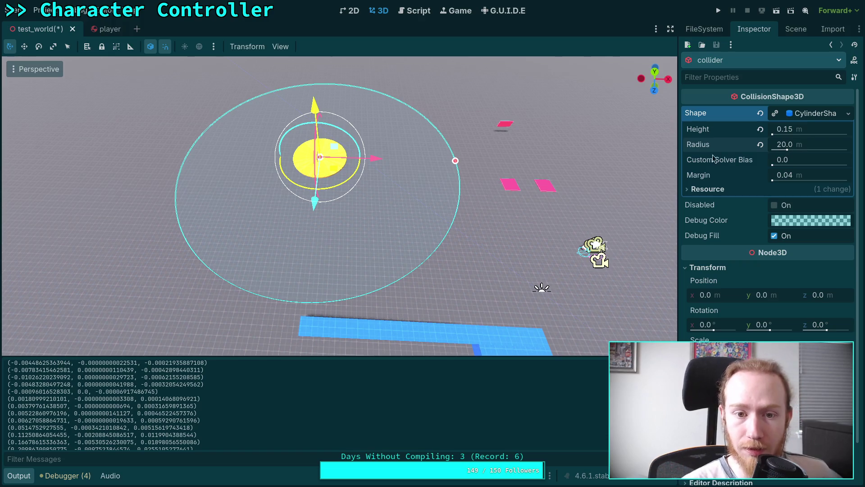
pyautogui.click(796, 29)
pyautogui.click(716, 206)
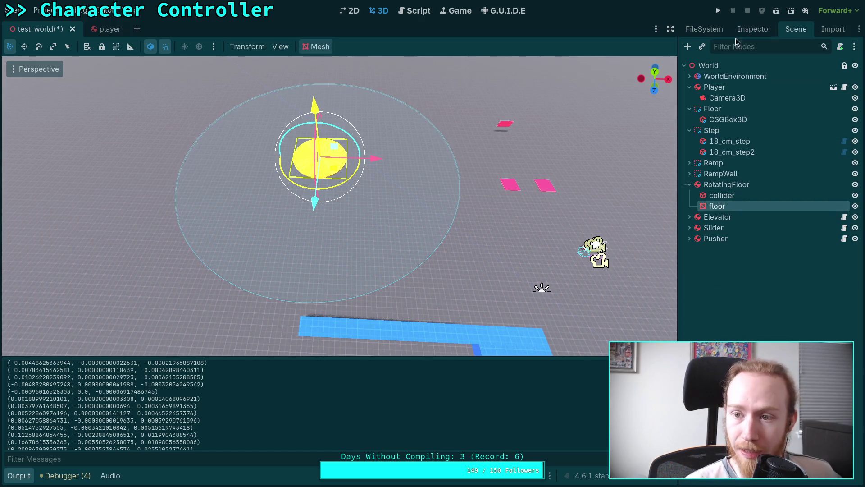
# Set the floor mesh's top and bottom radius to 20.0 m
pyautogui.click(749, 31)
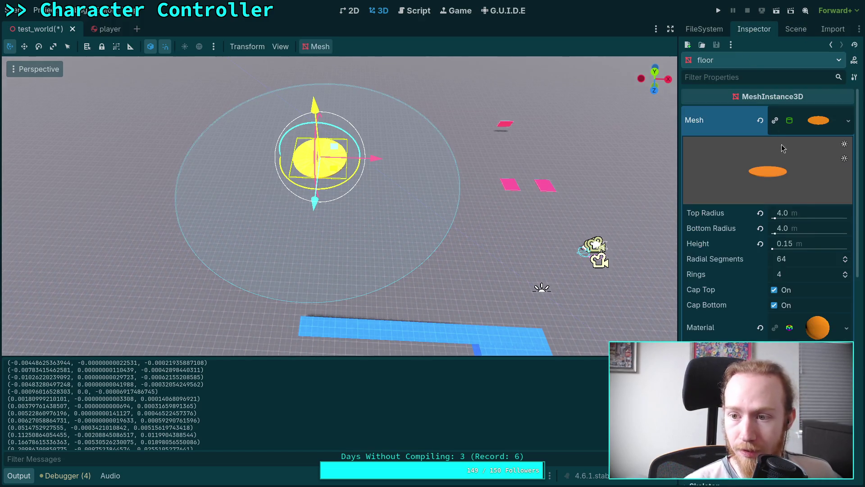
pyautogui.click(801, 214)
pyautogui.write('20')
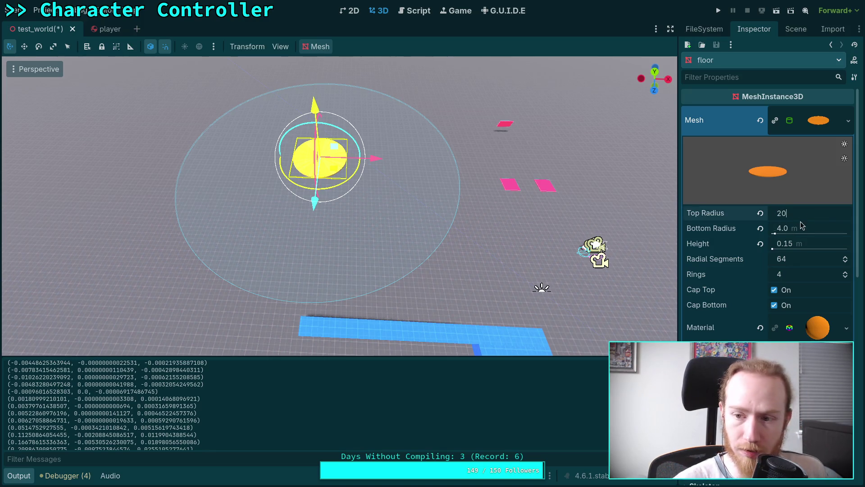
pyautogui.press('Tab')
pyautogui.write('20')
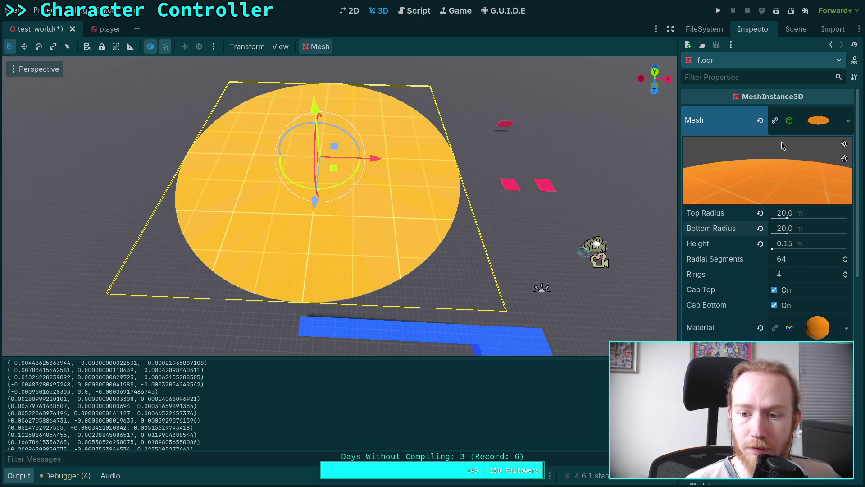
# Undo an accidental move of the floor mesh and lock the floor node
pyautogui.moveTo(313, 197); pyautogui.dragTo(316, 184)
pyautogui.hotkey('ctrl', 'z')
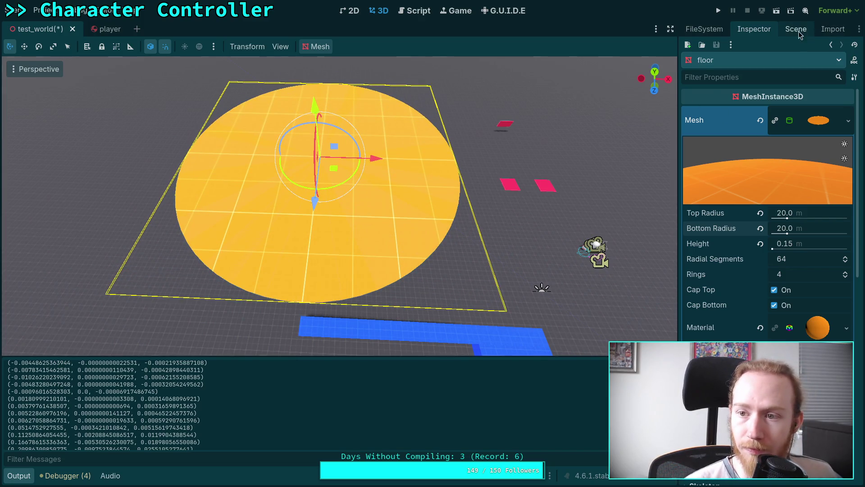
pyautogui.click(796, 28)
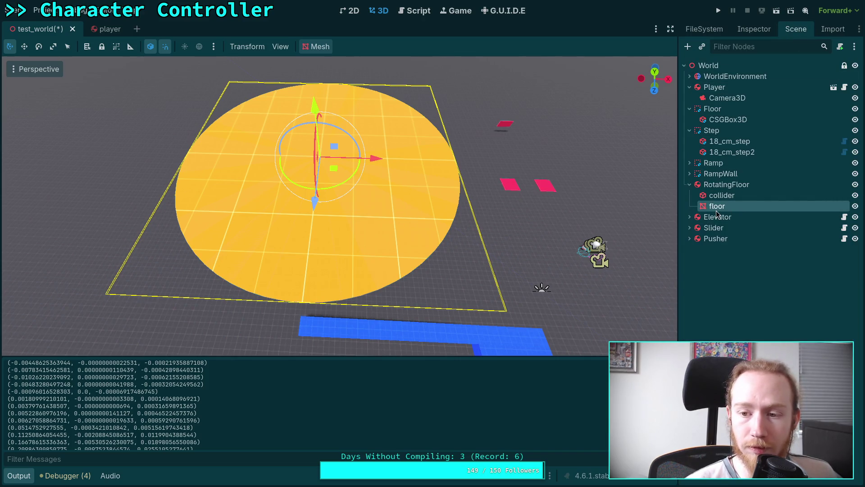
pyautogui.click(99, 47)
pyautogui.click(729, 197)
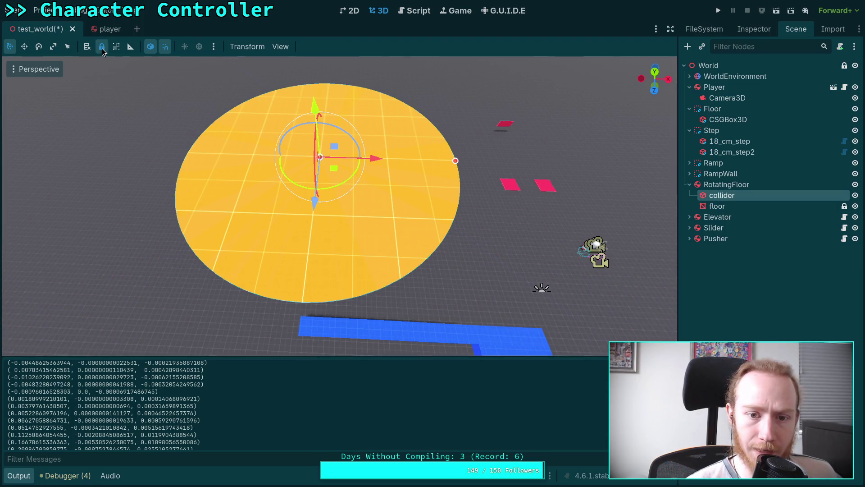
# Lock the collider node and shift RotatingFloor 3.2 m along negative Z
pyautogui.click(102, 47)
pyautogui.click(717, 206)
pyautogui.click(722, 194)
pyautogui.click(724, 188)
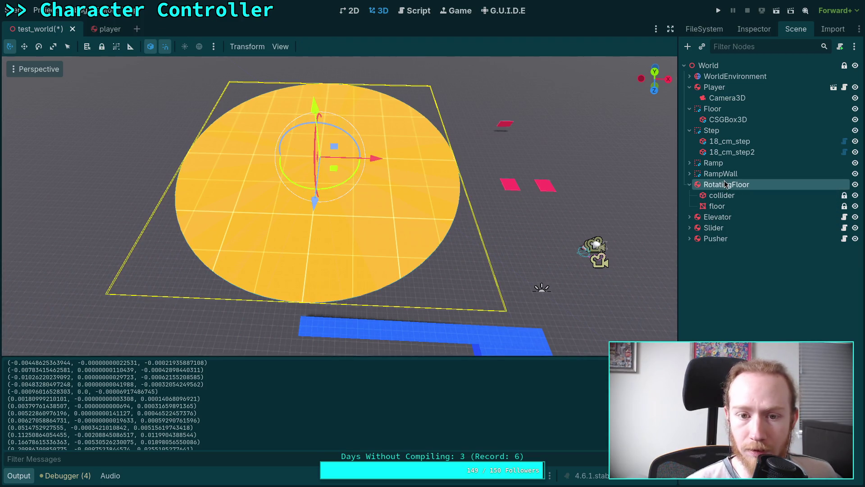
pyautogui.moveTo(308, 205); pyautogui.dragTo(313, 190)
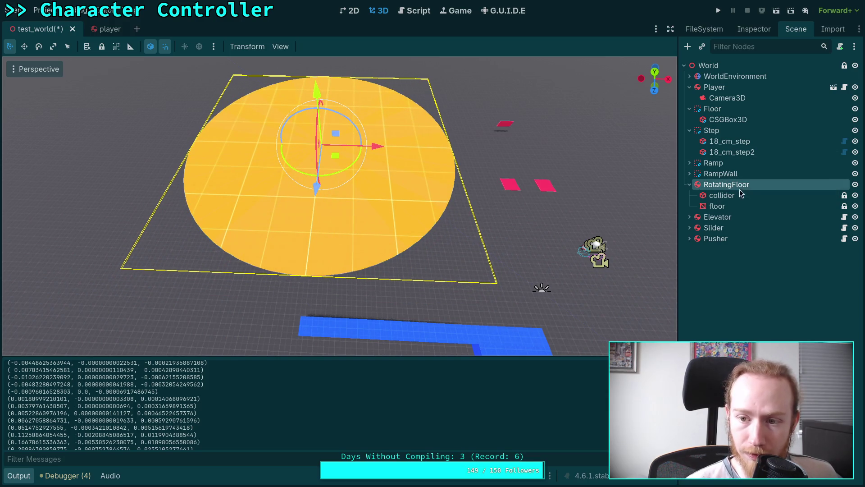
# Expand the floor mesh's material properties in the Inspector
pyautogui.click(719, 206)
pyautogui.click(759, 27)
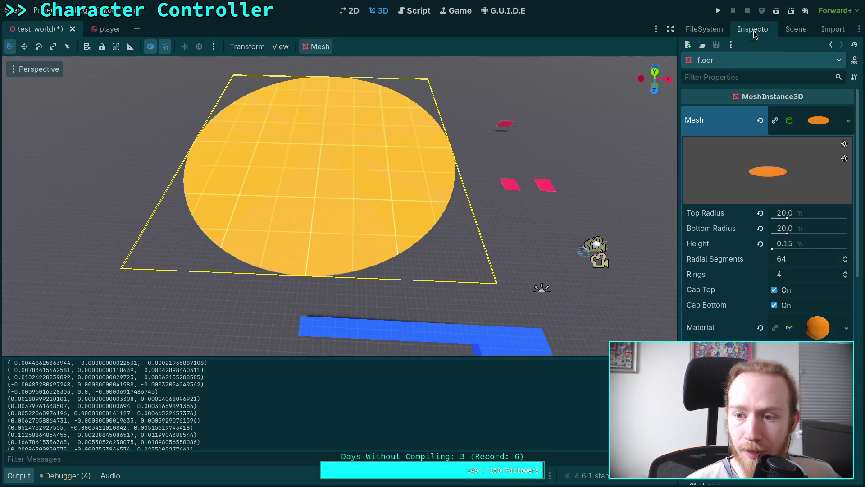
pyautogui.scroll(-3, 732, 292)
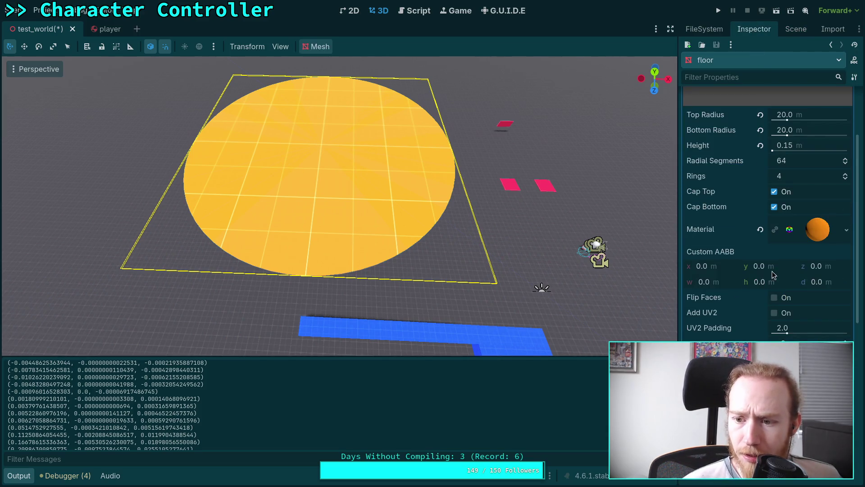
pyautogui.scroll(-2, 728, 332)
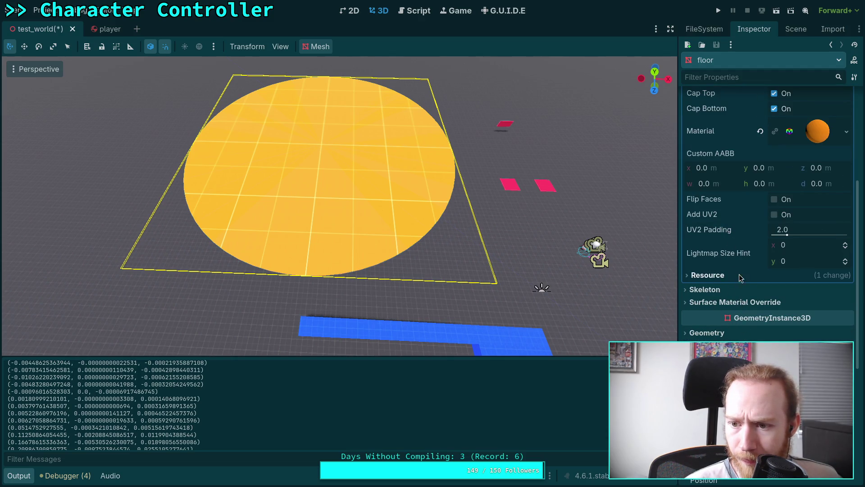
pyautogui.scroll(-4, 766, 203)
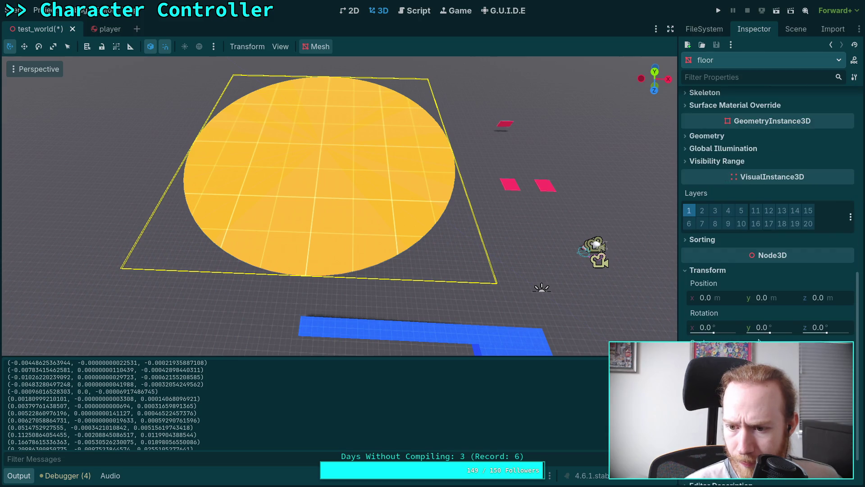
pyautogui.scroll(7, 759, 340)
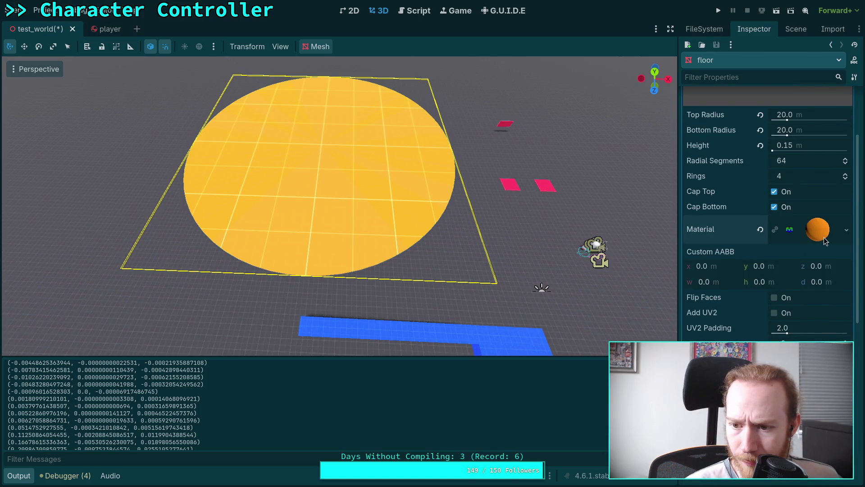
pyautogui.click(820, 232)
pyautogui.scroll(-7, 745, 312)
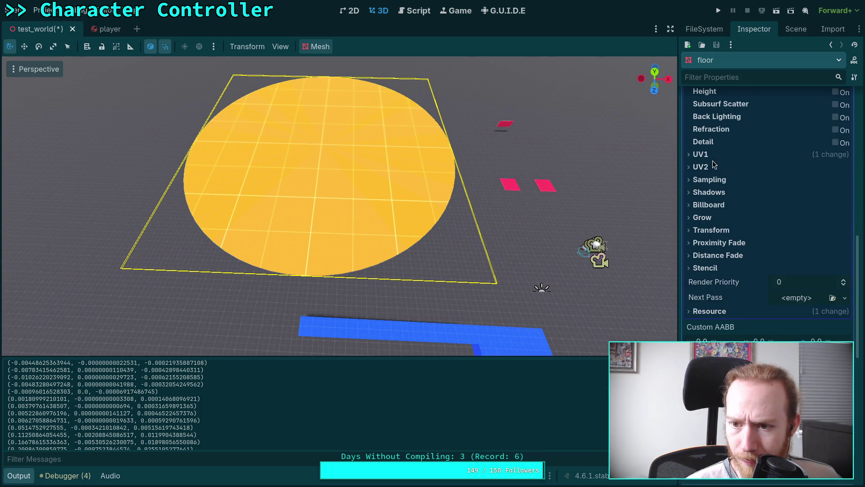
# Set the material's UV1 scale to 40, then 80, on all axes
pyautogui.click(712, 156)
pyautogui.click(717, 187)
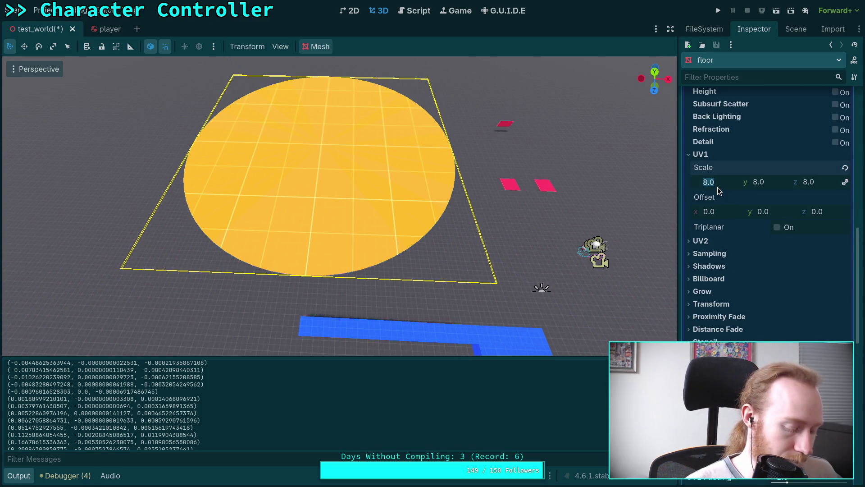
pyautogui.write('40')
pyautogui.press('Return')
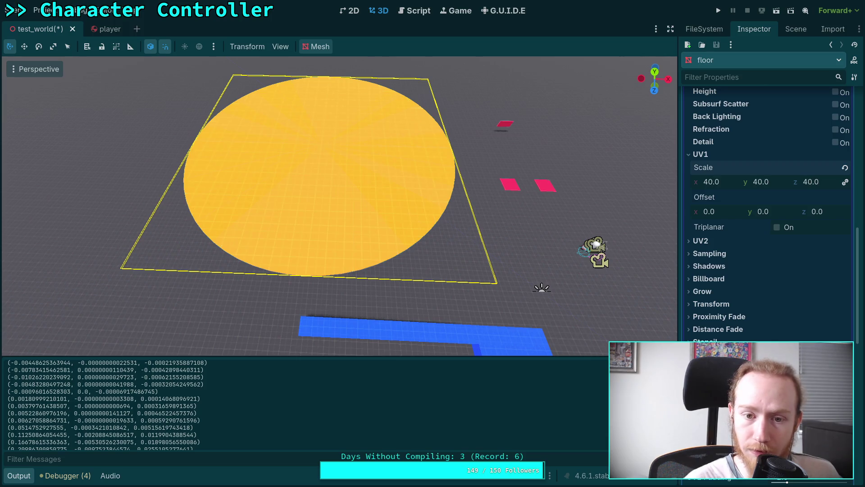
pyautogui.scroll(8, 655, 215)
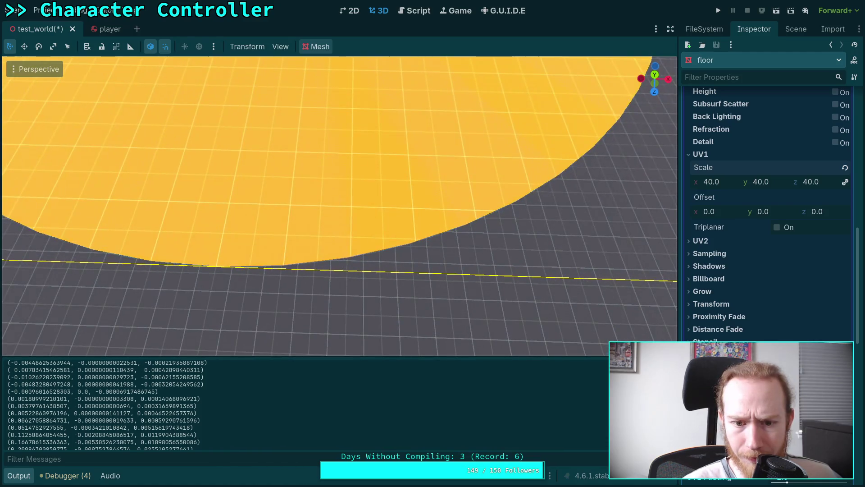
pyautogui.scroll(3, 656, 215)
pyautogui.click(718, 182)
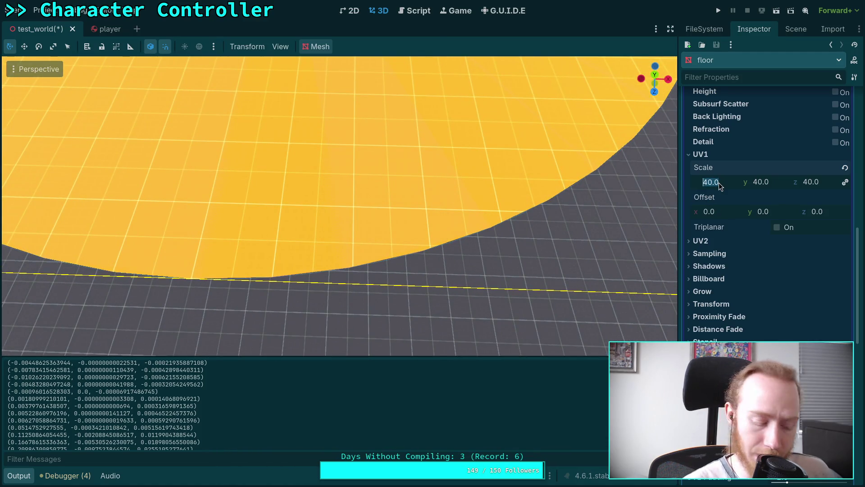
pyautogui.write('80')
pyautogui.press('Return')
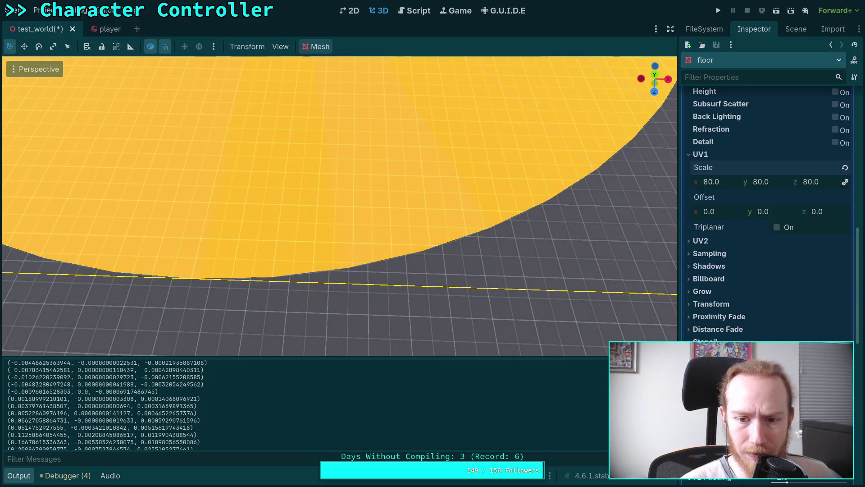
pyautogui.scroll(-8, 458, 261)
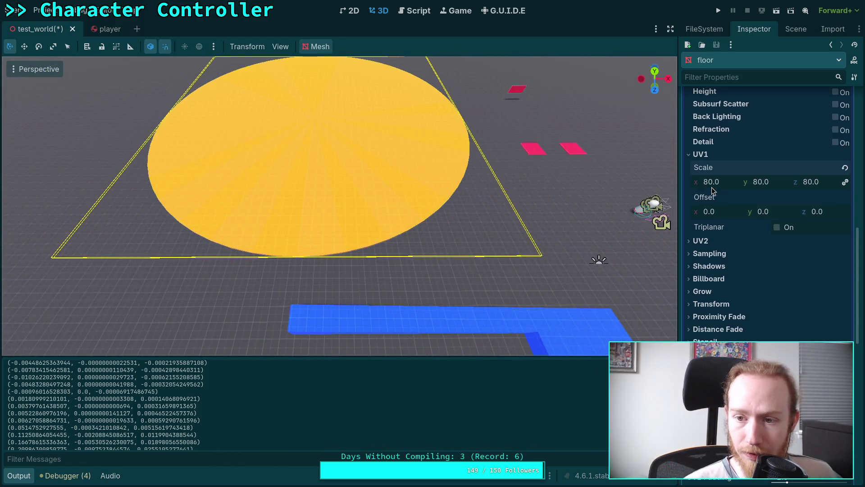
pyautogui.click(795, 29)
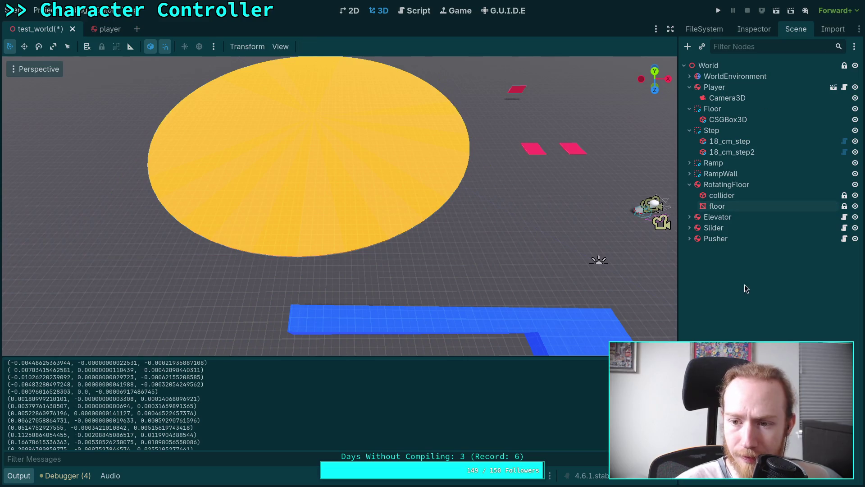
# Place the Player beside the yellow disc's edge and run a brief test
pyautogui.click(727, 182)
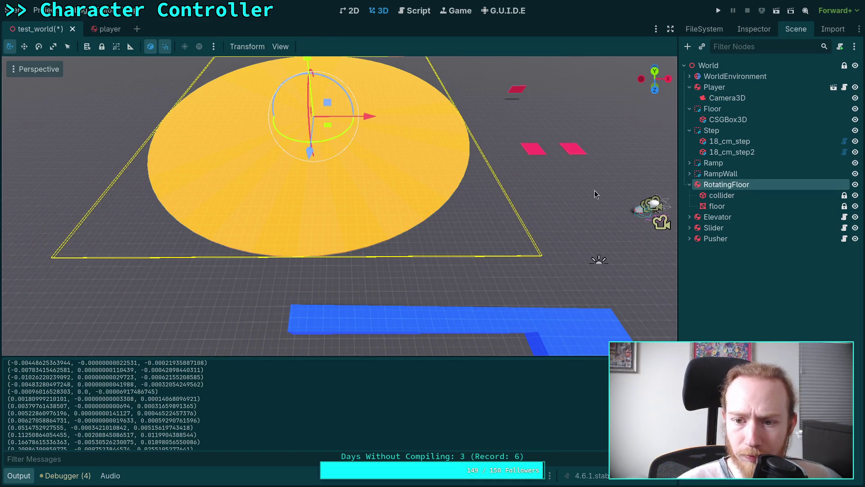
pyautogui.press('d')
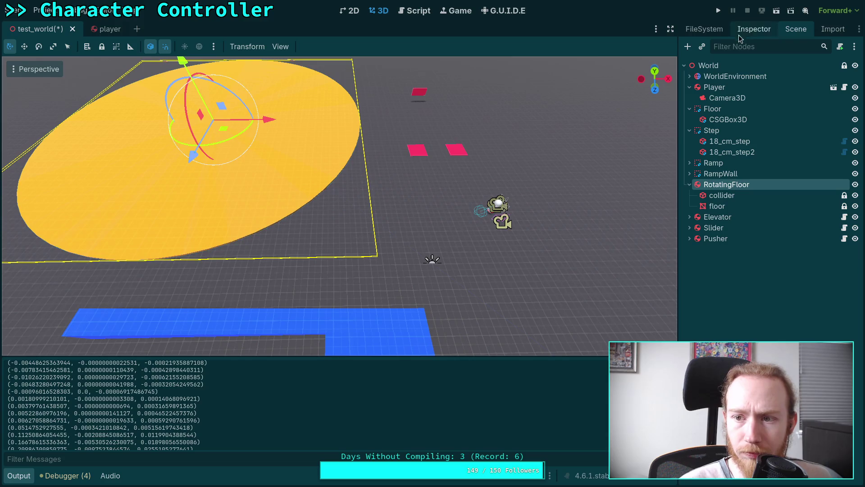
pyautogui.click(714, 87)
pyautogui.moveTo(480, 221)
pyautogui.mouseDown()
pyautogui.moveTo(462, 227)
pyautogui.moveTo(357, 193)
pyautogui.moveTo(348, 179)
pyautogui.mouseUp()
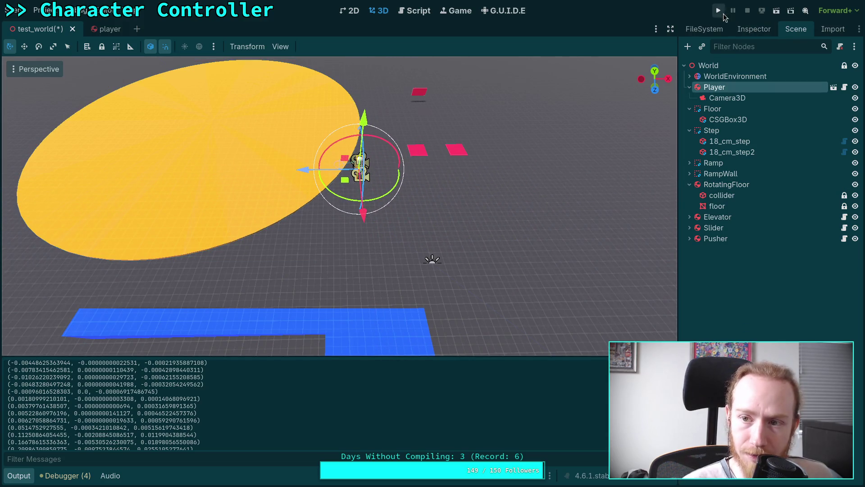
pyautogui.click(718, 10)
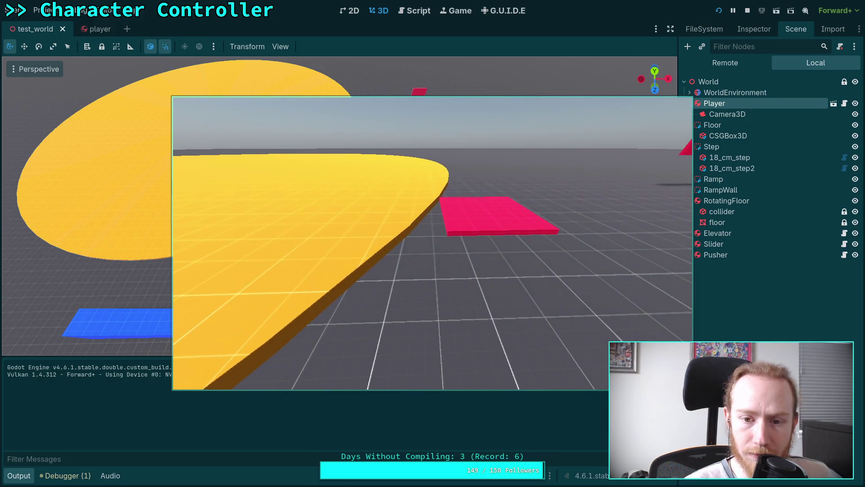
pyautogui.click(749, 11)
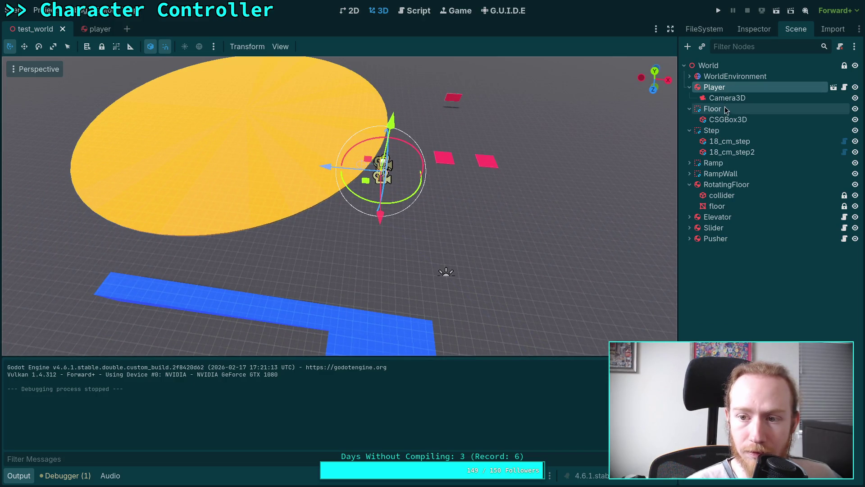
pyautogui.click(703, 186)
# Move the rotating disc left along X, set its constant torque, save, and test-run
pyautogui.moveTo(303, 117)
pyautogui.mouseDown()
pyautogui.moveTo(247, 110)
pyautogui.moveTo(269, 114)
pyautogui.mouseUp()
pyautogui.hotkey('ctrl', 's')
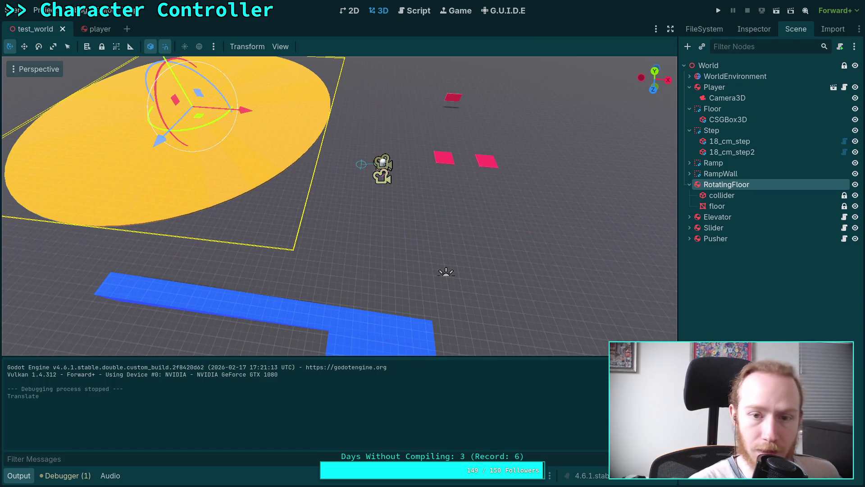
pyautogui.click(754, 29)
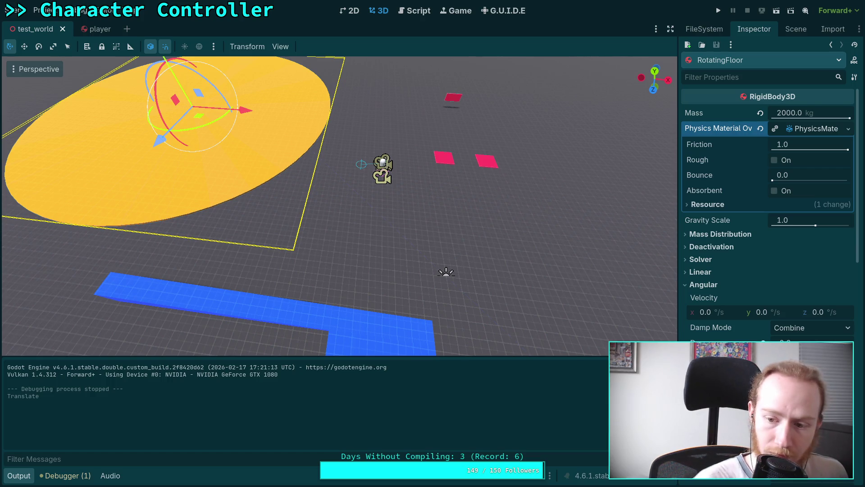
pyautogui.hotkey('ctrl', 's')
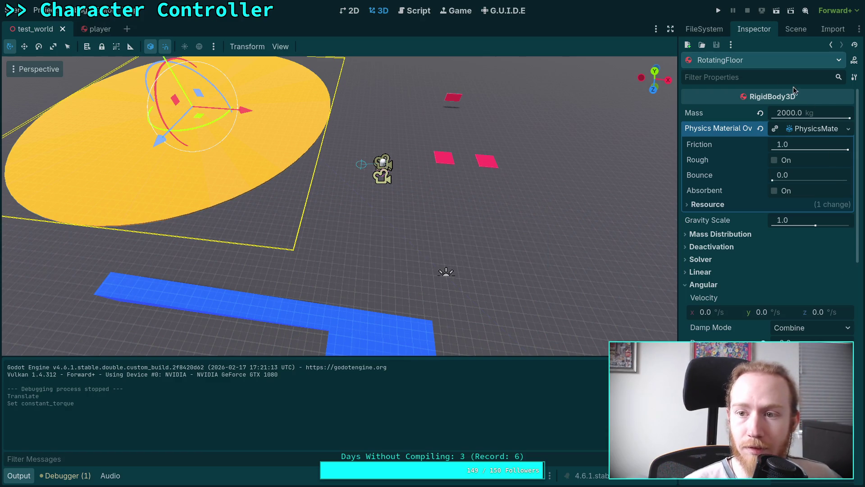
pyautogui.click(719, 11)
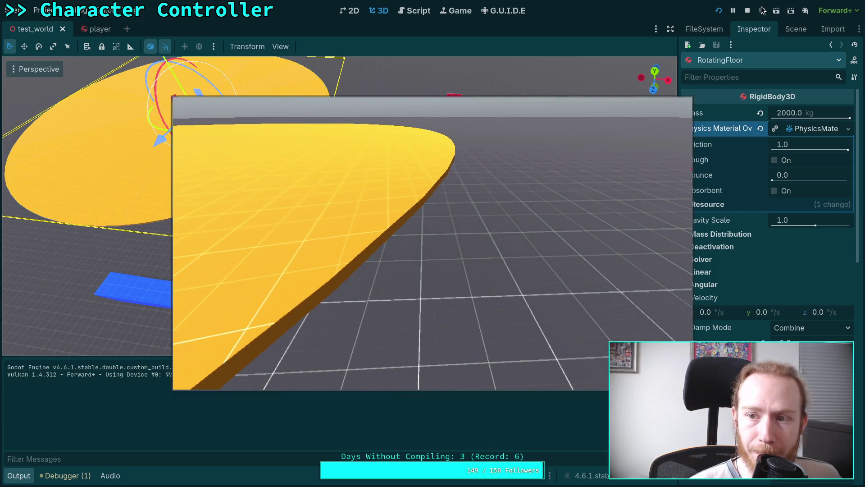
pyautogui.click(747, 11)
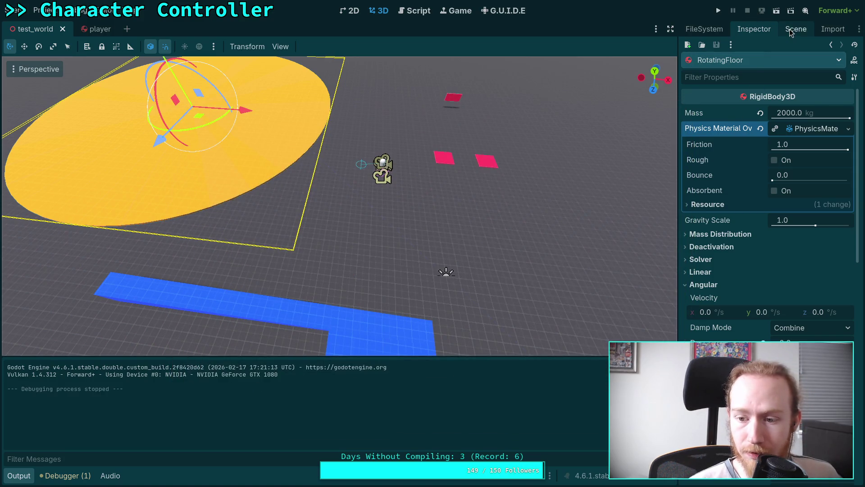
# Move the Player 8.3 units left along X to the disc's edge
pyautogui.click(789, 29)
pyautogui.click(714, 87)
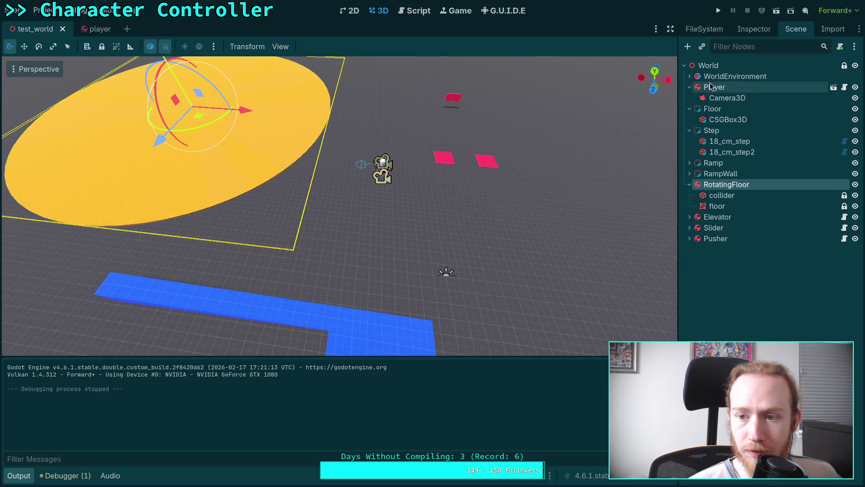
pyautogui.moveTo(335, 172)
pyautogui.mouseDown()
pyautogui.moveTo(254, 174)
pyautogui.moveTo(230, 202)
pyautogui.mouseUp()
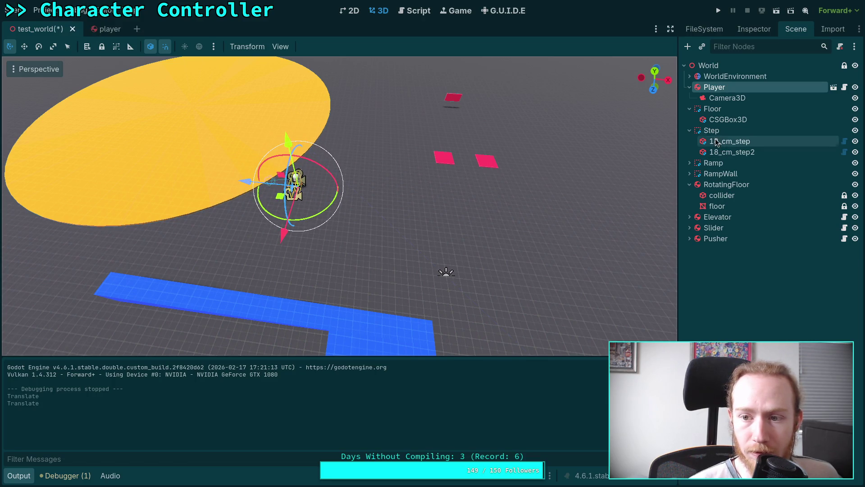
# Adjust RotatingFloor's constant torque again, save the scene, and start the game
pyautogui.click(726, 185)
pyautogui.click(753, 29)
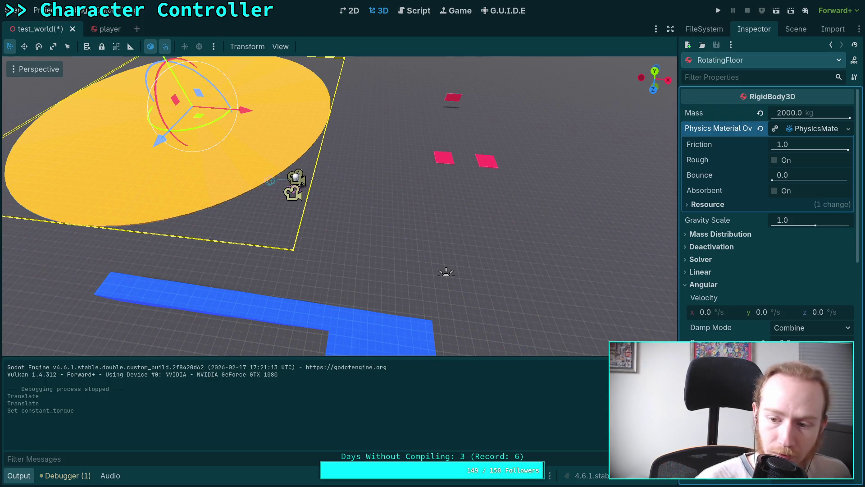
pyautogui.hotkey('ctrl', 's')
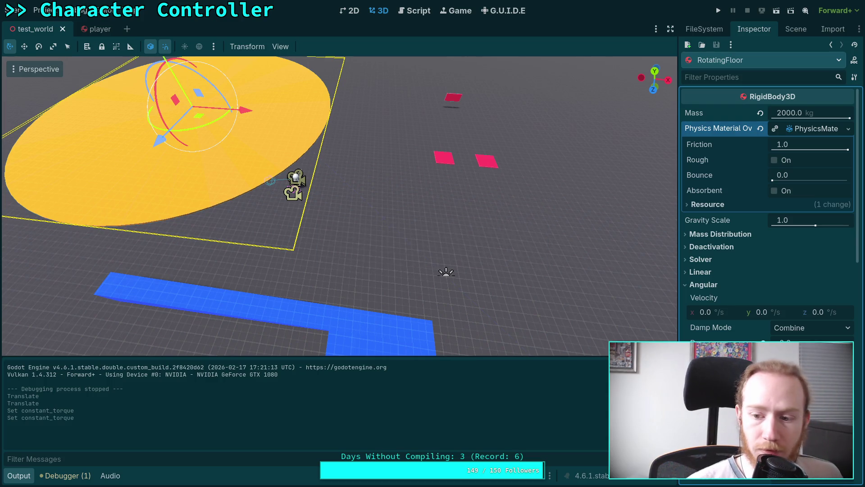
pyautogui.click(718, 11)
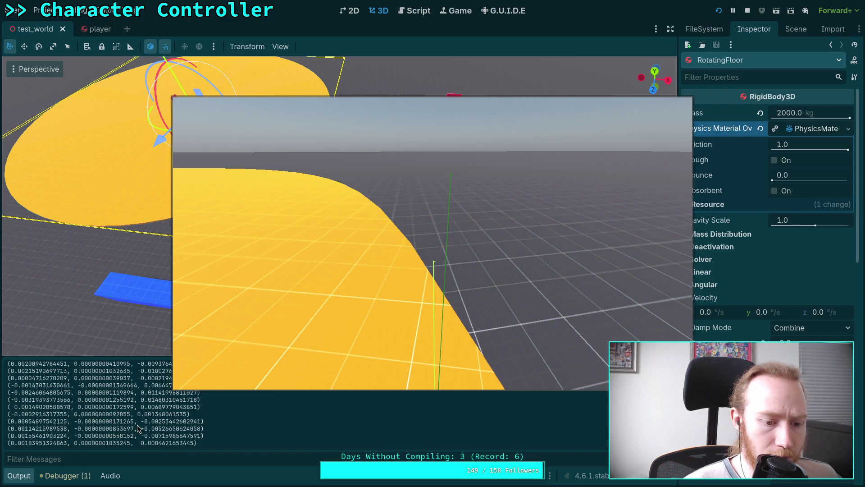
# Review the printed values in Output, stop the test, and open CharacterController.gd
pyautogui.scroll(3, 180, 429)
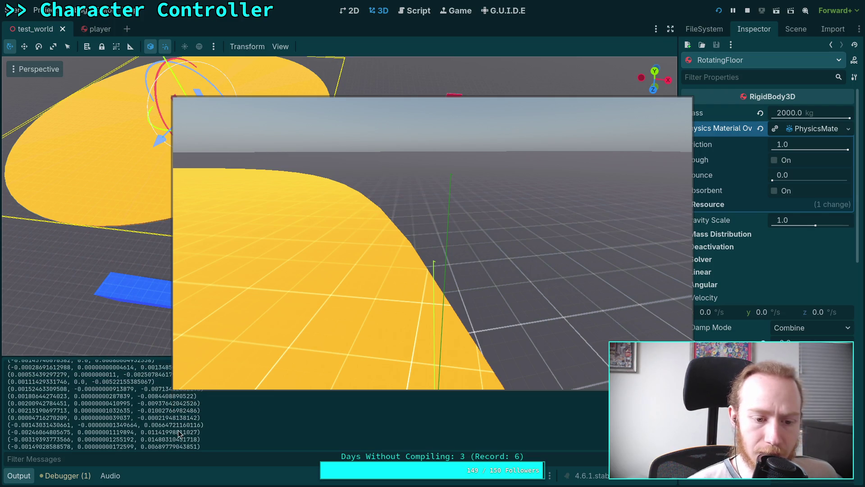
pyautogui.scroll(2, 178, 433)
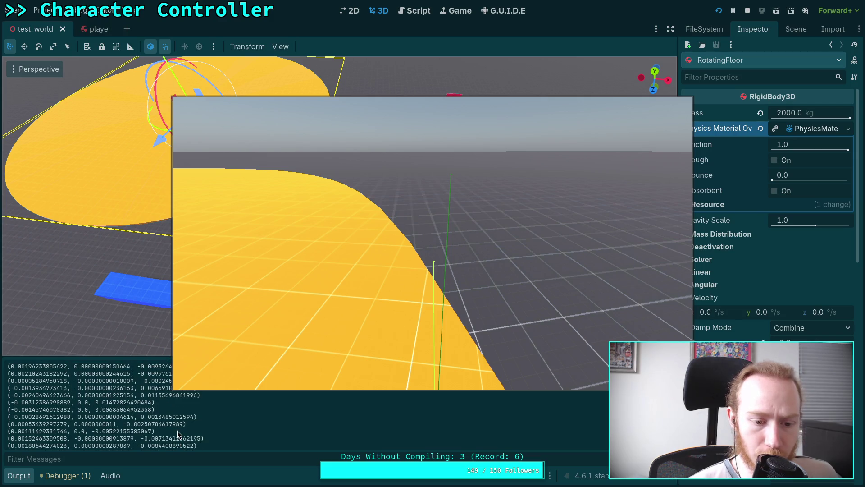
pyautogui.scroll(1, 176, 431)
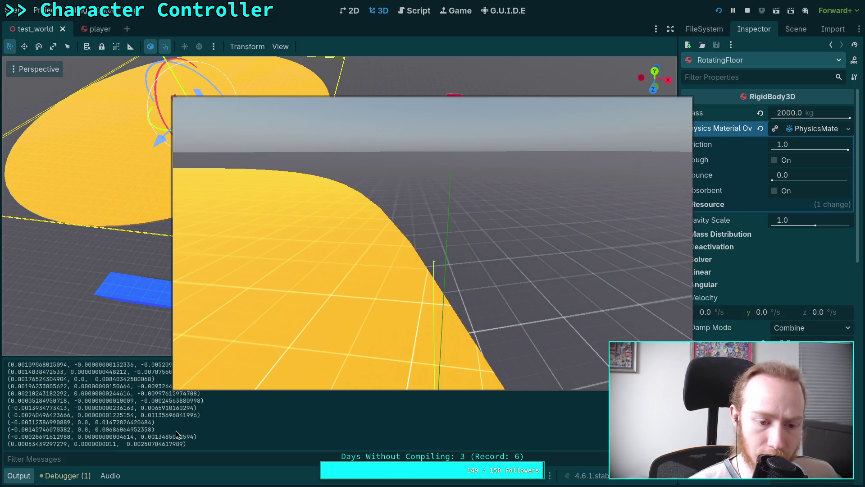
pyautogui.scroll(1, 176, 430)
pyautogui.scroll(5, 176, 431)
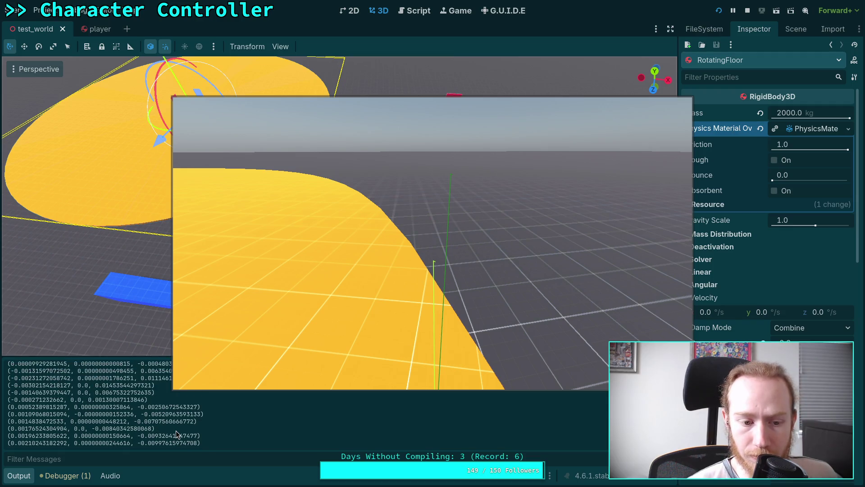
pyautogui.click(747, 10)
pyautogui.click(417, 10)
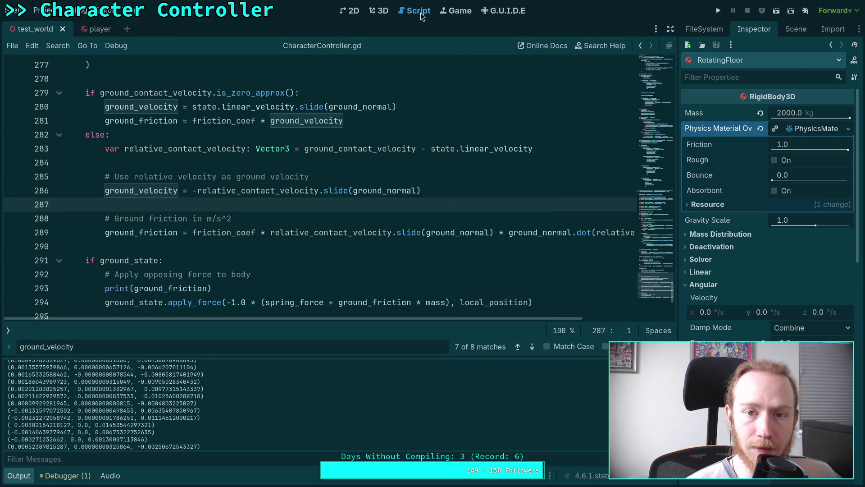
# Add a print(relative_contact_velocity) line after line 283 of CharacterController.gd
pyautogui.scroll(-2, 395, 192)
pyautogui.scroll(2, 256, 224)
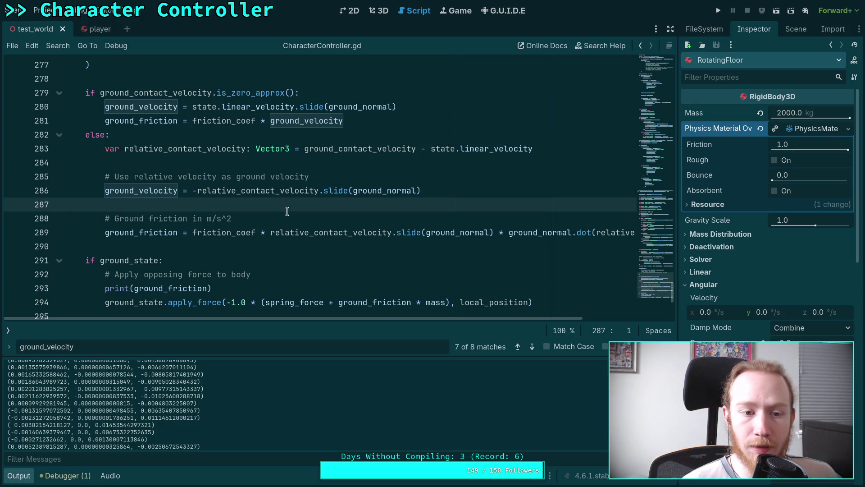
pyautogui.click(351, 190)
pyautogui.click(536, 148)
pyautogui.press('Return')
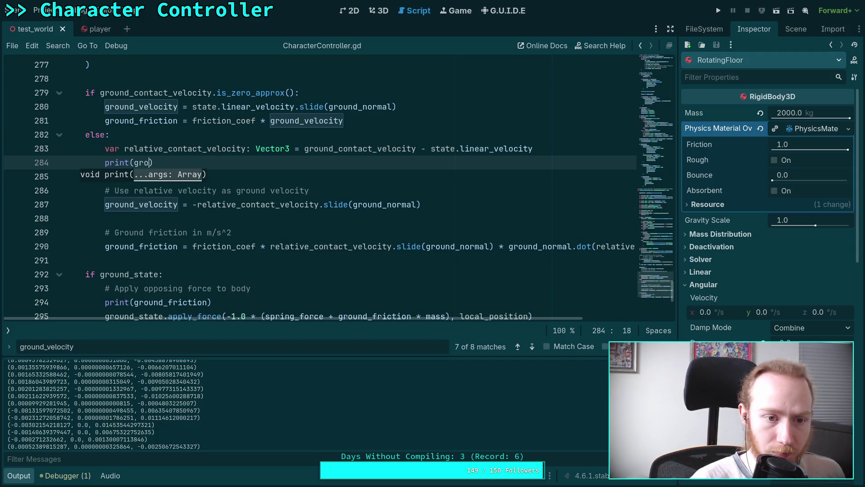
pyautogui.write('u')
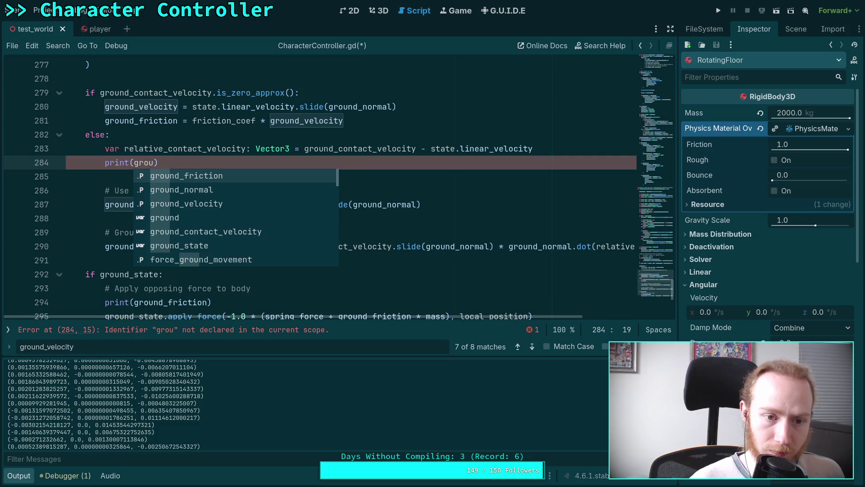
pyautogui.press('BackSpace')
pyautogui.press('BackSpace')
pyautogui.press('BackSpace')
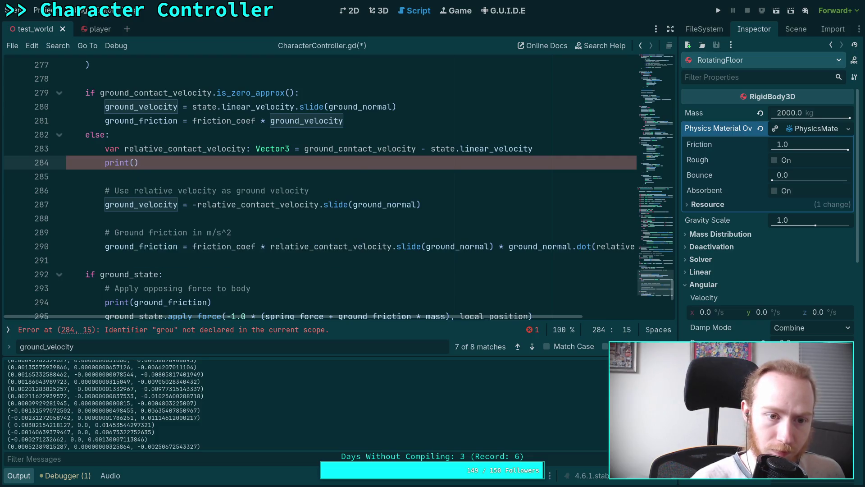
pyautogui.write('rel')
pyautogui.press('Return')
pyautogui.hotkey('ctrl', 's')
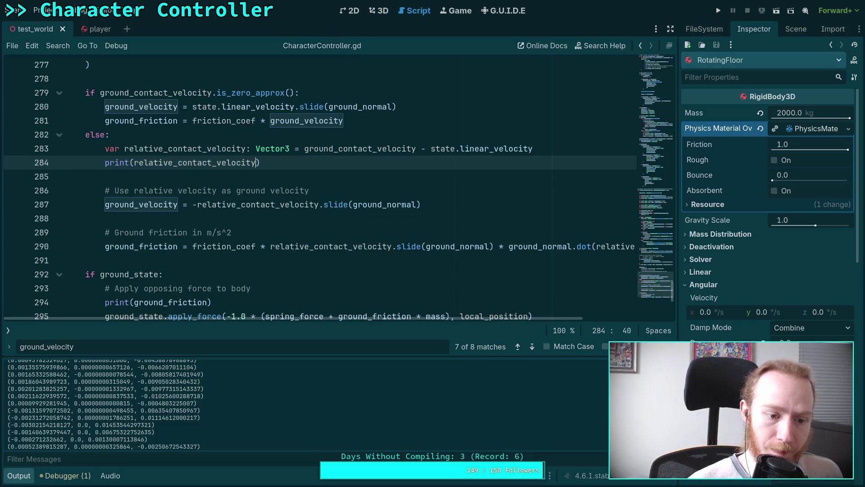
# Comment out print(ground_friction) with #, save, and run the game
pyautogui.click(102, 300)
pyautogui.write('#')
pyautogui.hotkey('ctrl', 's')
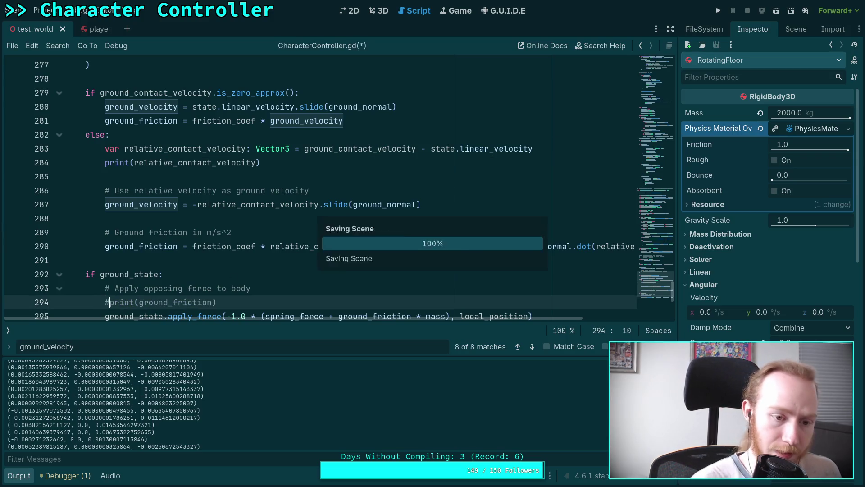
pyautogui.click(718, 11)
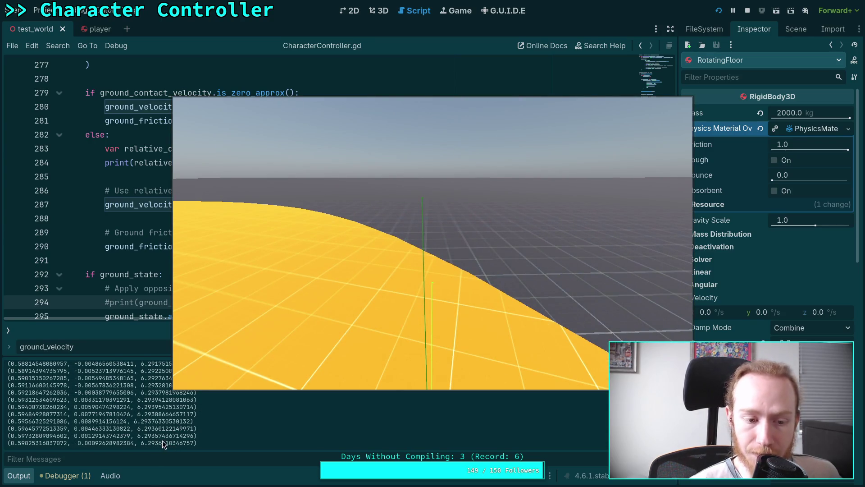
# Watch relative contact velocities in Output while on the disc, then stop the run
pyautogui.click(468, 214)
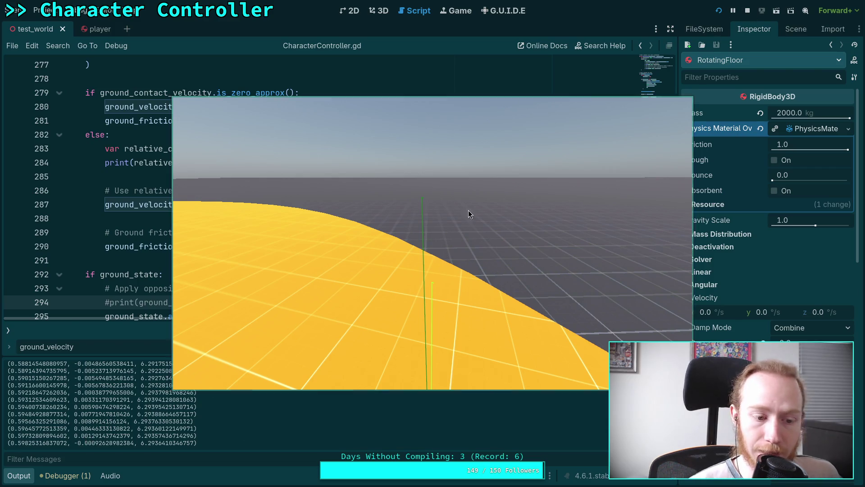
pyautogui.click(748, 11)
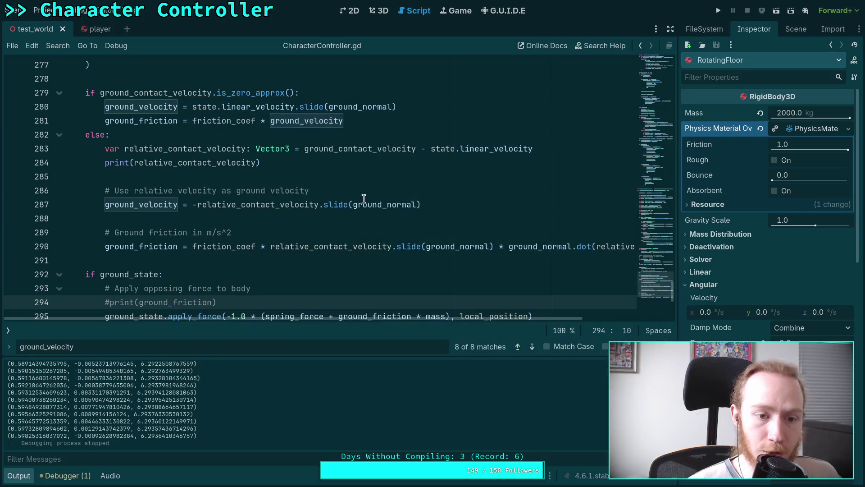
pyautogui.click(159, 162)
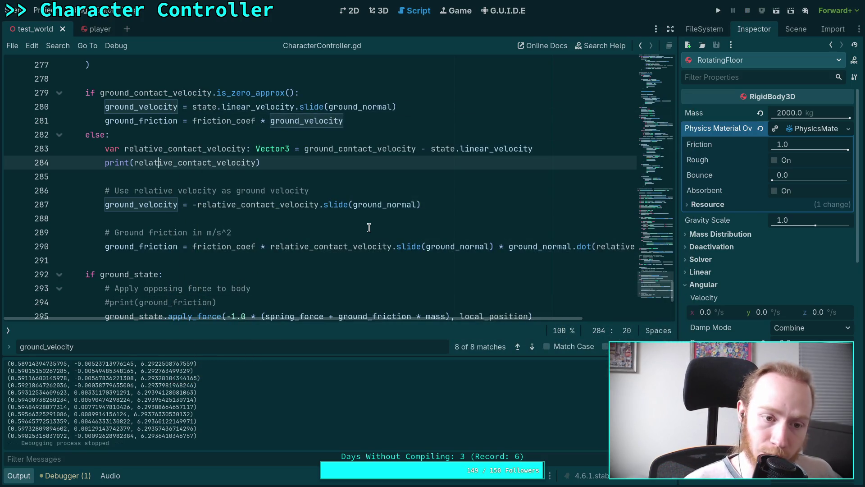
# Move the print line below the comment, change it to print ground_velocity, and save
pyautogui.hotkey('alt', 'Down')
pyautogui.hotkey('alt', 'Down')
pyautogui.hotkey('alt', 'Down')
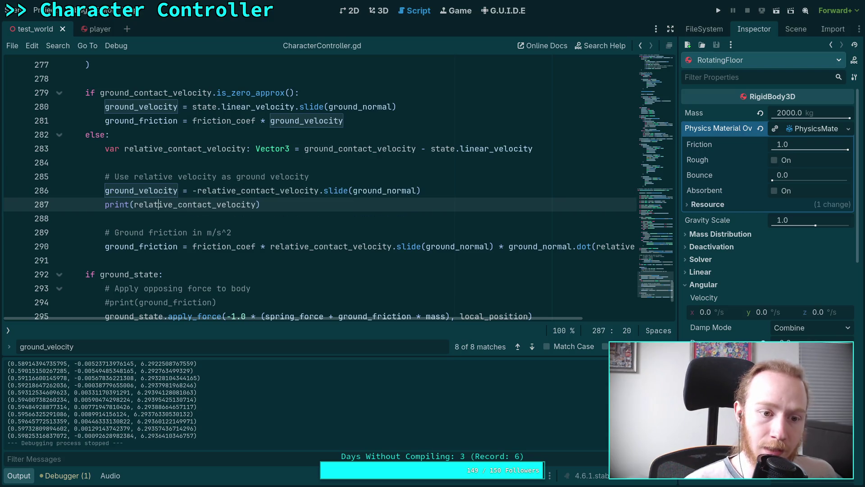
pyautogui.moveTo(133, 206); pyautogui.dragTo(221, 204)
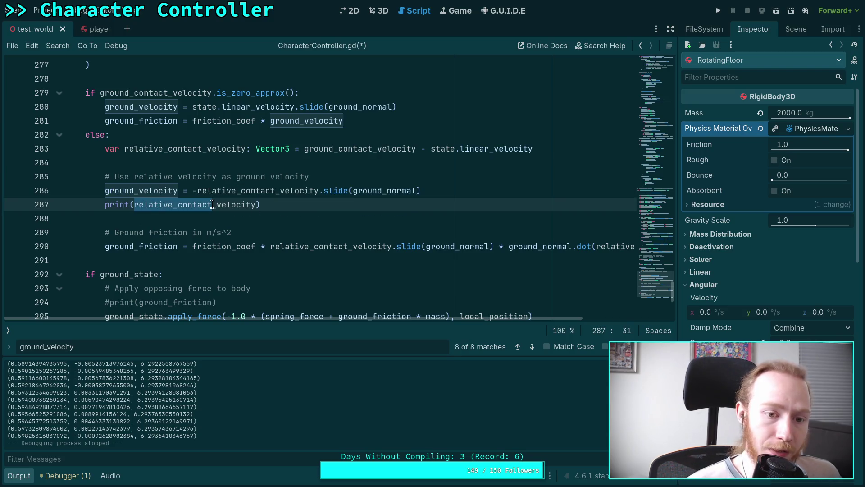
pyautogui.press('BackSpace')
pyautogui.write('gru')
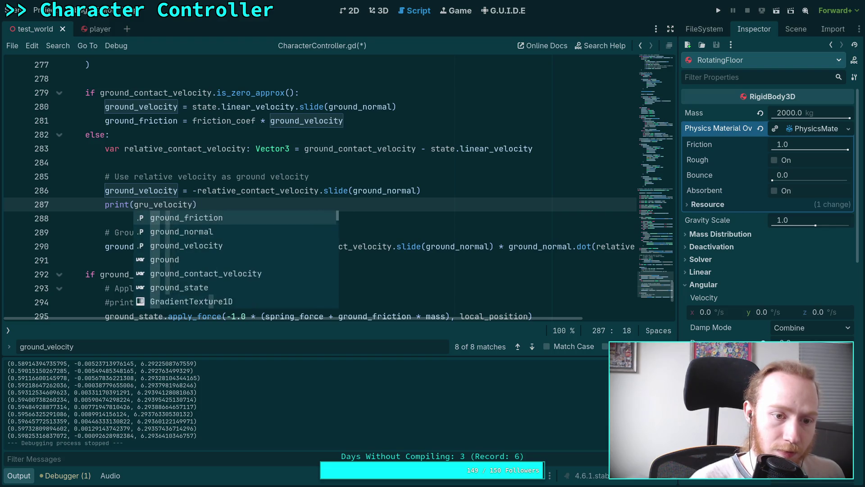
pyautogui.press('BackSpace')
pyautogui.write('ound')
pyautogui.hotkey('ctrl', 's')
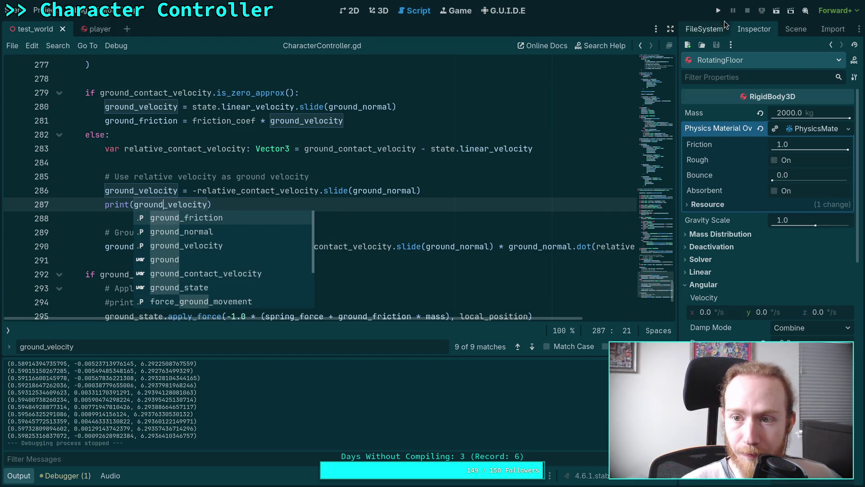
# Run the game to log ground_velocity, stop it, and go back to the 3D view
pyautogui.click(718, 10)
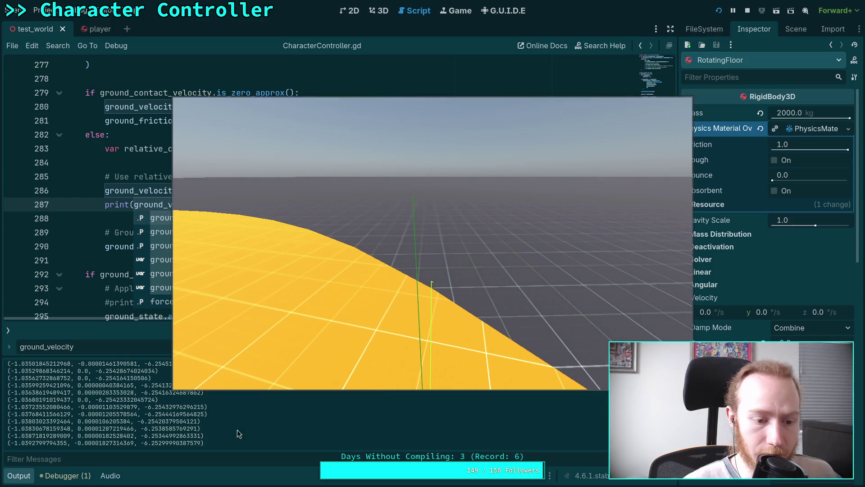
pyautogui.click(547, 148)
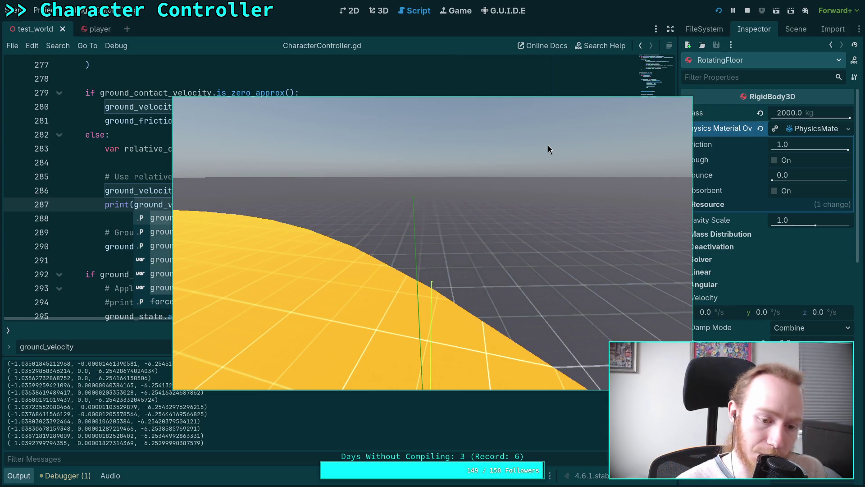
pyautogui.click(746, 10)
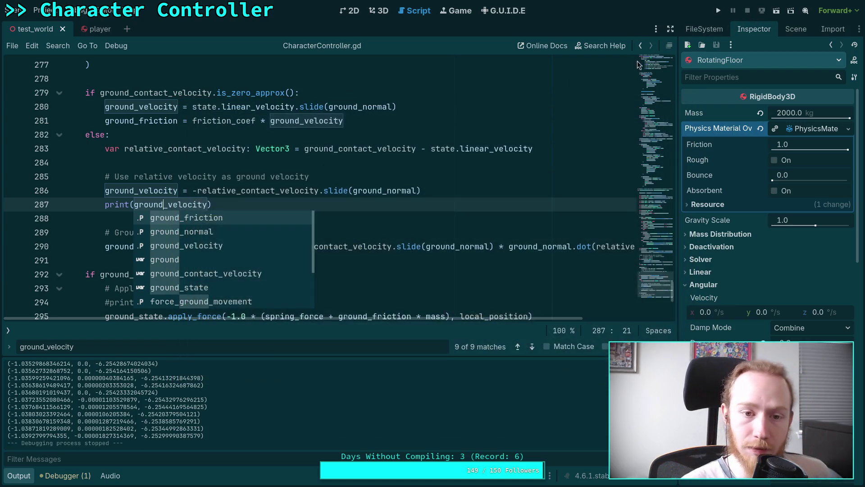
pyautogui.click(378, 11)
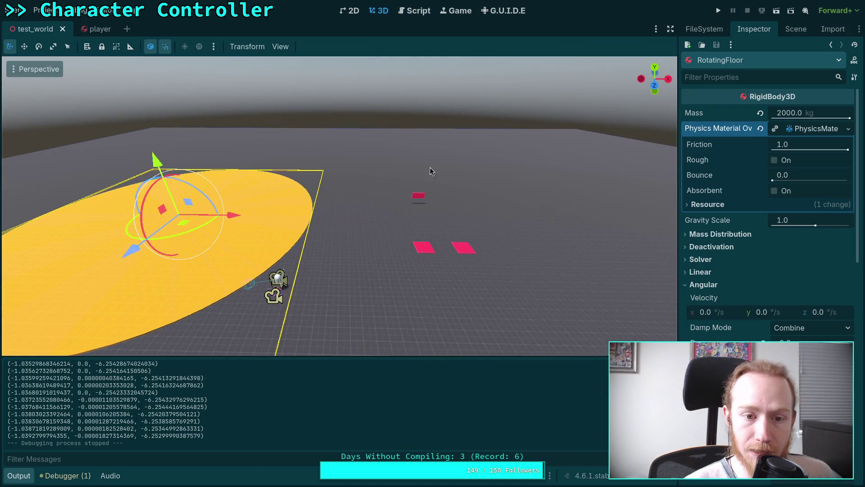
# Select the Player in the 3D view and save the test_world scene
pyautogui.moveTo(314, 225)
pyautogui.mouseDown()
pyautogui.moveTo(324, 260)
pyautogui.moveTo(365, 291)
pyautogui.moveTo(351, 318)
pyautogui.moveTo(405, 299)
pyautogui.mouseUp()
pyautogui.click(368, 261)
pyautogui.hotkey('ctrl', 's')
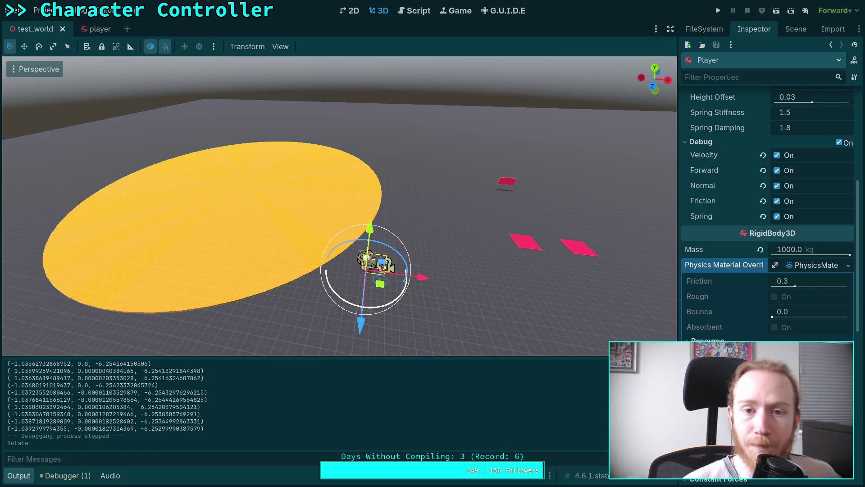
# Move the print below the friction calculation, make it print ground_friction, save and run
pyautogui.click(416, 13)
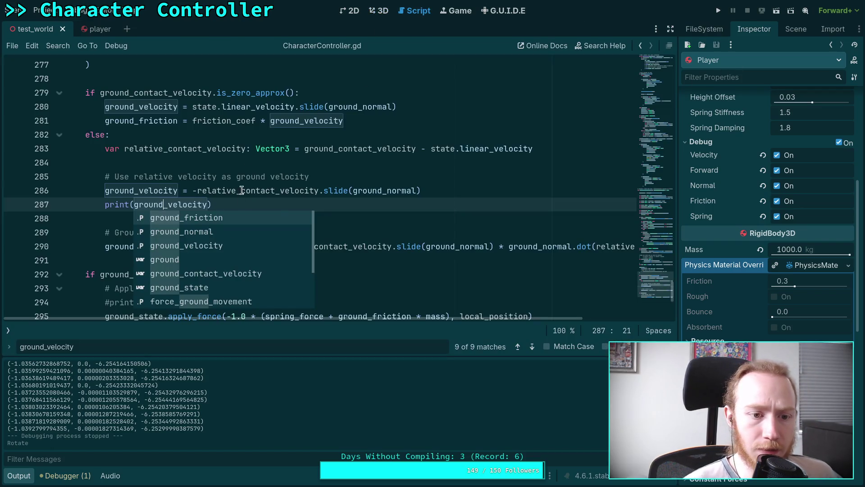
pyautogui.press('Escape')
pyautogui.hotkey('alt', 'Down')
pyautogui.hotkey('alt', 'Down')
pyautogui.hotkey('alt', 'Down')
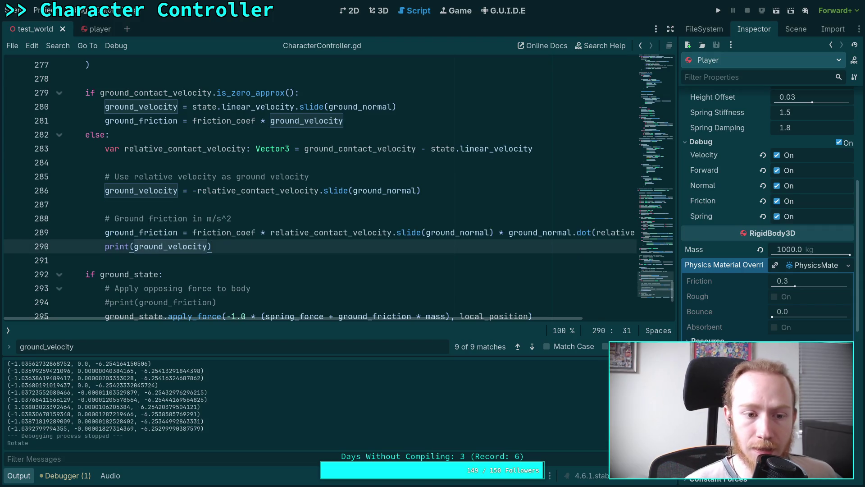
pyautogui.moveTo(168, 246); pyautogui.dragTo(208, 246)
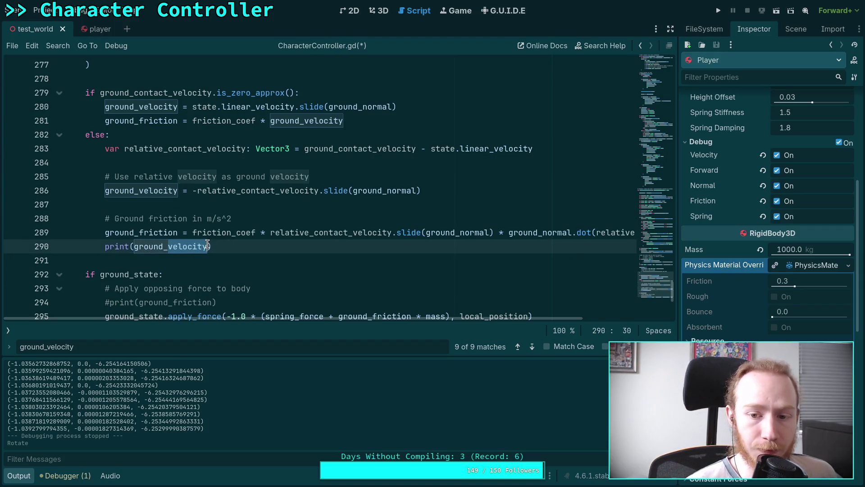
pyautogui.hscroll(2, 452, 324)
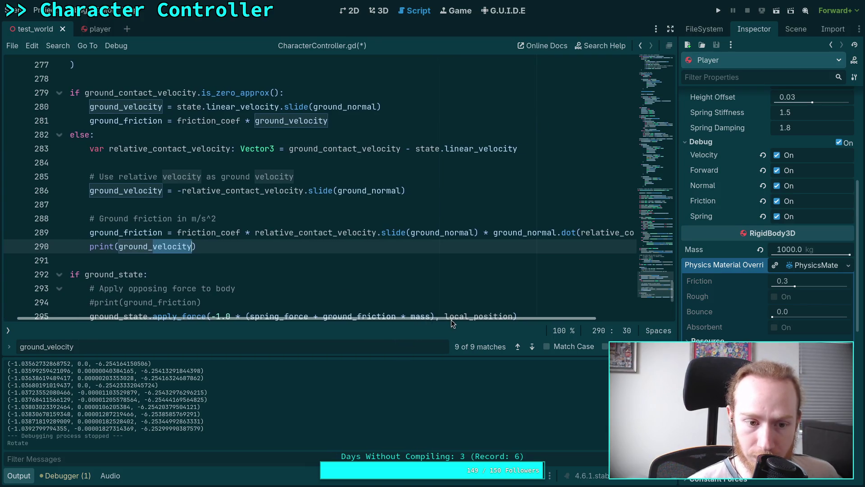
pyautogui.hscroll(15, 451, 323)
pyautogui.hscroll(-16, 485, 316)
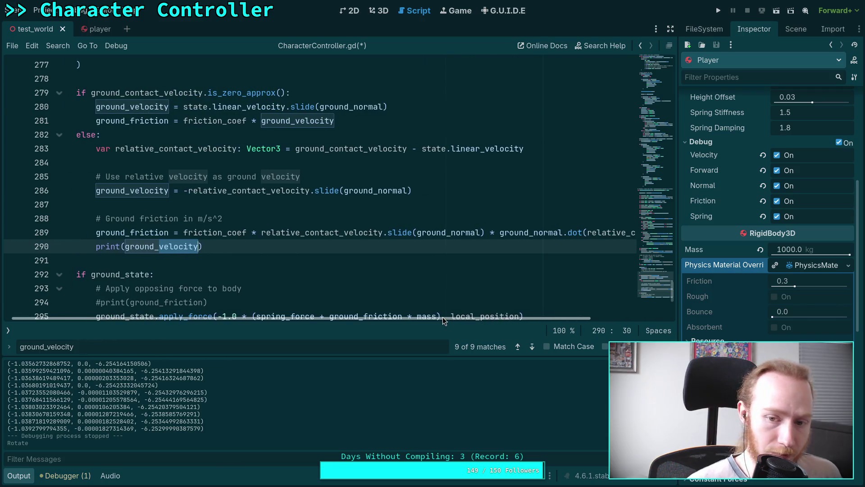
pyautogui.write('ground')
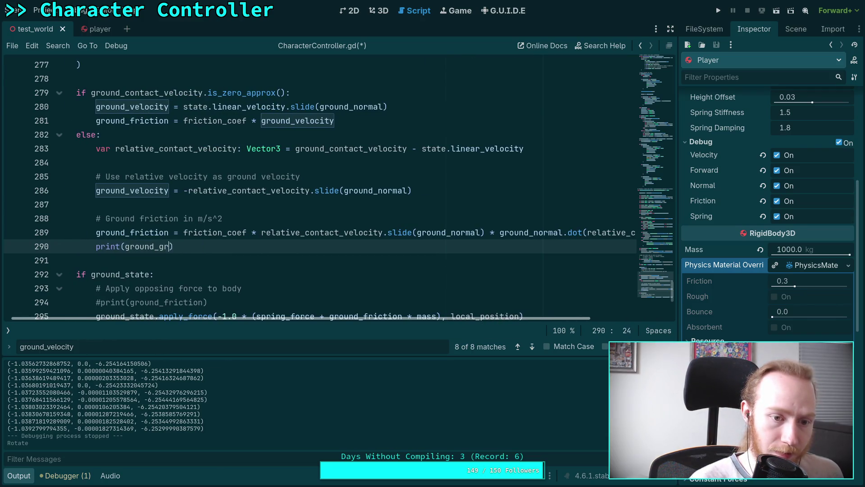
pyautogui.press('Return')
pyautogui.hotkey('ctrl', 's')
pyautogui.click(720, 11)
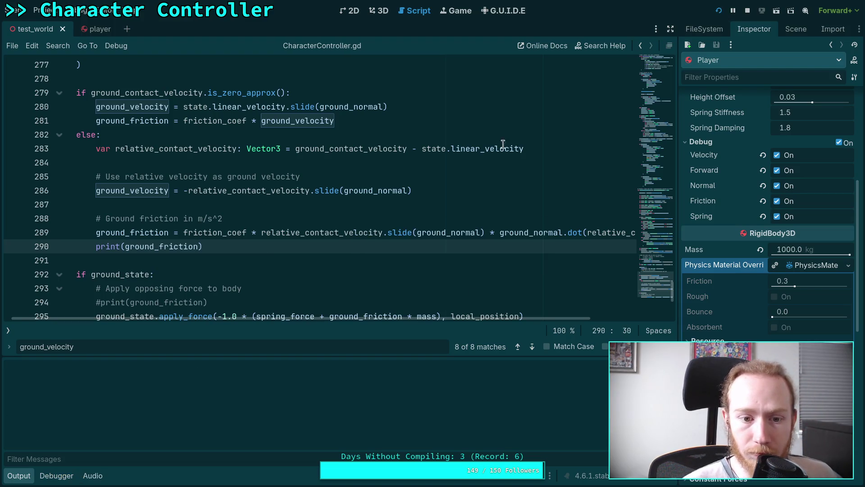
# Walk the player onto the yellow platform, stop the game, and change the print to friction_coef
pyautogui.press('w')
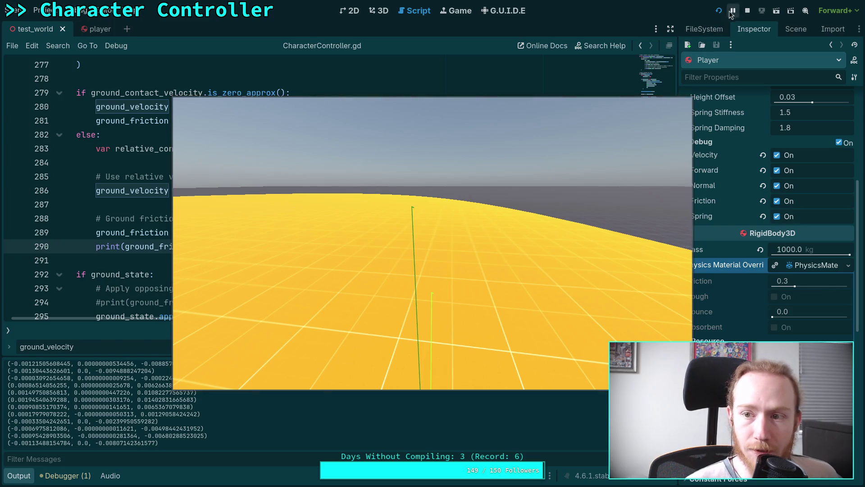
pyautogui.click(747, 10)
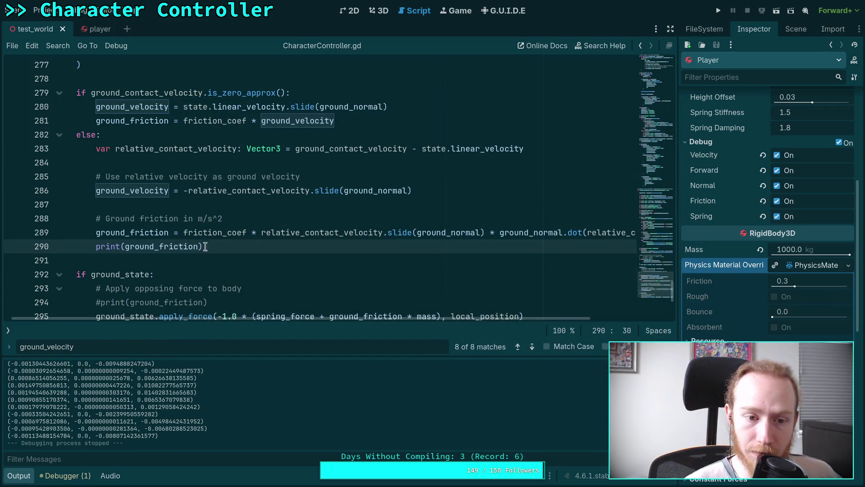
pyautogui.doubleClick(167, 246)
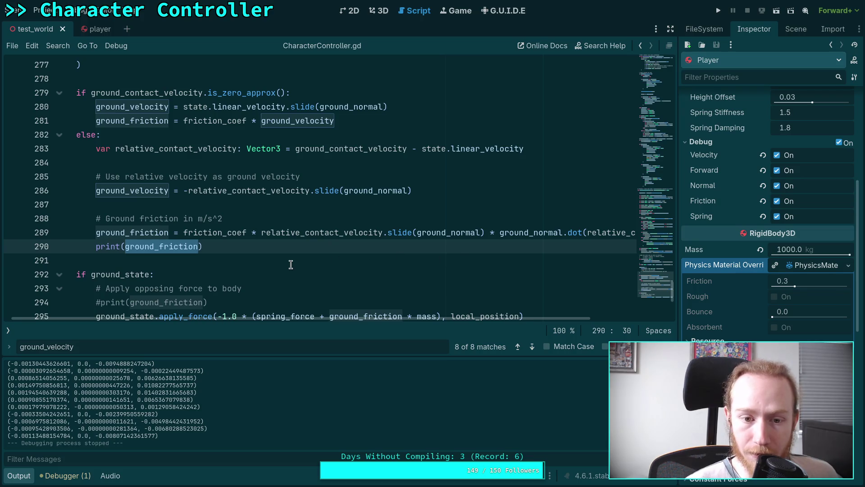
pyautogui.press('BackSpace')
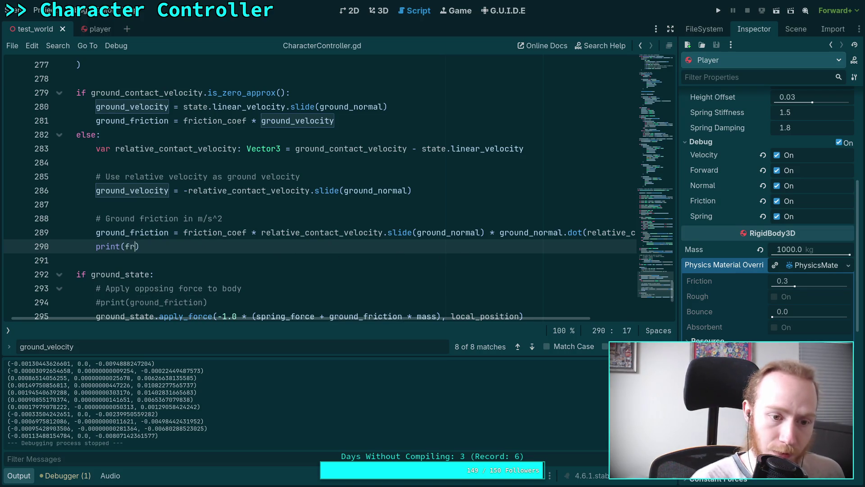
pyautogui.write('fr')
pyautogui.press('Return')
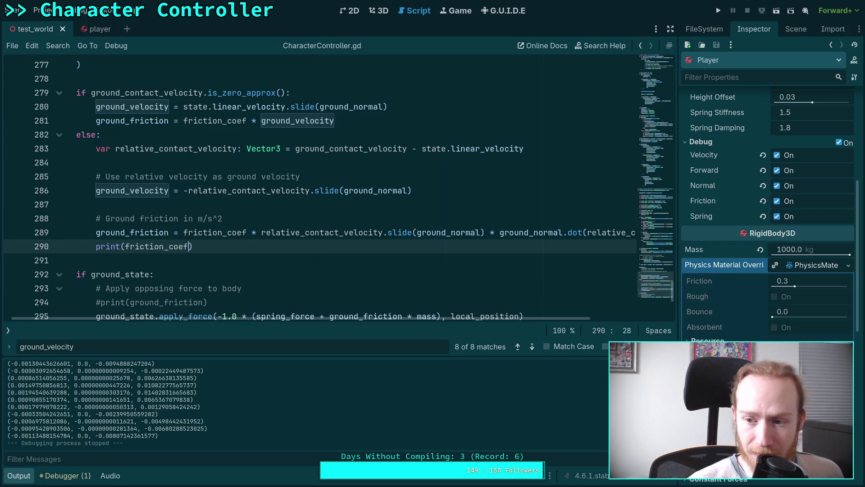
# Run and stop the game to see friction_coef print 0.3, then select RotatingFloor in the scene tree
pyautogui.click(719, 10)
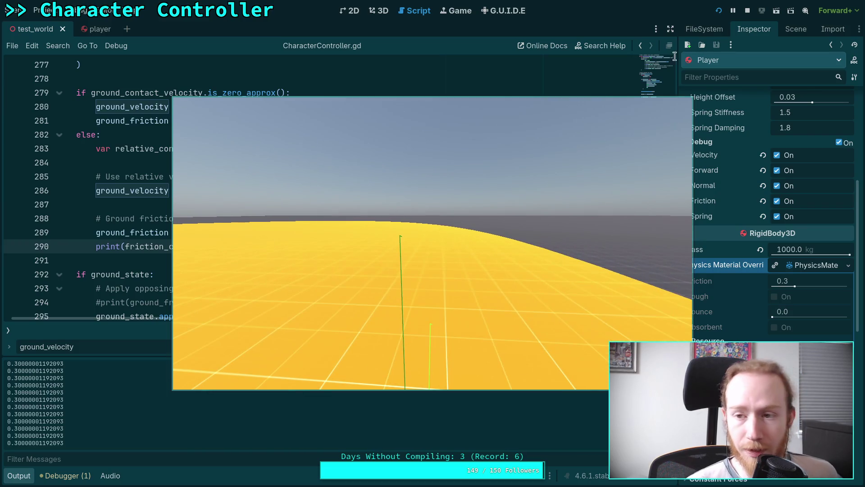
pyautogui.click(747, 10)
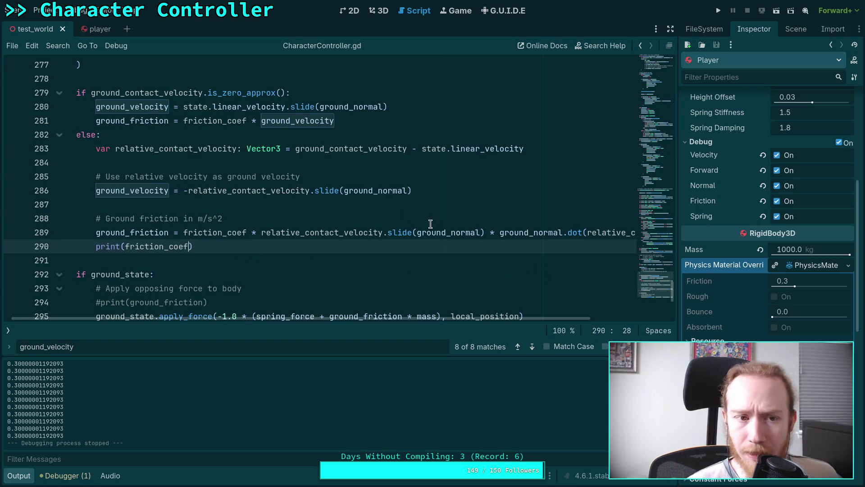
pyautogui.click(795, 29)
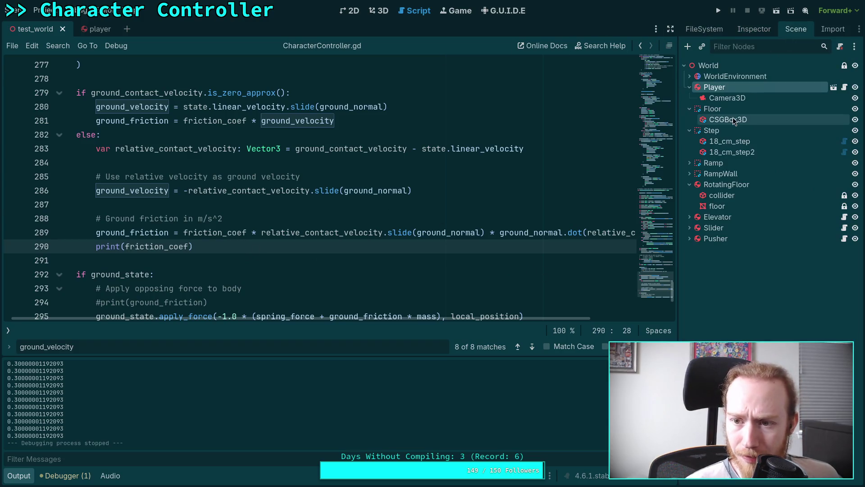
pyautogui.click(761, 30)
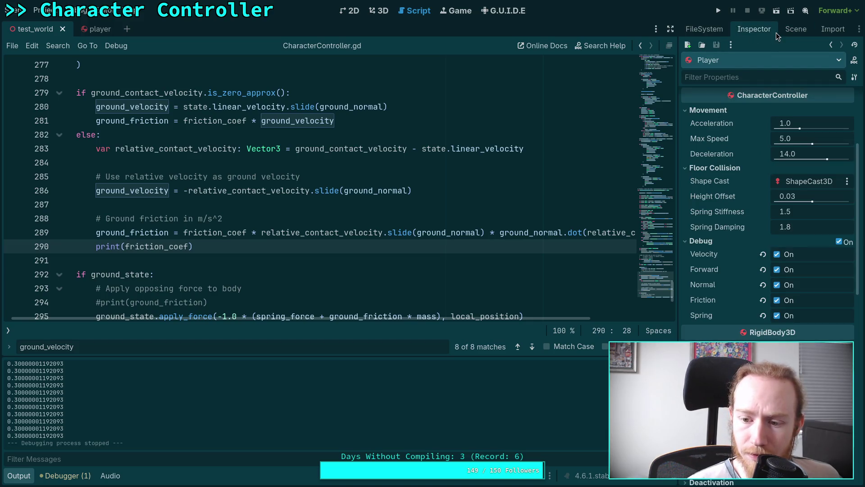
pyautogui.click(797, 29)
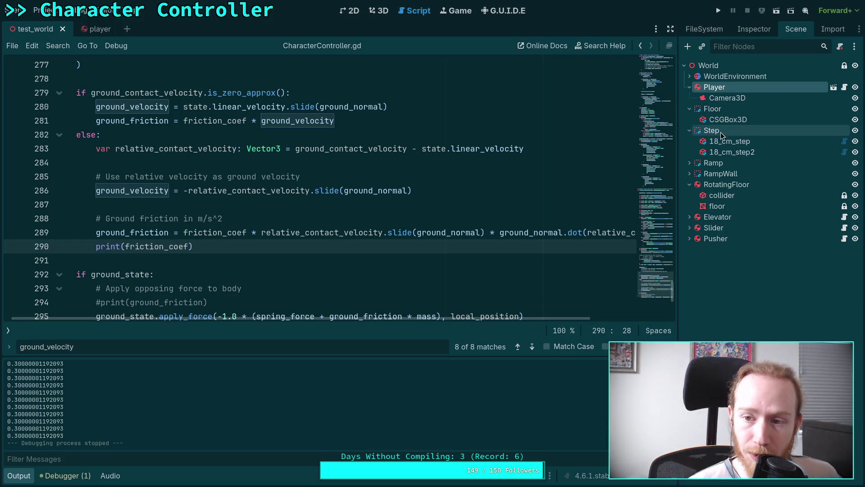
pyautogui.click(721, 185)
# Turn on Rough in RotatingFloor's physics material override, then run and stop the game to test it
pyautogui.click(753, 28)
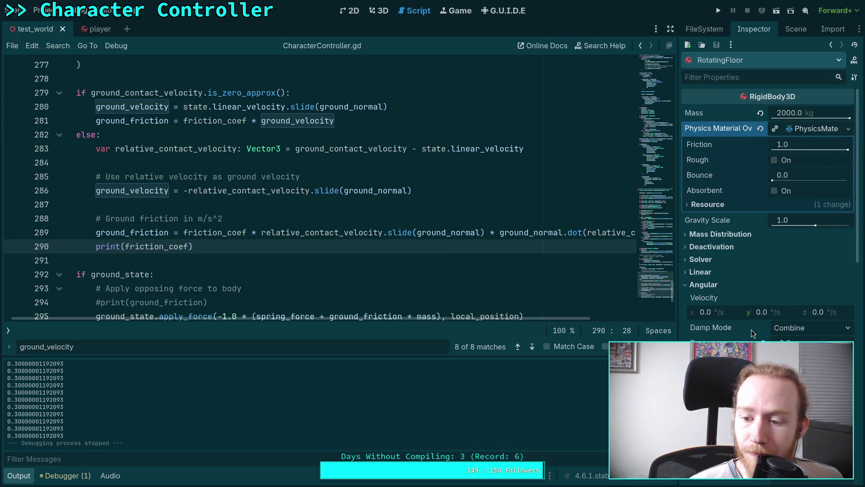
pyautogui.click(774, 160)
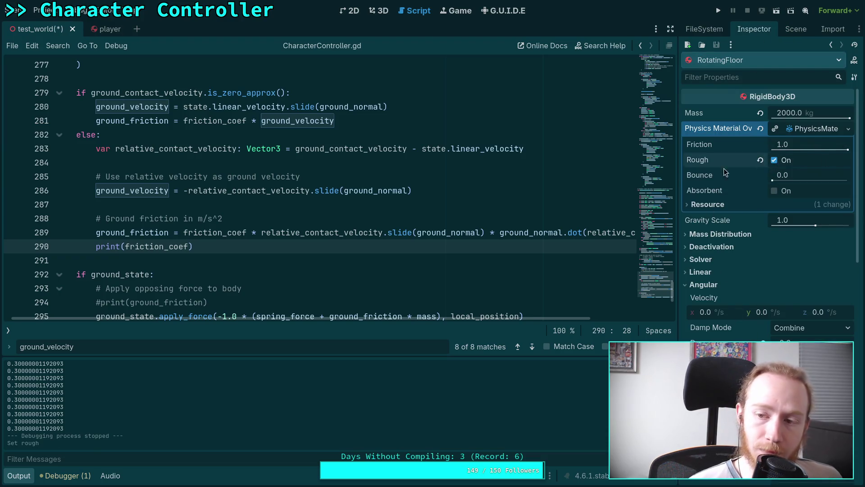
pyautogui.press('F5')
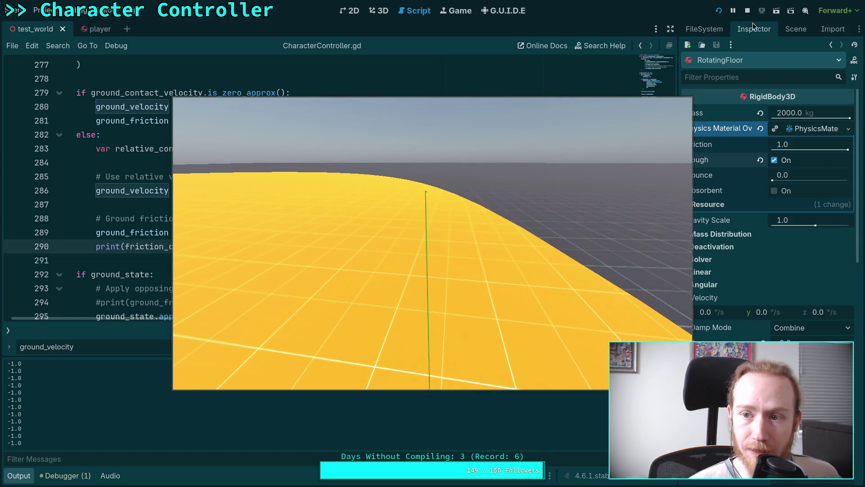
pyautogui.click(747, 11)
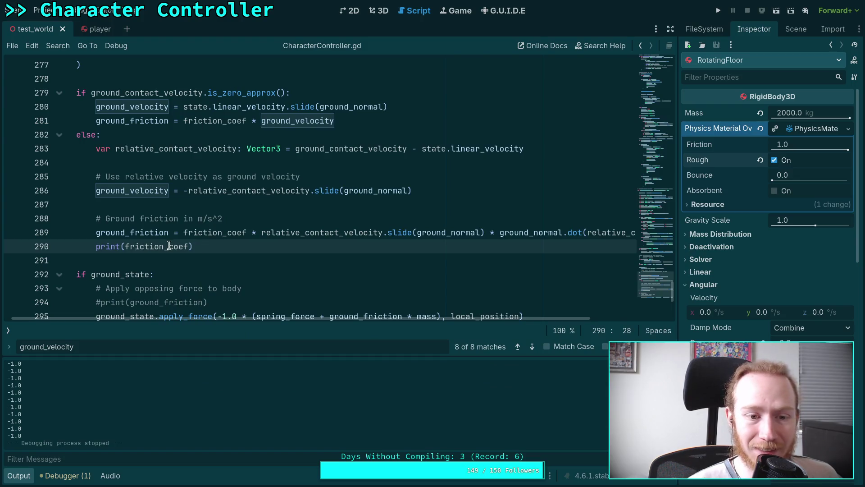
pyautogui.doubleClick(187, 244)
pyautogui.scroll(5, 295, 229)
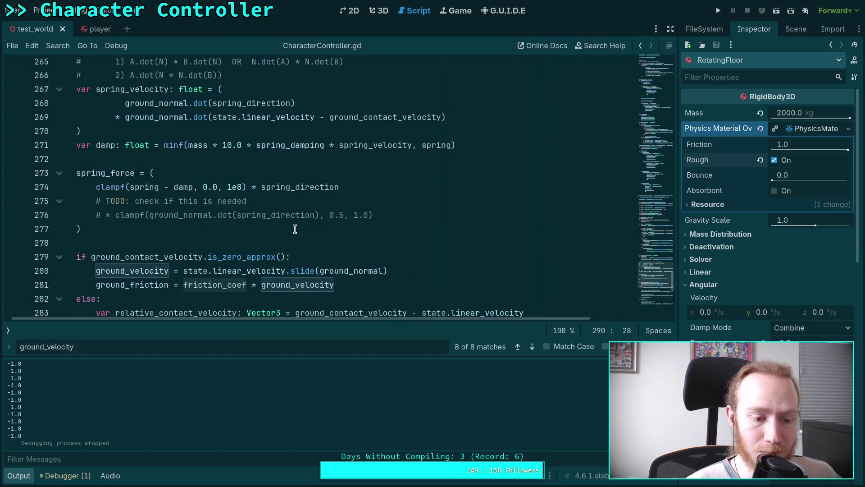
pyautogui.scroll(1, 295, 229)
pyautogui.scroll(-3, 295, 229)
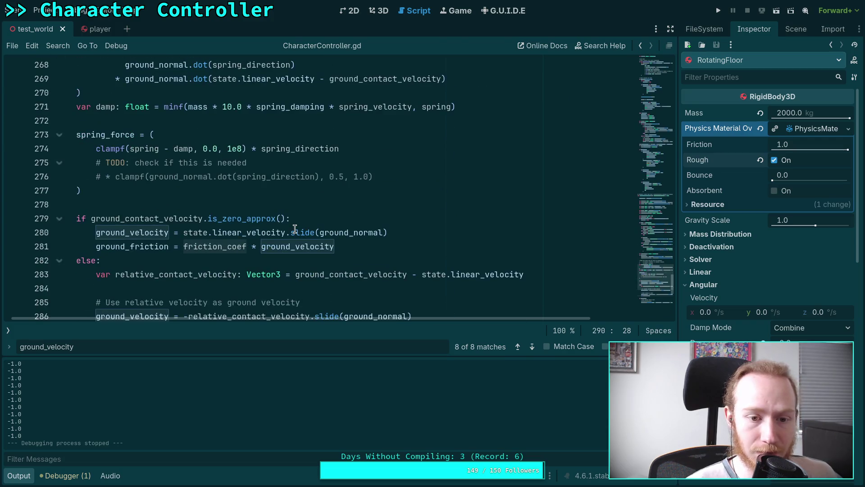
pyautogui.scroll(8, 295, 229)
pyautogui.scroll(2, 293, 235)
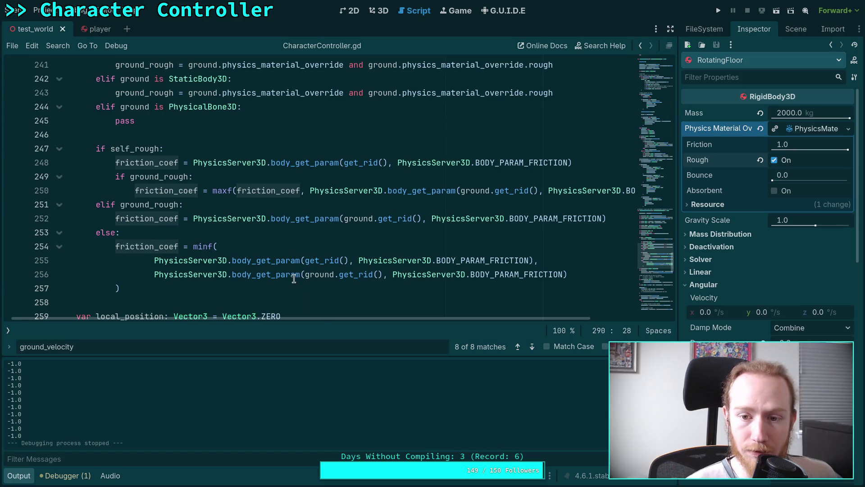
pyautogui.moveTo(326, 317); pyautogui.dragTo(307, 319)
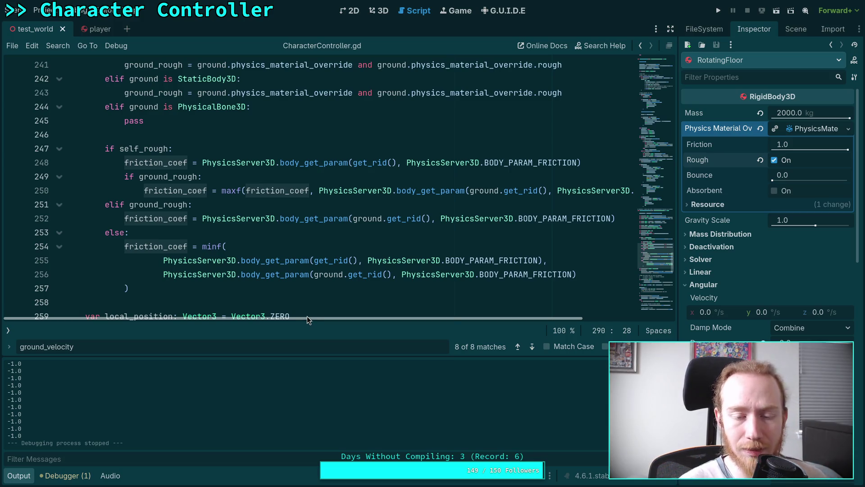
pyautogui.scroll(3, 279, 274)
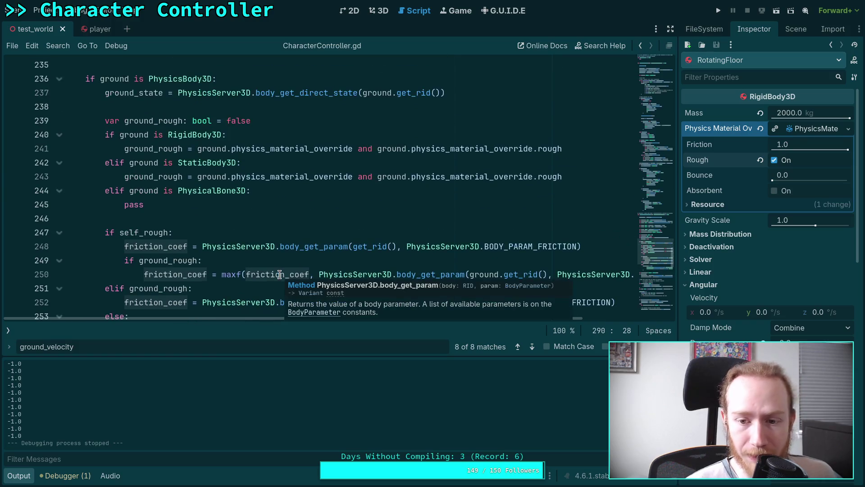
pyautogui.scroll(3, 288, 228)
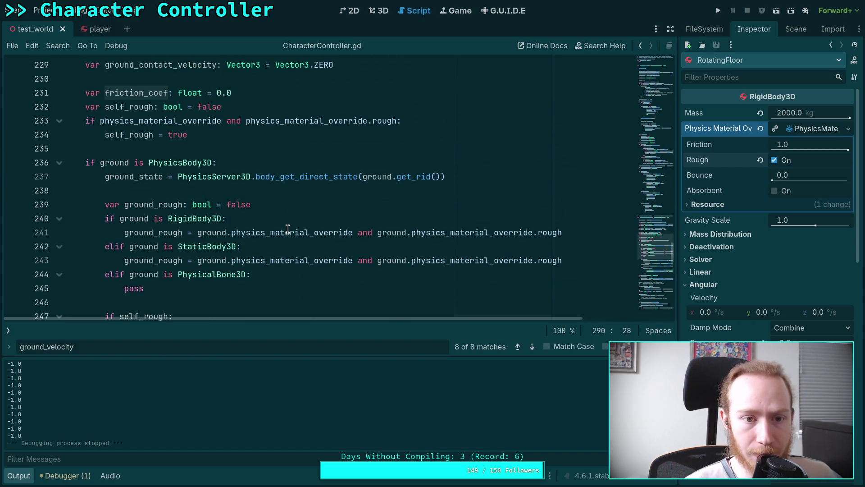
pyautogui.scroll(-1, 288, 228)
pyautogui.scroll(-2, 287, 229)
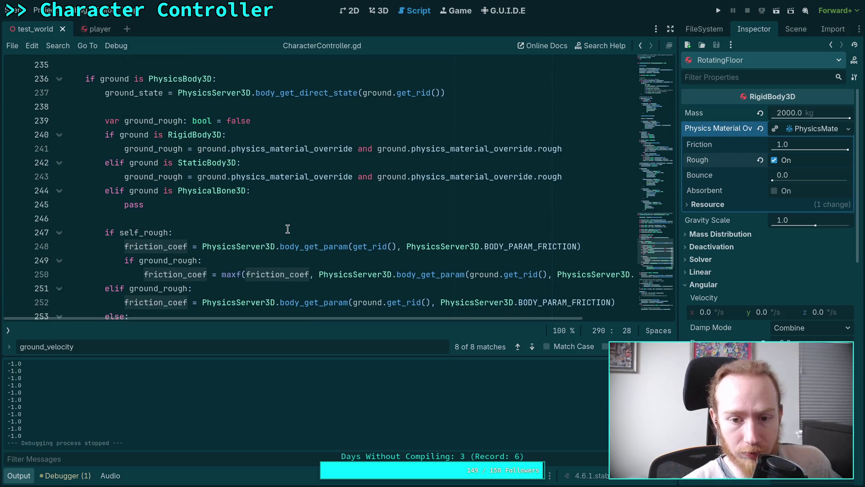
pyautogui.scroll(-1, 373, 267)
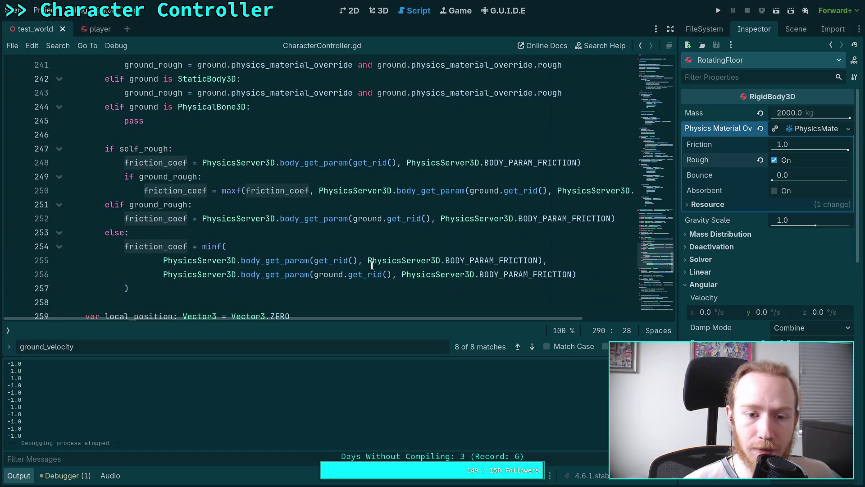
pyautogui.scroll(-1, 370, 263)
pyautogui.scroll(1, 249, 240)
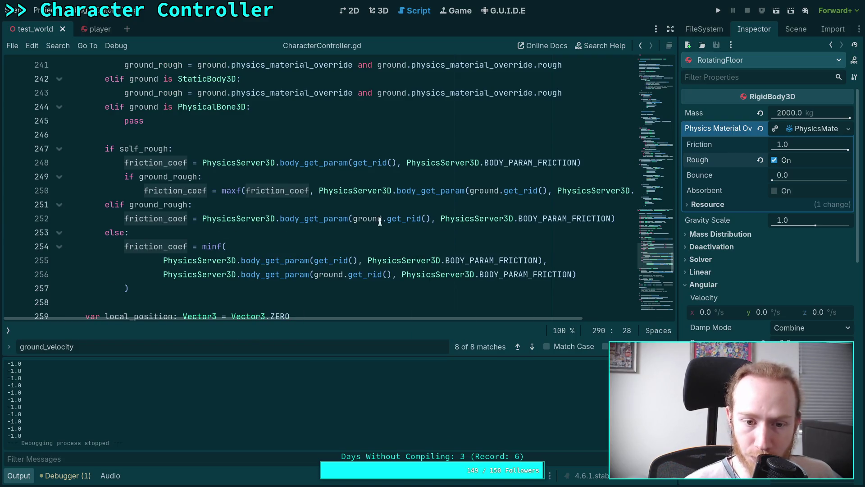
pyautogui.click(204, 218)
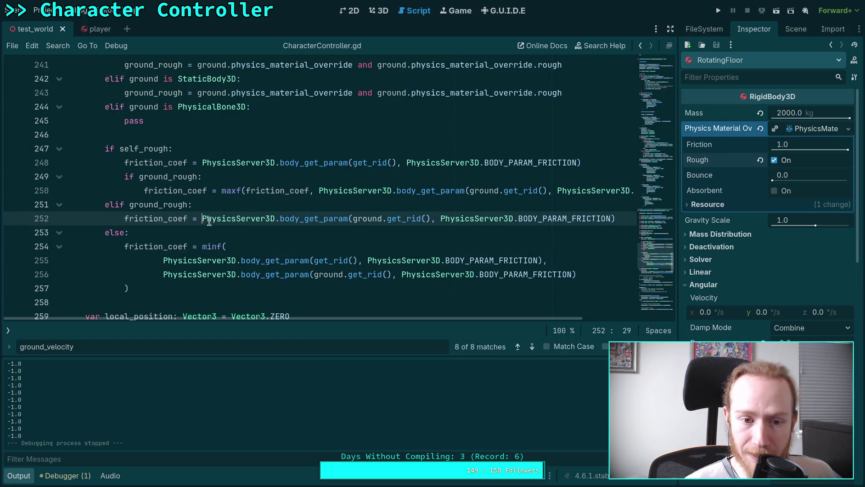
# Wrap the ground friction lookup on line 252 in absf(...)
pyautogui.write('absf(')
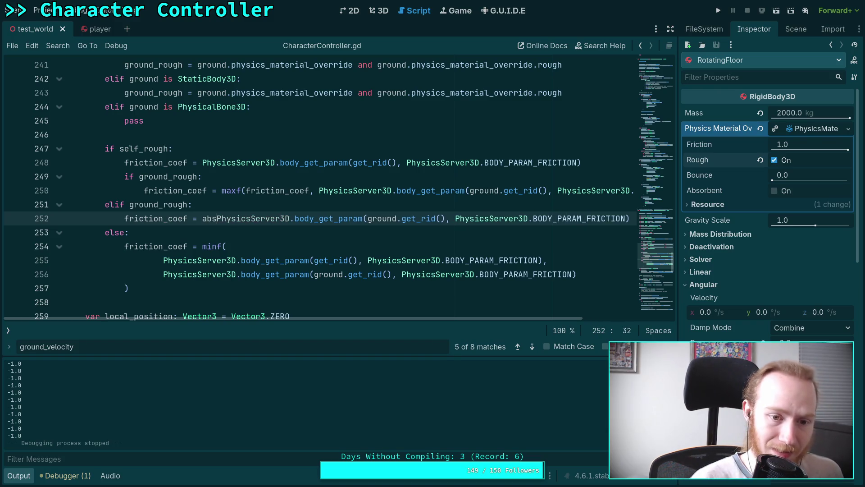
pyautogui.press('End')
pyautogui.write(')')
pyautogui.hscroll(-5, 396, 317)
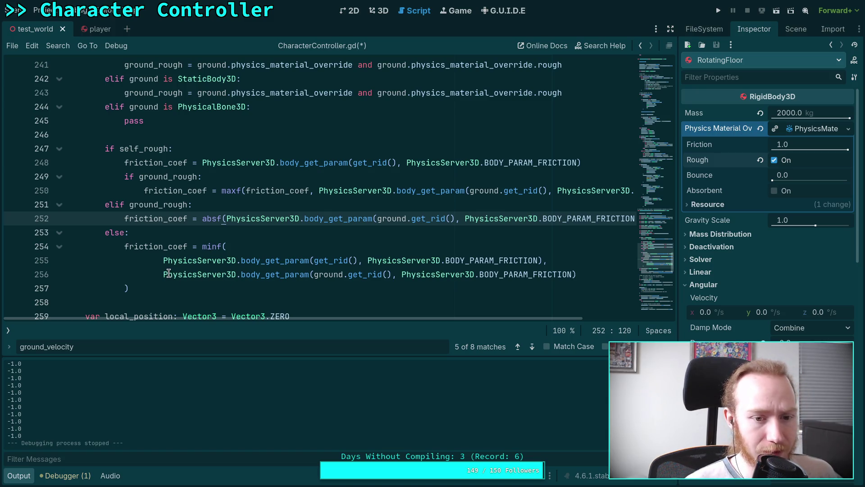
# Dismiss the PhysicsServer3D documentation popup and switch to the GitHub friction code search
pyautogui.moveTo(165, 276)
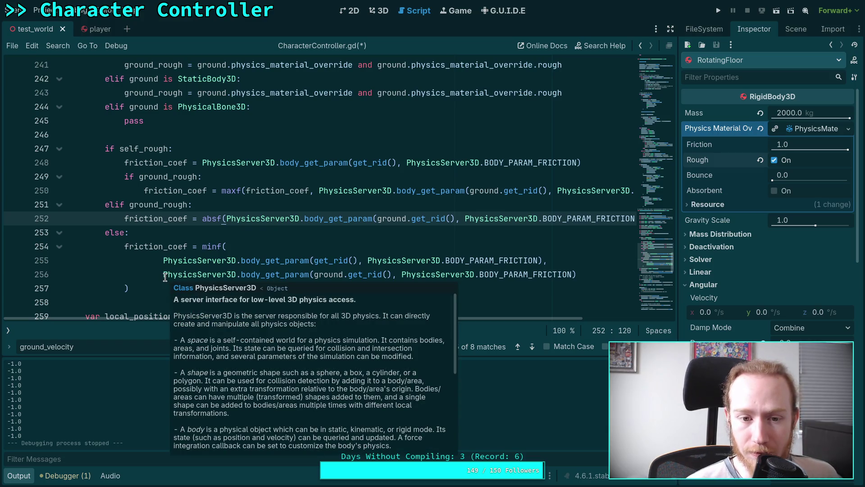
pyautogui.click(165, 276)
pyautogui.moveTo(181, 274)
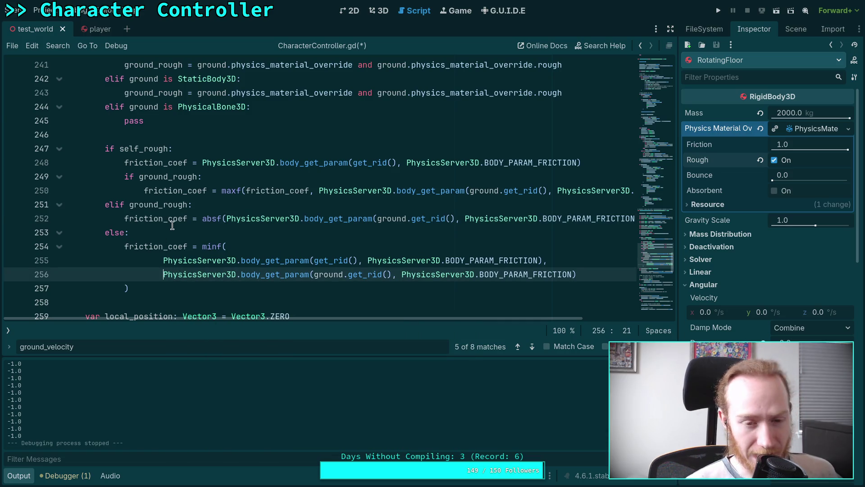
pyautogui.moveTo(226, 218); pyautogui.dragTo(199, 218)
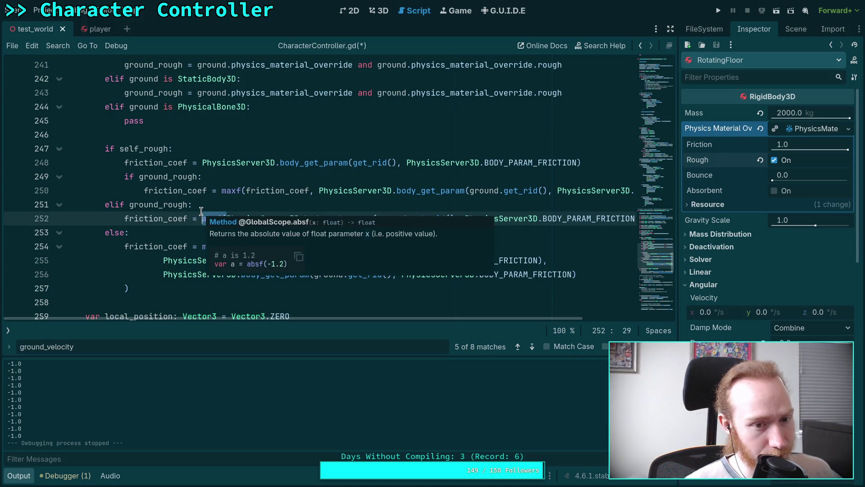
pyautogui.click(156, 202)
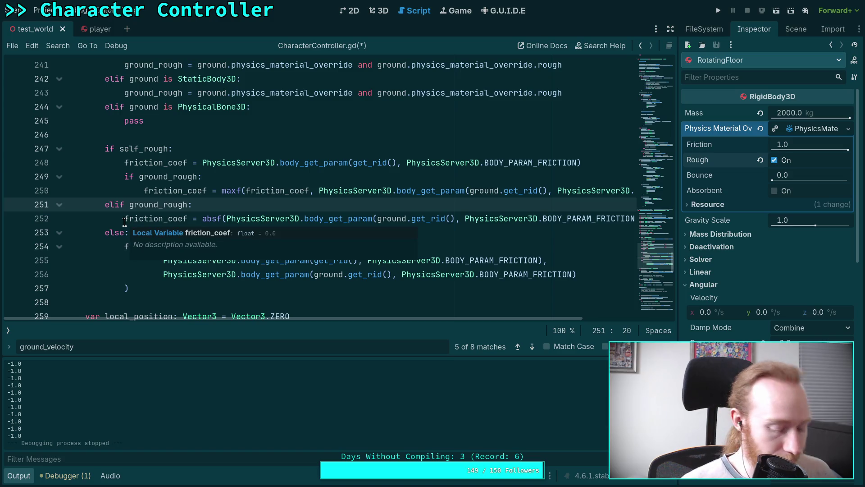
pyautogui.hotkey('alt', 'Tab')
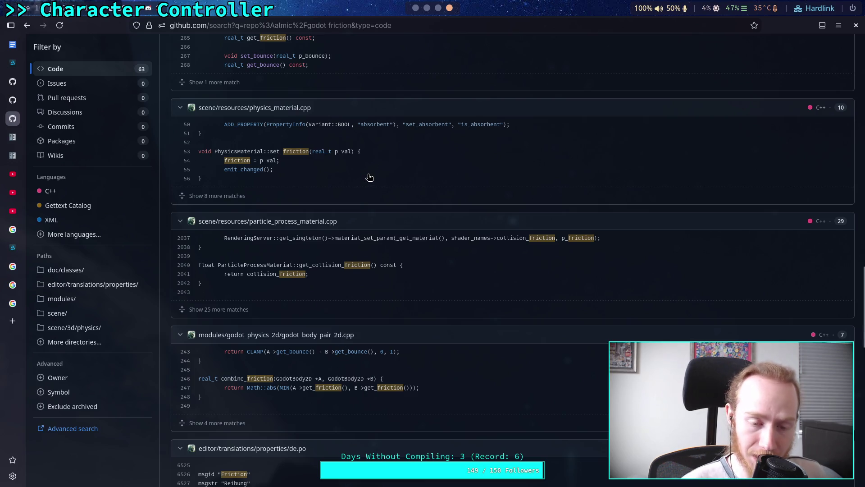
# Return from GitHub to CharacterController.gd and hide the output panel to enlarge the script
pyautogui.click(416, 8)
pyautogui.scroll(1, 307, 263)
pyautogui.scroll(-1, 307, 264)
pyautogui.hotkey('ctrl', 'j')
# Delete the self_rough declaration block and remove the = 0.0 default from friction_coef on line 231
pyautogui.scroll(2, 175, 337)
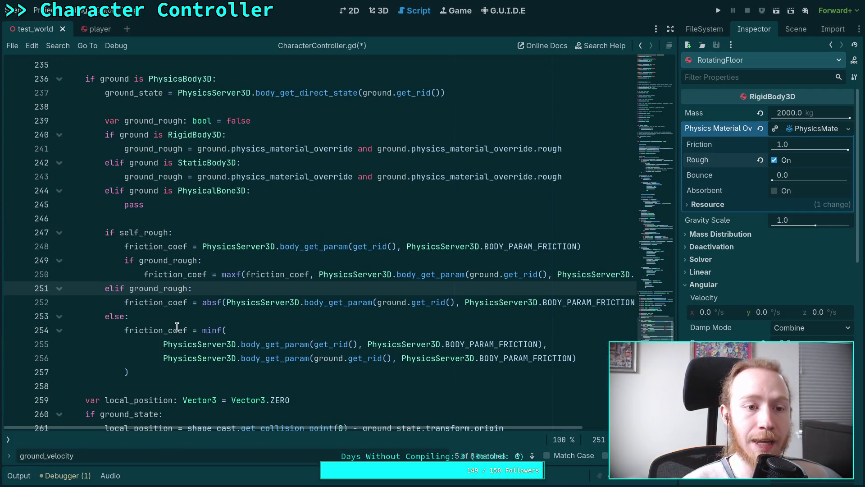
pyautogui.scroll(1, 176, 326)
pyautogui.scroll(1, 204, 311)
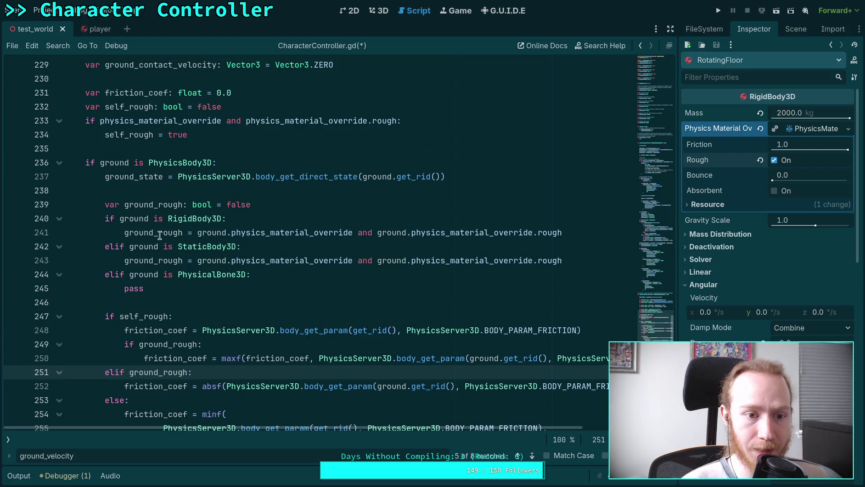
pyautogui.scroll(1, 197, 189)
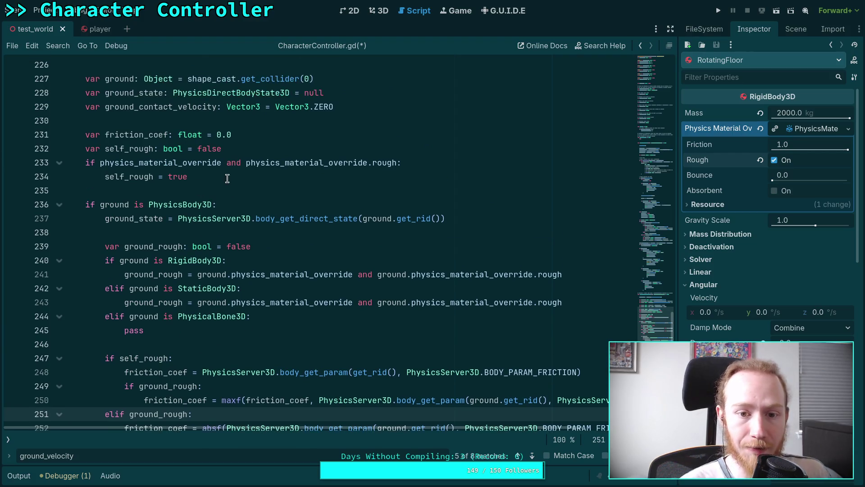
pyautogui.moveTo(210, 179)
pyautogui.mouseDown()
pyautogui.moveTo(85, 163)
pyautogui.moveTo(67, 149)
pyautogui.mouseUp()
pyautogui.press('BackSpace')
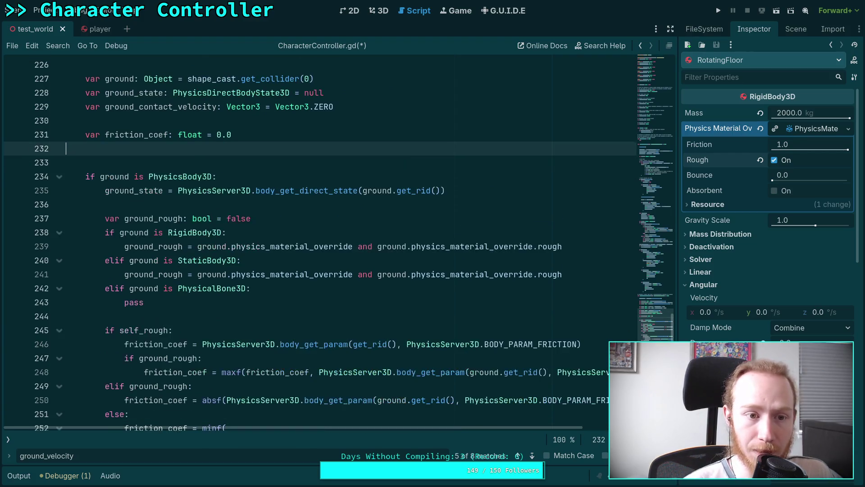
pyautogui.press('BackSpace')
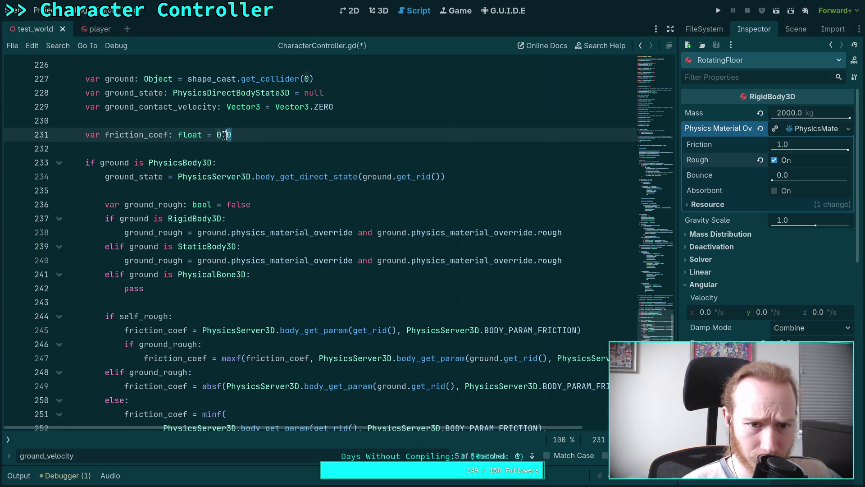
pyautogui.moveTo(233, 135); pyautogui.dragTo(216, 137)
pyautogui.click(253, 136)
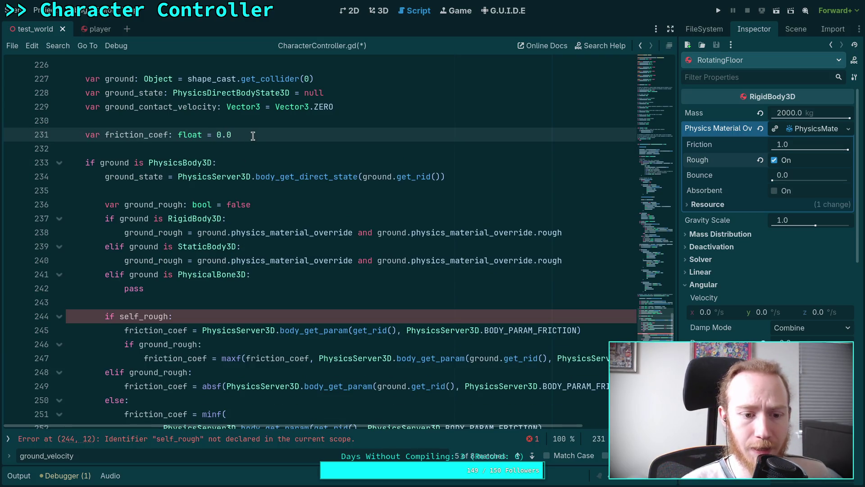
pyautogui.moveTo(250, 132); pyautogui.dragTo(204, 133)
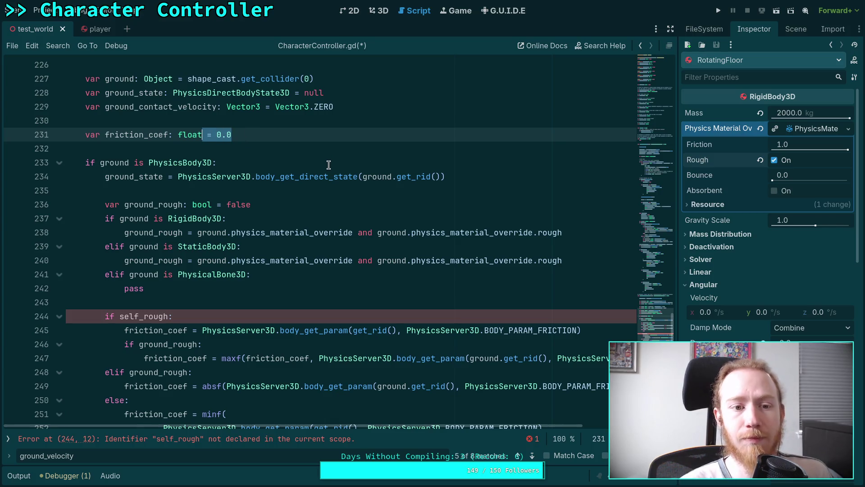
pyautogui.press('BackSpace')
# Write friction_coef = absf(minf( with the body's own friction lookup as the first argument
pyautogui.click(288, 302)
pyautogui.scroll(-4, 290, 288)
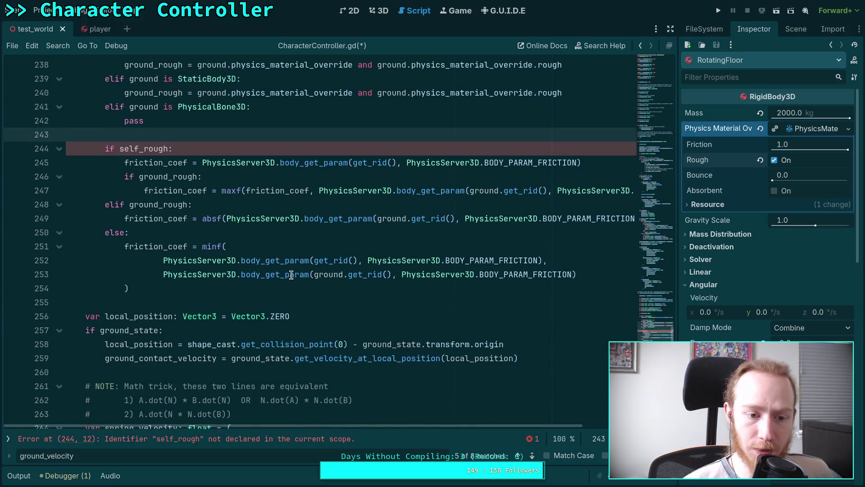
pyautogui.scroll(3, 292, 274)
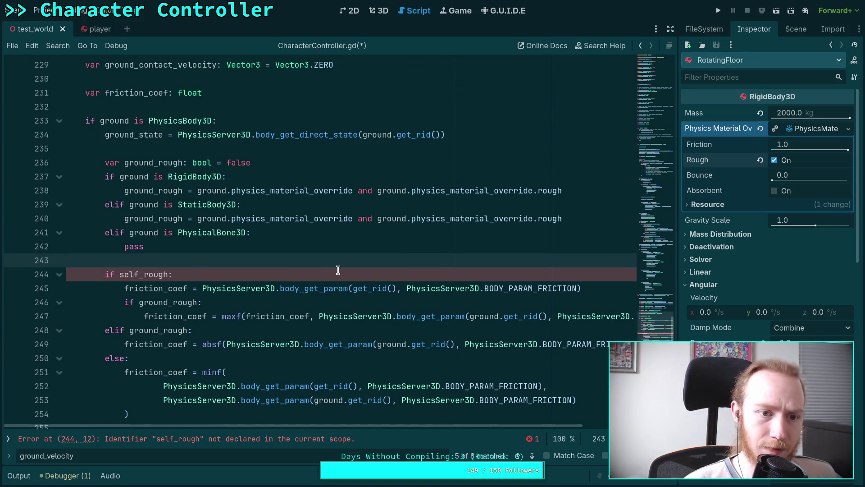
pyautogui.press('Return')
pyautogui.press('Return')
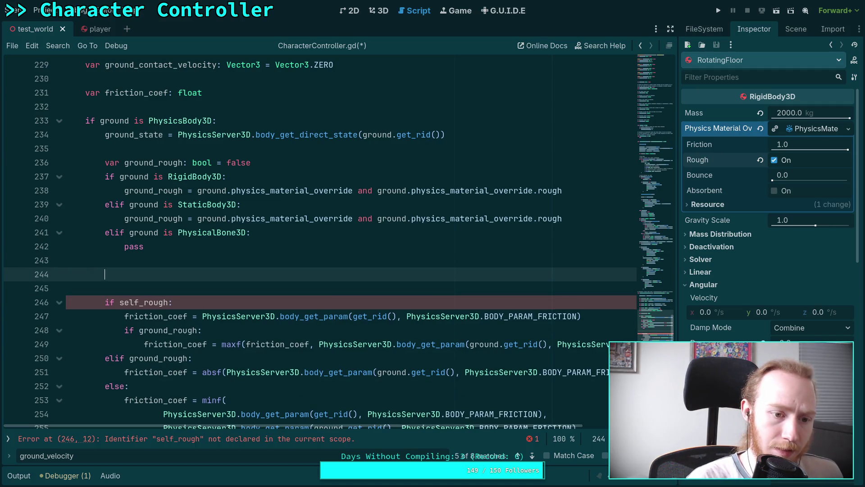
pyautogui.write('fc')
pyautogui.press('BackSpace')
pyautogui.write('ric')
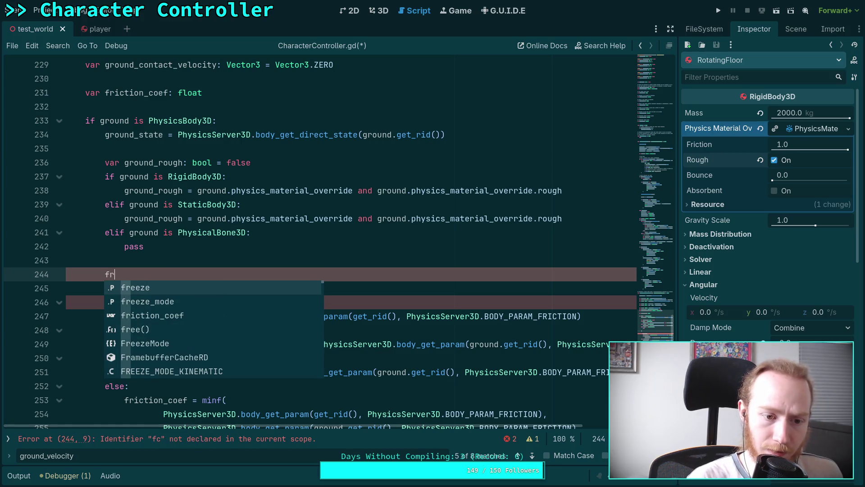
pyautogui.press('Return')
pyautogui.write('= ')
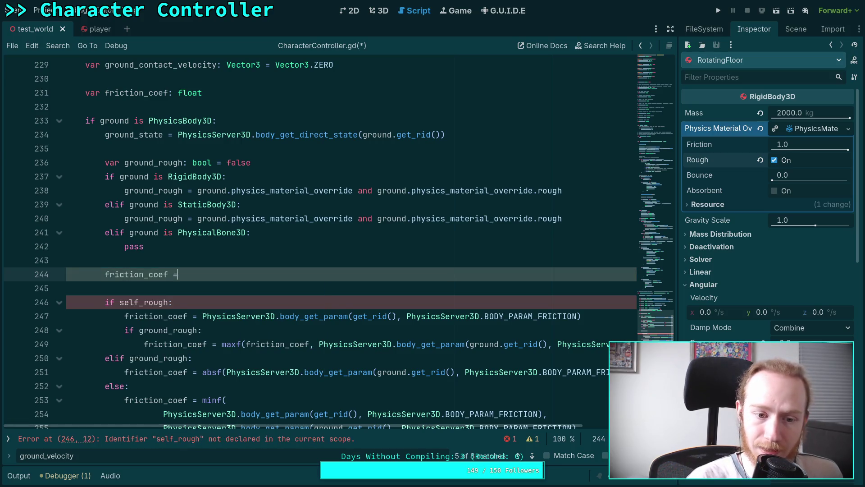
pyautogui.write('a')
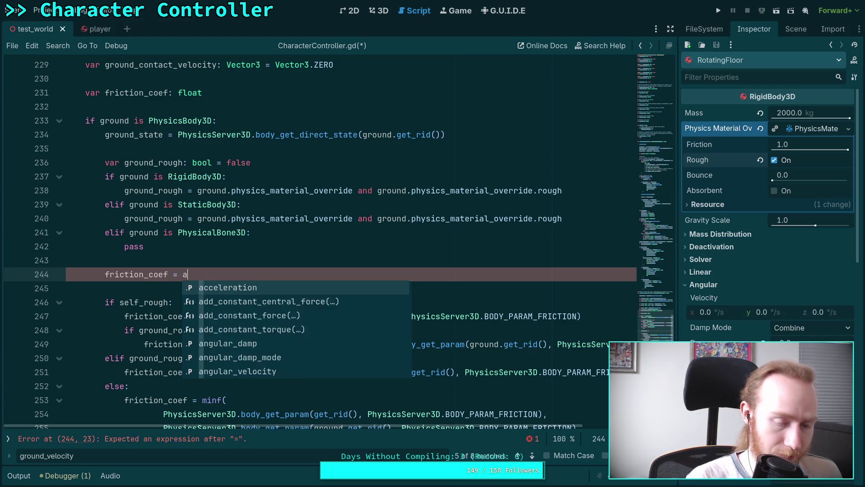
pyautogui.write('bsf(minf(')
pyautogui.press('Return')
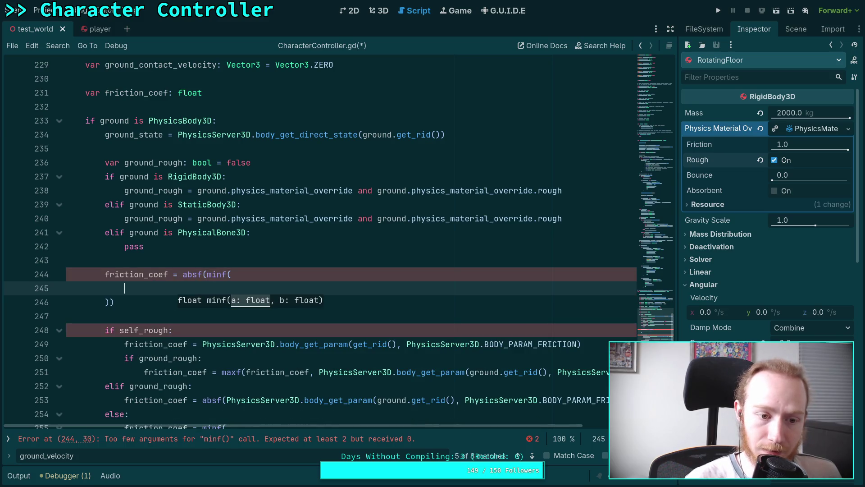
pyautogui.moveTo(202, 344); pyautogui.dragTo(610, 337)
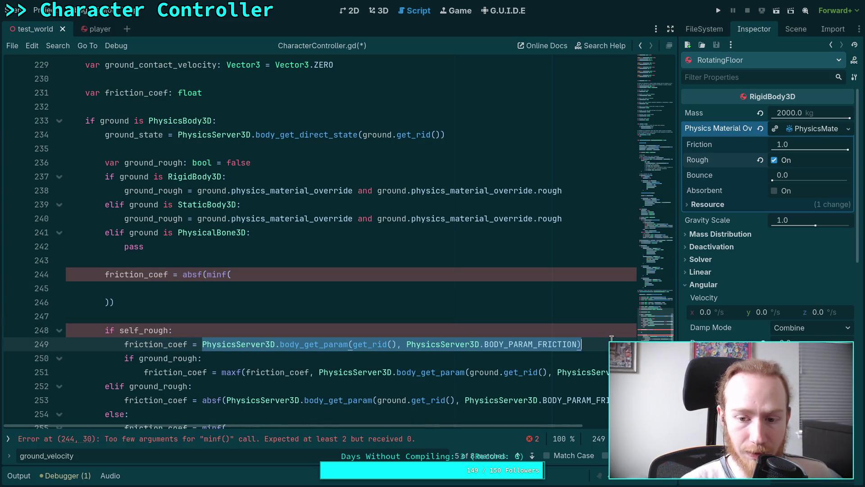
pyautogui.hotkey('ctrl', 'x')
pyautogui.press('Up')
pyautogui.press('Up')
pyautogui.press('Up')
pyautogui.hotkey('ctrl', 'v')
pyautogui.write(',')
pyautogui.press('Return')
# Move the second friction line into the minf call, remove the blank line, and delete the if self_rough block
pyautogui.scroll(-3, 277, 276)
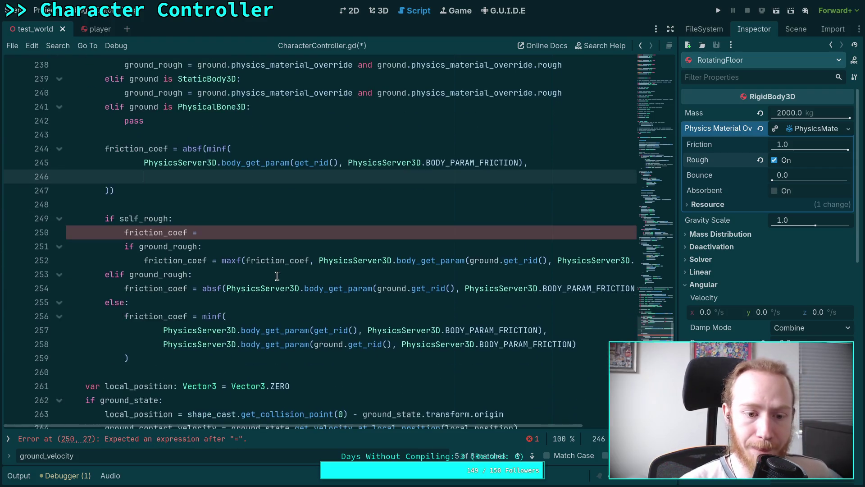
pyautogui.click(161, 345)
pyautogui.hotkey('alt', 'Up')
pyautogui.hotkey('alt', 'Up')
pyautogui.hotkey('alt', 'Up')
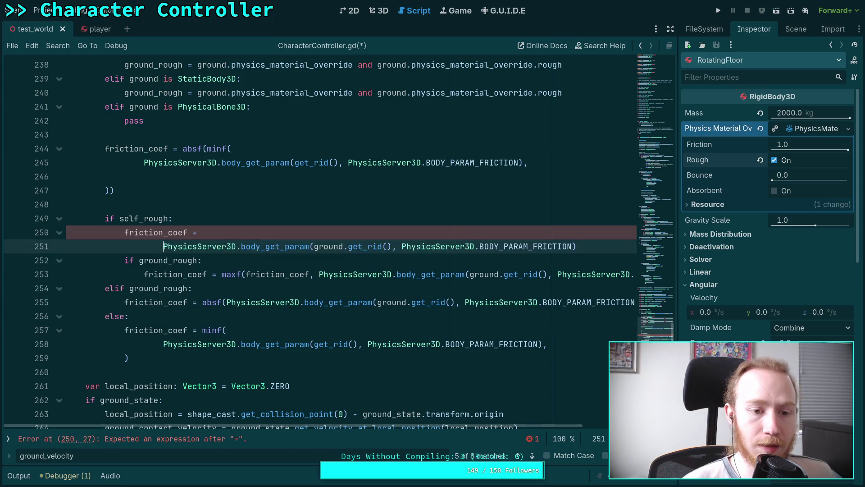
pyautogui.hotkey('alt', 'Up')
pyautogui.hotkey('alt', 'Up')
pyautogui.hotkey('shift', 'Tab')
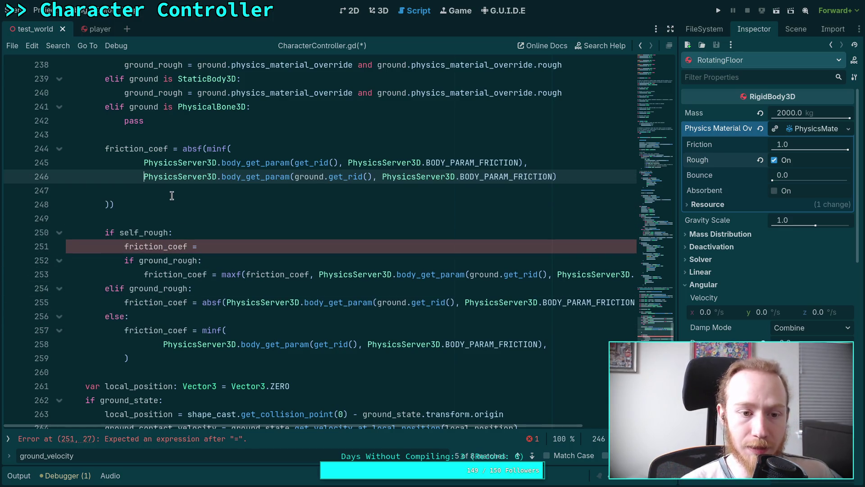
pyautogui.click(171, 193)
pyautogui.hotkey('shift', 'Home')
pyautogui.press('BackSpace')
pyautogui.press('BackSpace')
pyautogui.moveTo(105, 218); pyautogui.dragTo(128, 344)
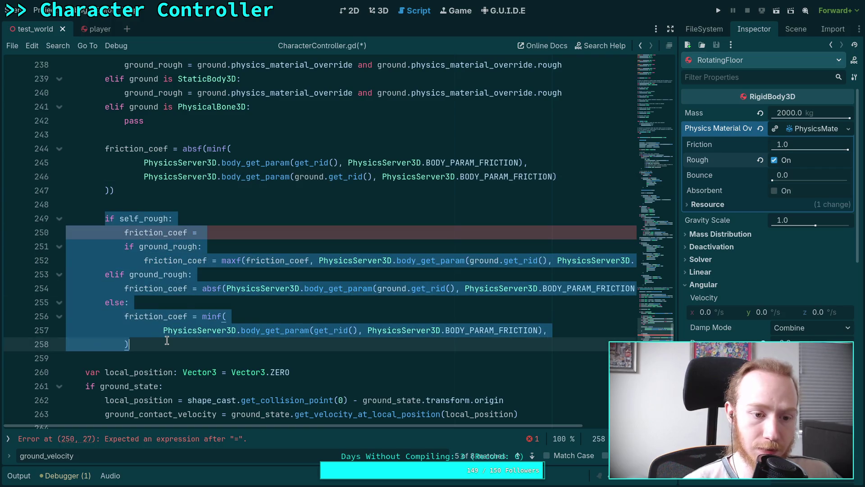
pyautogui.press('BackSpace')
# Delete the ground_rough declaration and checks along with the extra blank lines
pyautogui.scroll(3, 173, 326)
pyautogui.doubleClick(150, 163)
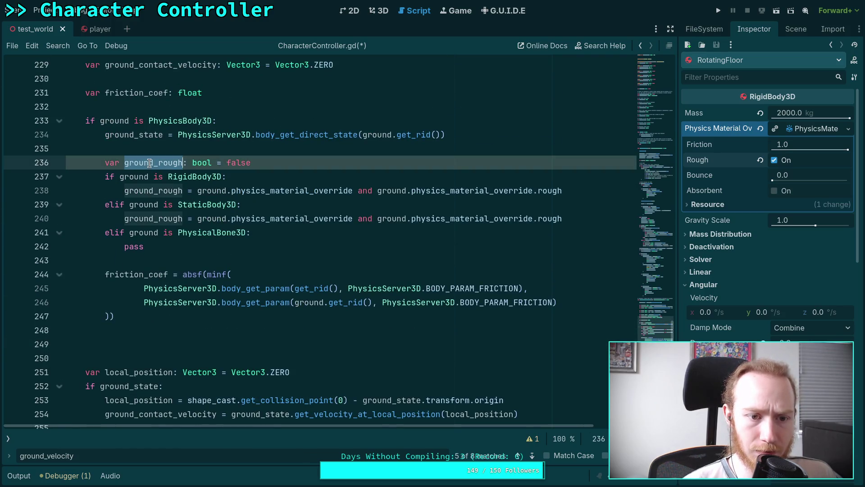
pyautogui.moveTo(165, 249); pyautogui.dragTo(72, 163)
pyautogui.press('BackSpace')
pyautogui.press('BackSpace')
pyautogui.press('BackSpace')
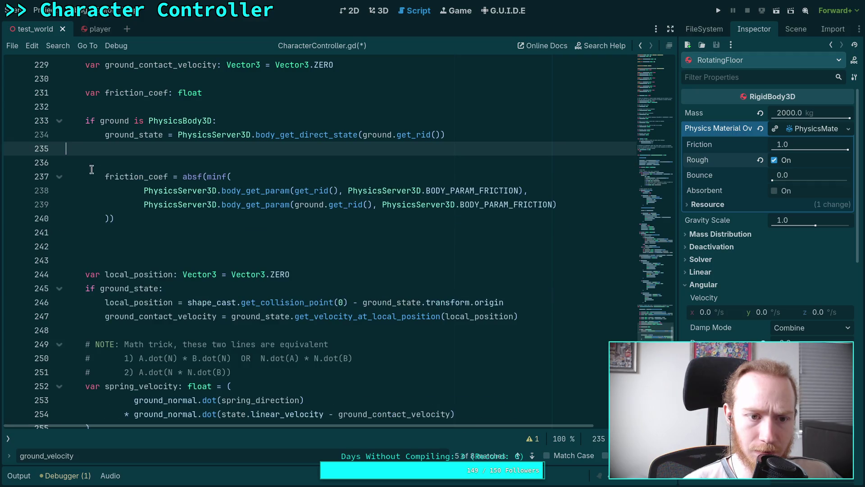
pyautogui.click(131, 233)
pyautogui.press('BackSpace')
pyautogui.press('BackSpace')
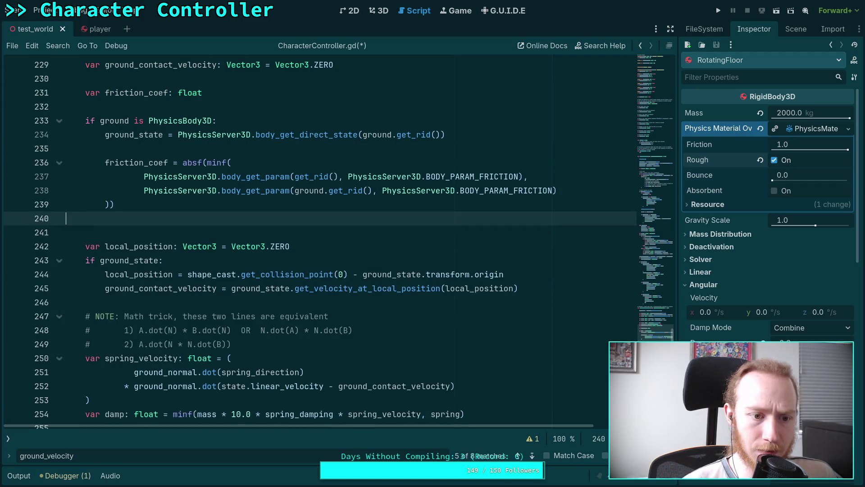
pyautogui.click(271, 224)
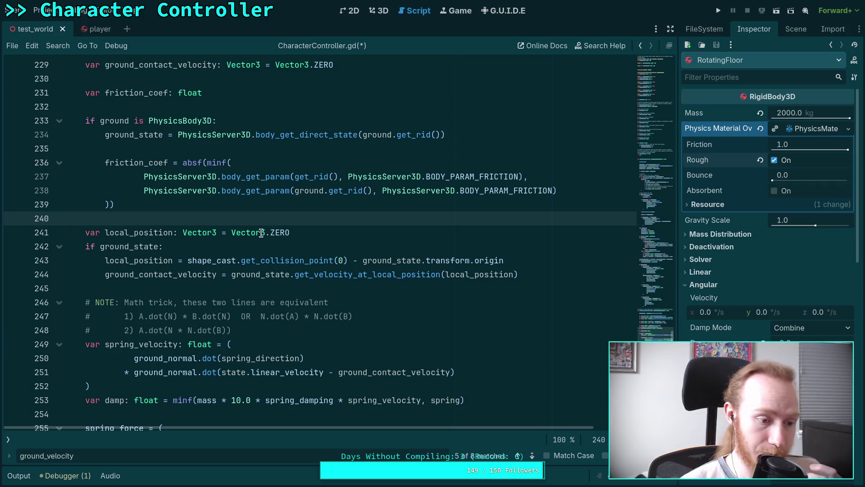
pyautogui.scroll(2, 271, 235)
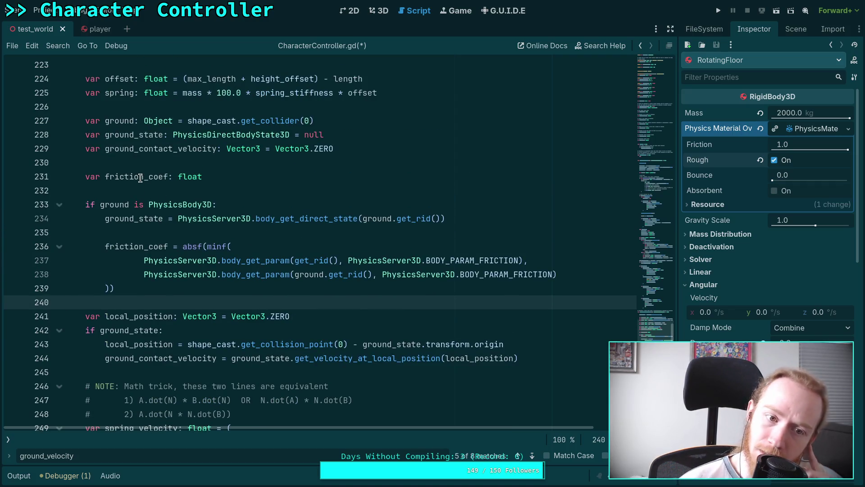
pyautogui.doubleClick(140, 178)
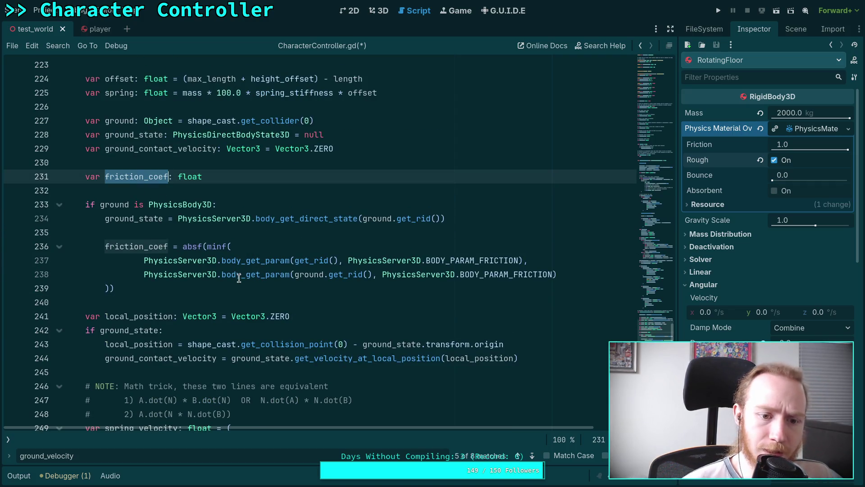
# Add an else branch setting friction_coef from only the body's own friction
pyautogui.click(152, 287)
pyautogui.press('Return')
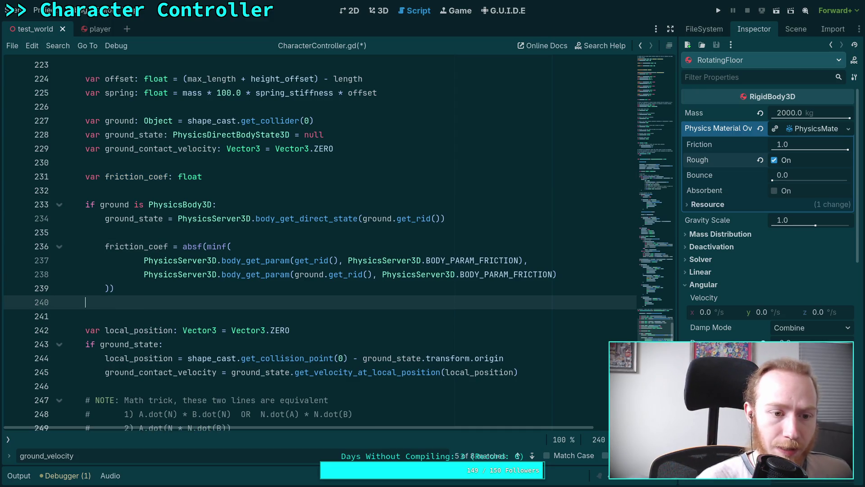
pyautogui.write('else:')
pyautogui.press('Return')
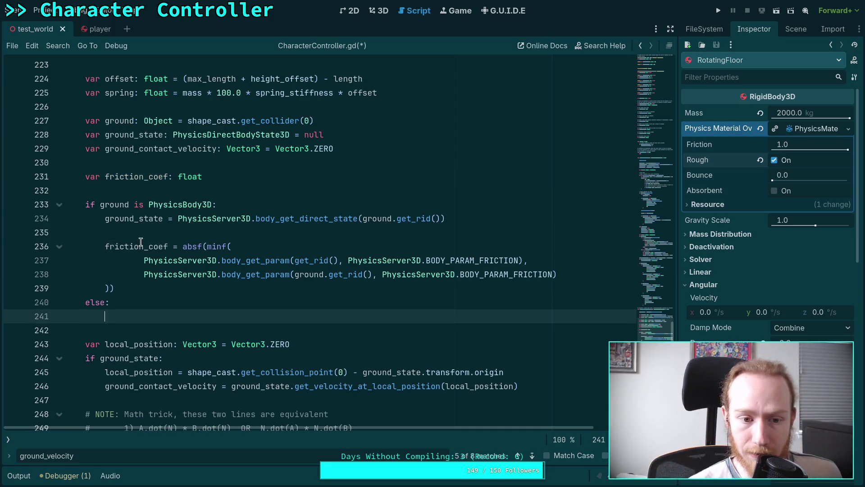
pyautogui.moveTo(106, 247)
pyautogui.mouseDown()
pyautogui.moveTo(113, 302)
pyautogui.moveTo(124, 291)
pyautogui.mouseUp()
pyautogui.rightClick(126, 290)
pyautogui.click(150, 329)
pyautogui.click(140, 313)
pyautogui.hotkey('ctrl', 'v')
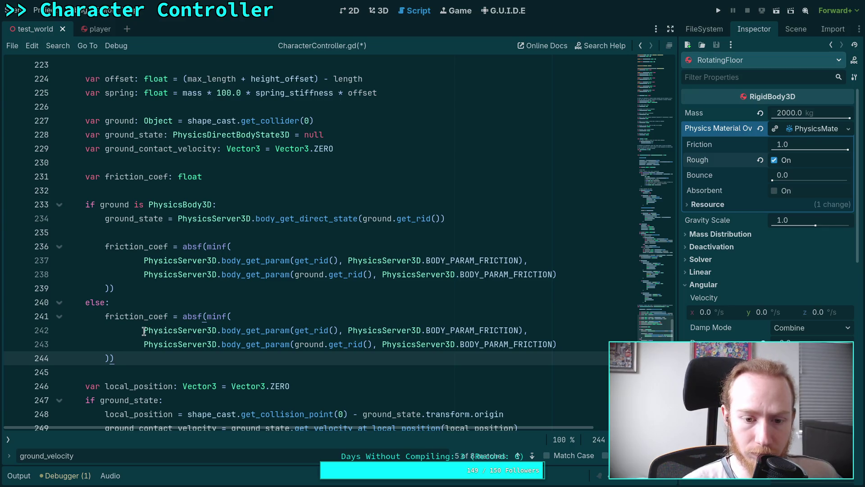
pyautogui.moveTo(144, 332); pyautogui.dragTo(206, 316)
pyautogui.press('BackSpace')
pyautogui.moveTo(110, 344)
pyautogui.mouseDown()
pyautogui.moveTo(554, 329)
pyautogui.moveTo(587, 315)
pyautogui.mouseUp()
pyautogui.press('BackSpace')
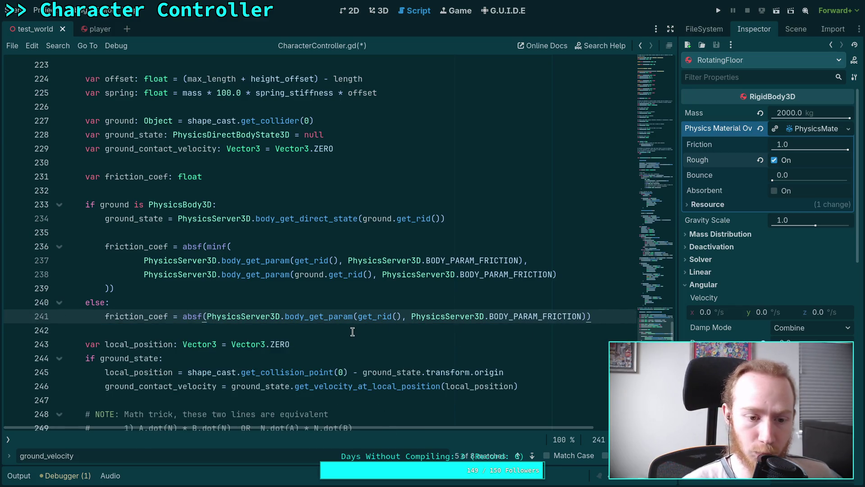
# Save the script and run the game to test the new friction calculation
pyautogui.click(352, 332)
pyautogui.hotkey('ctrl', 's')
pyautogui.click(718, 10)
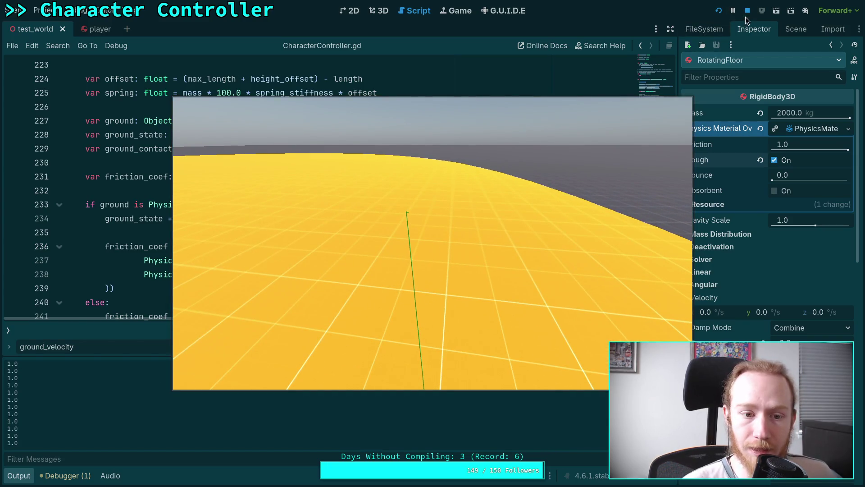
# Stop the game and paste the ground_normal dot product into the print in place of friction_coef
pyautogui.click(747, 10)
pyautogui.scroll(-2, 363, 230)
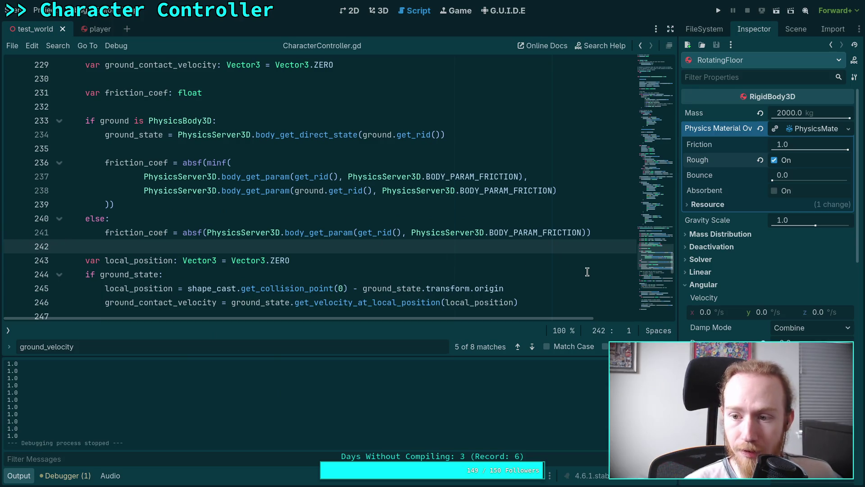
pyautogui.scroll(-12, 414, 191)
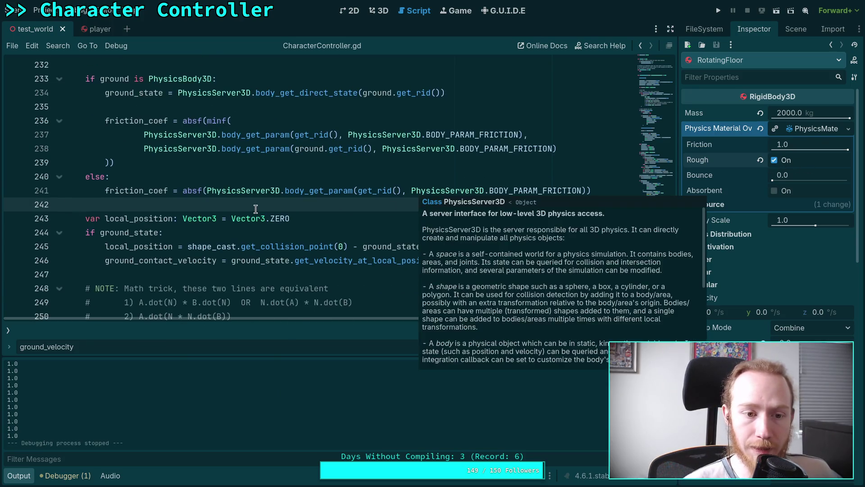
pyautogui.scroll(1, 244, 235)
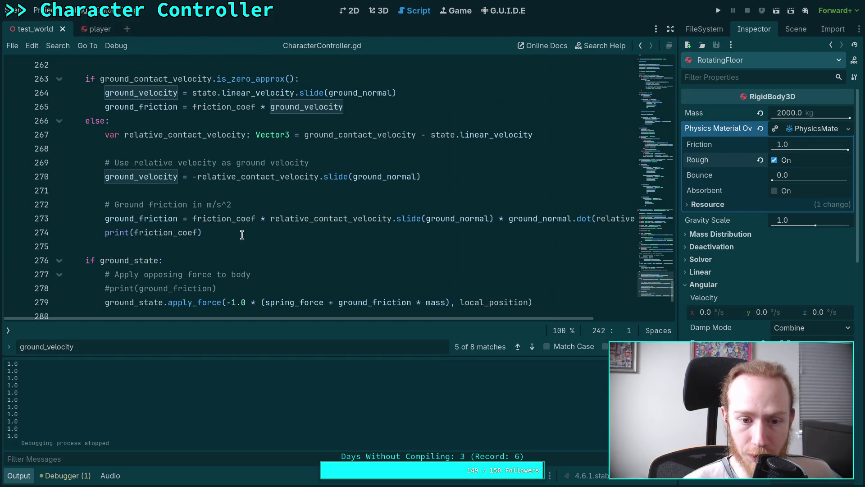
pyautogui.moveTo(444, 317); pyautogui.dragTo(521, 317)
pyautogui.moveTo(422, 218); pyautogui.dragTo(649, 219)
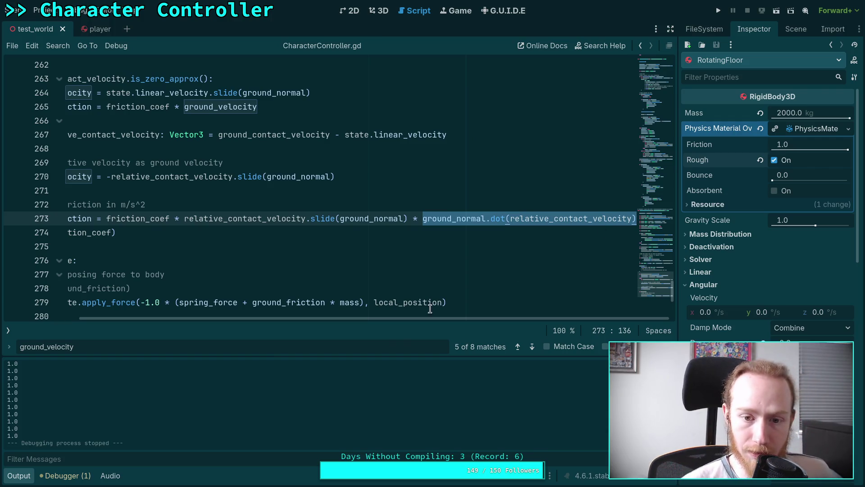
pyautogui.hscroll(-3, 415, 320)
pyautogui.doubleClick(146, 233)
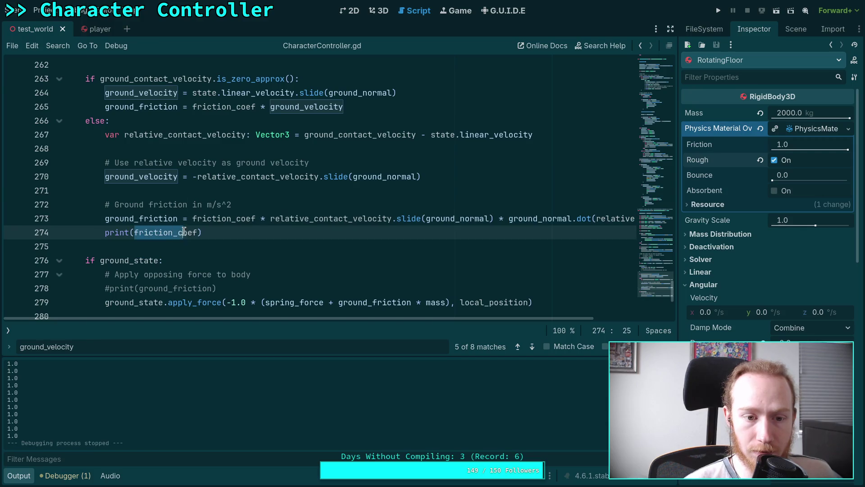
pyautogui.hotkey('ctrl', 'v')
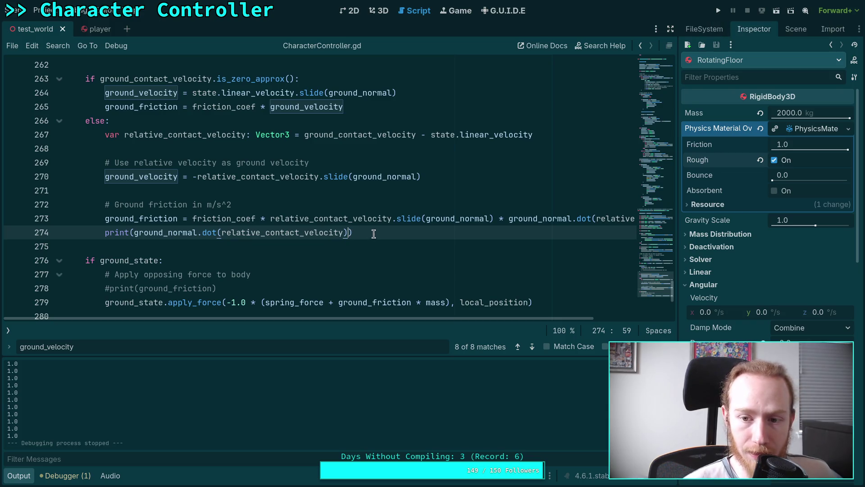
# Delete the ground_normal.dot factor from line 273, print ground_friction instead, and rerun the game
pyautogui.moveTo(485, 318); pyautogui.dragTo(562, 318)
pyautogui.moveTo(412, 220); pyautogui.dragTo(636, 219)
pyautogui.press('BackSpace')
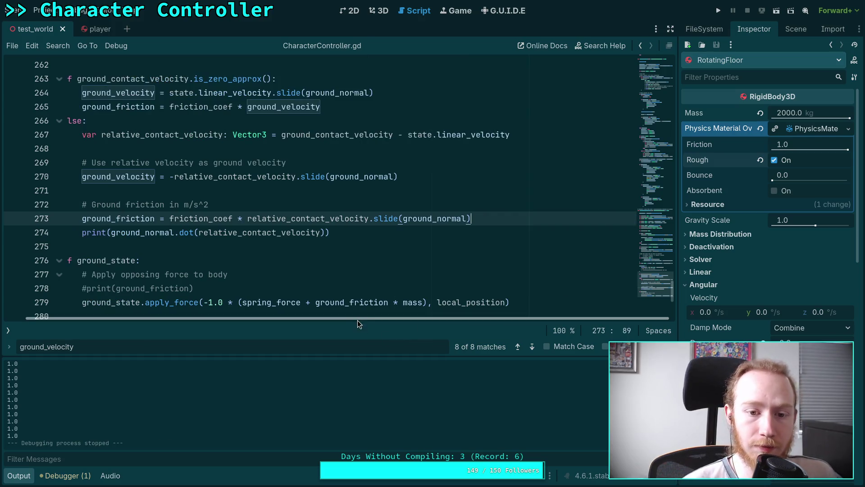
pyautogui.tripleClick(376, 233)
pyautogui.moveTo(168, 232); pyautogui.dragTo(346, 234)
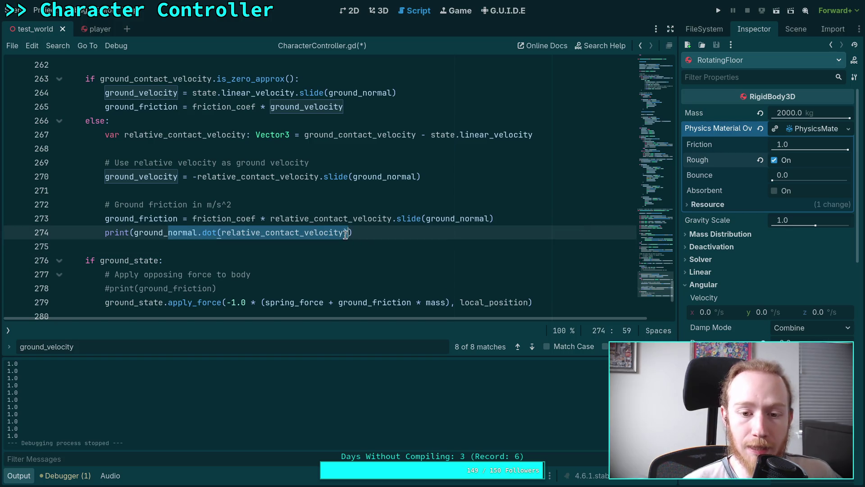
pyautogui.write('fr')
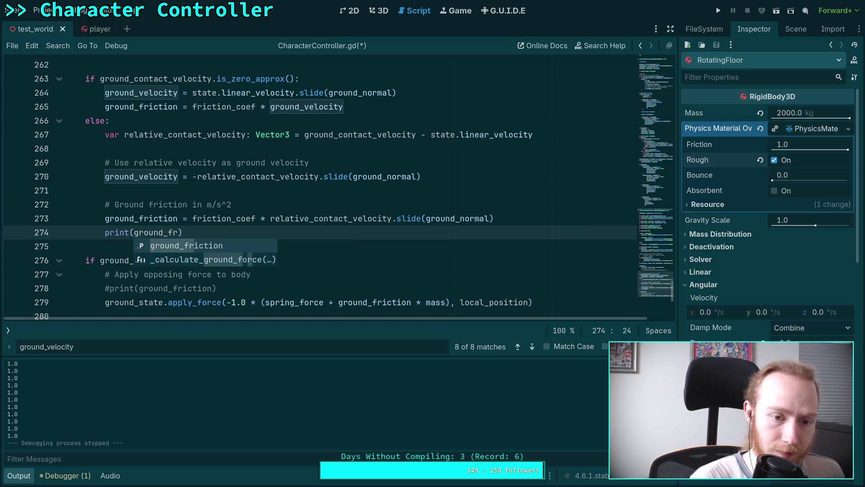
pyautogui.press('Return')
pyautogui.press('F5')
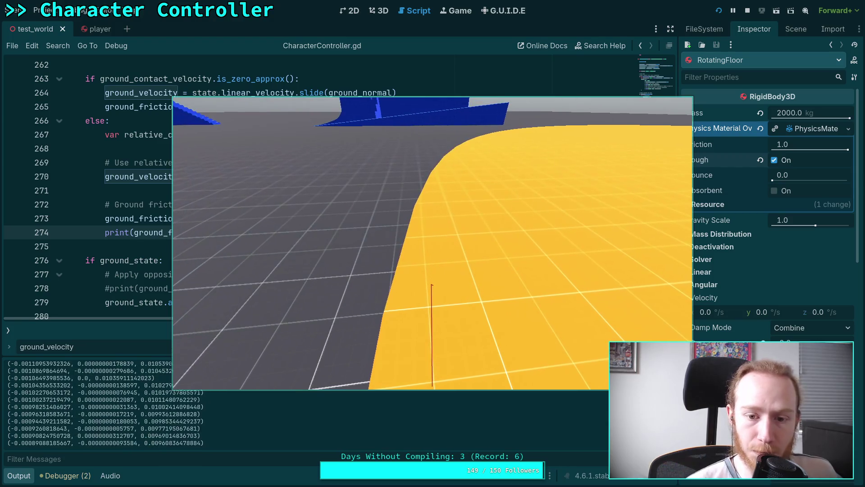
# Stop the running game and highlight ground_friction where the force is applied
pyautogui.press('F8')
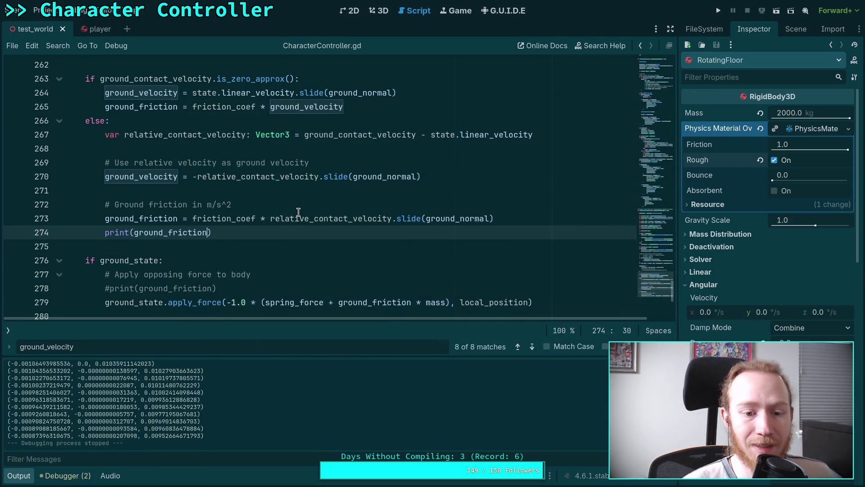
pyautogui.scroll(-1, 298, 212)
pyautogui.doubleClick(374, 260)
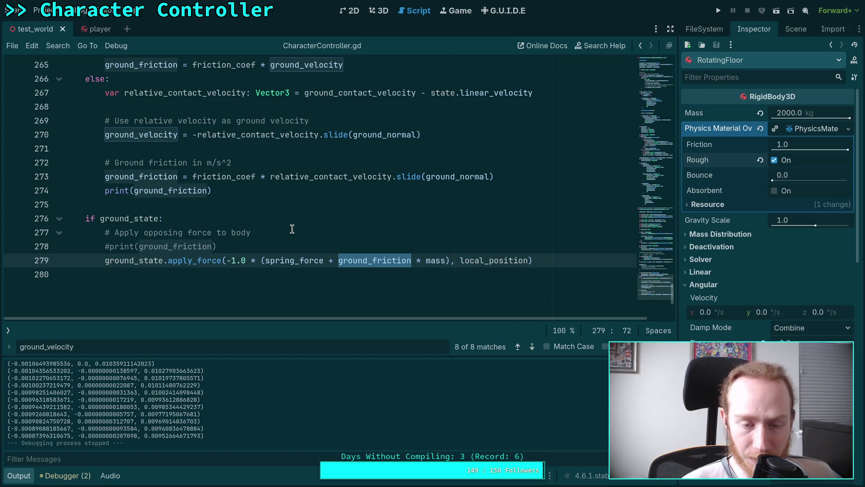
# Run the project again to log ground_friction vectors, then stop it
pyautogui.scroll(1, 293, 230)
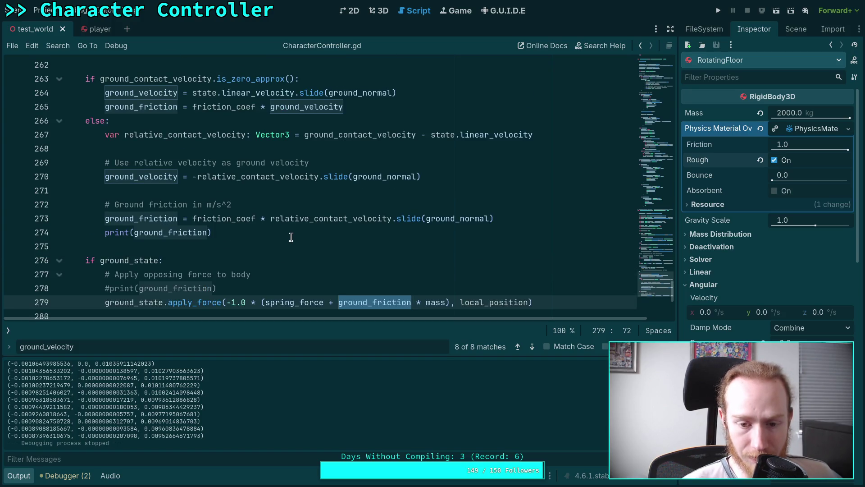
pyautogui.scroll(-1, 291, 237)
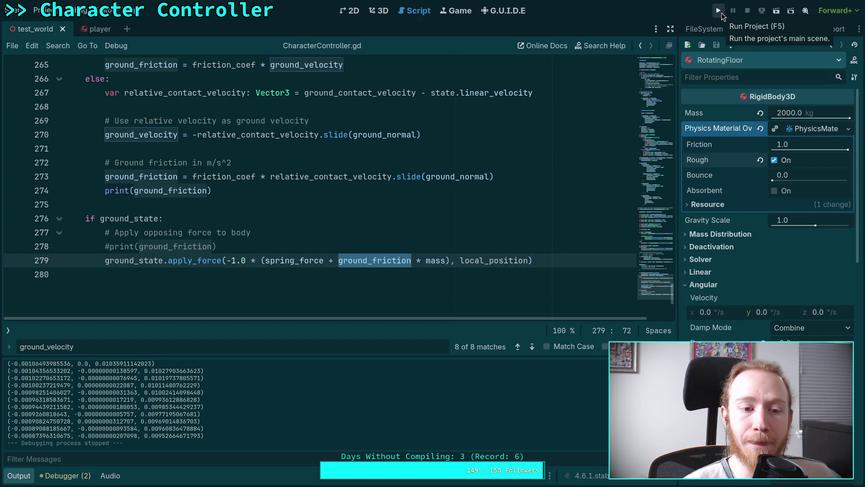
pyautogui.click(718, 10)
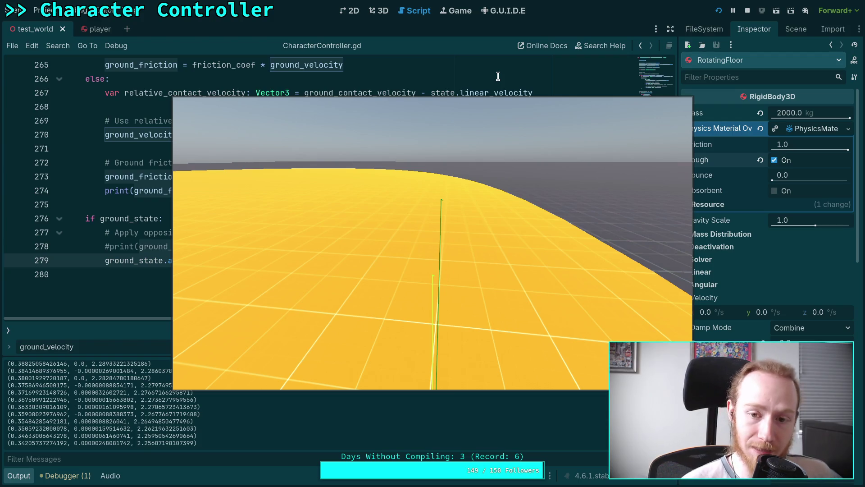
pyautogui.click(747, 12)
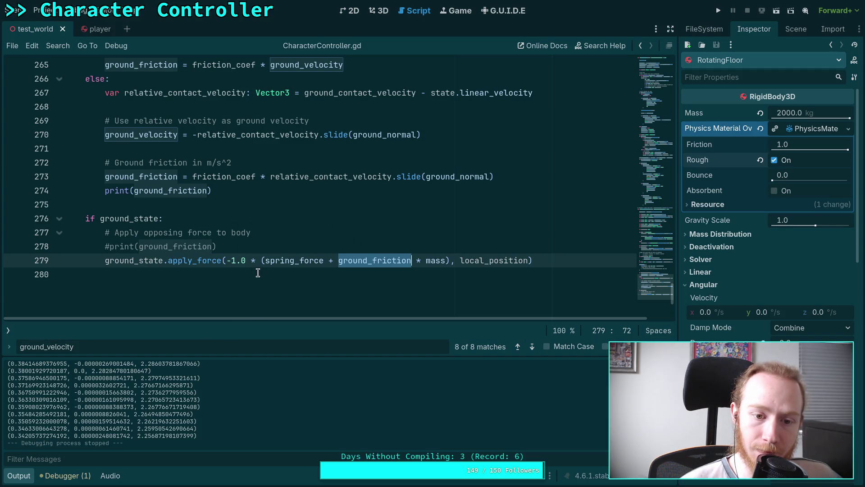
# Rewrite the line 279 force as ground_friction * mass - spring_force and save
pyautogui.moveTo(264, 261)
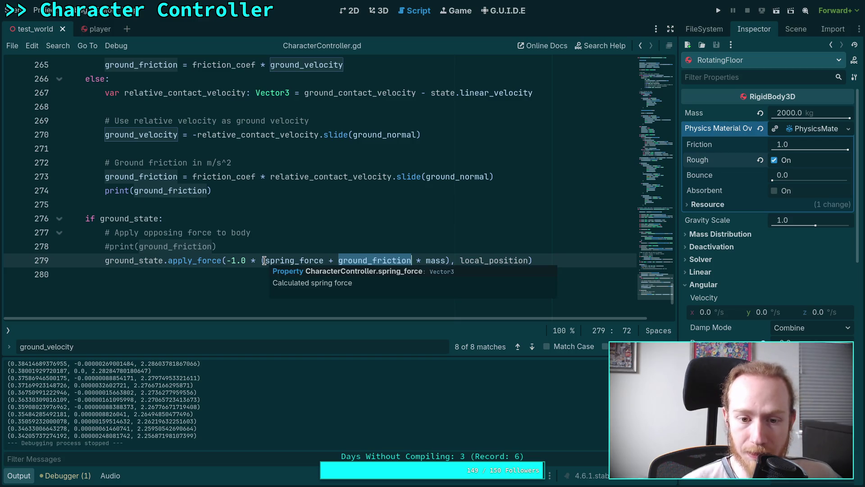
pyautogui.moveTo(264, 261); pyautogui.dragTo(231, 263)
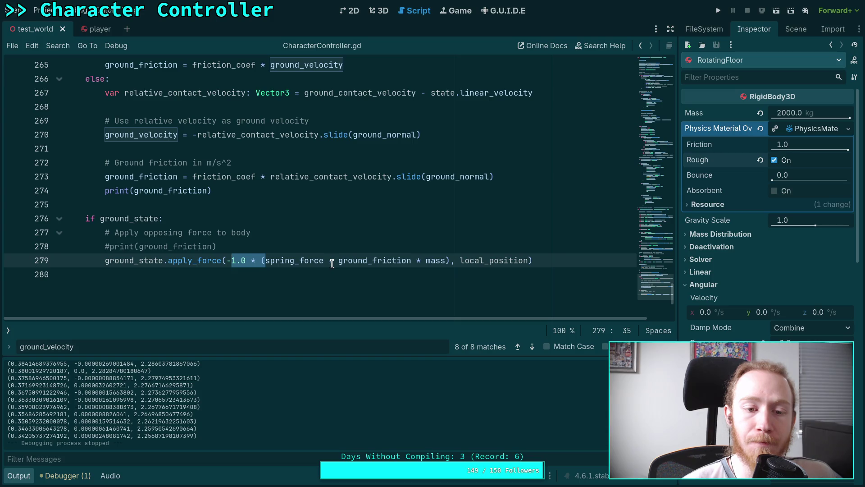
pyautogui.press('BackSpace')
pyautogui.moveTo(226, 260); pyautogui.dragTo(301, 260)
pyautogui.press('BackSpace')
pyautogui.click(332, 262)
pyautogui.write('- sp')
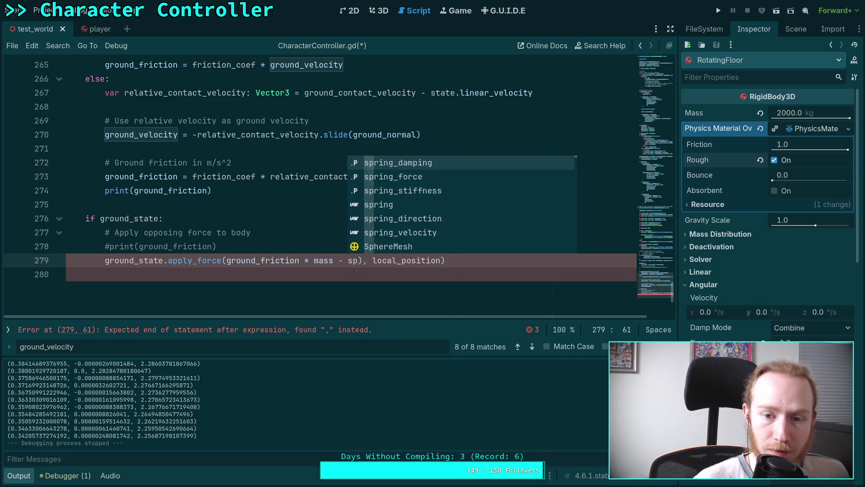
pyautogui.press('Down')
pyautogui.press('Return')
pyautogui.press('Delete')
pyautogui.hotkey('ctrl', 's')
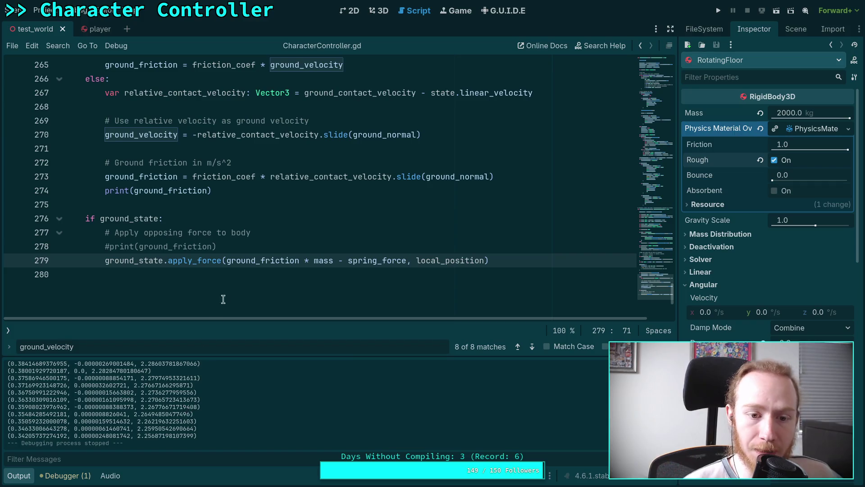
# Strip the ground_friction term from the force, leaving spring_force, and add 'spring' to the comment
pyautogui.moveTo(286, 259)
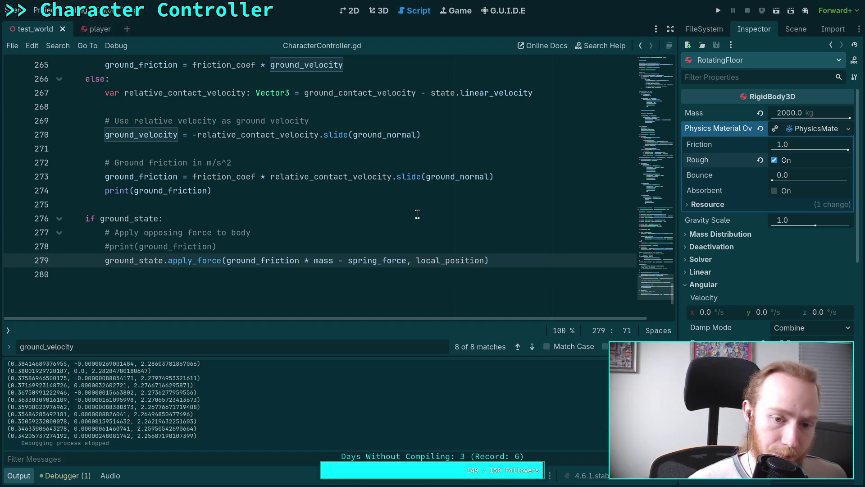
pyautogui.moveTo(227, 262); pyautogui.dragTo(316, 259)
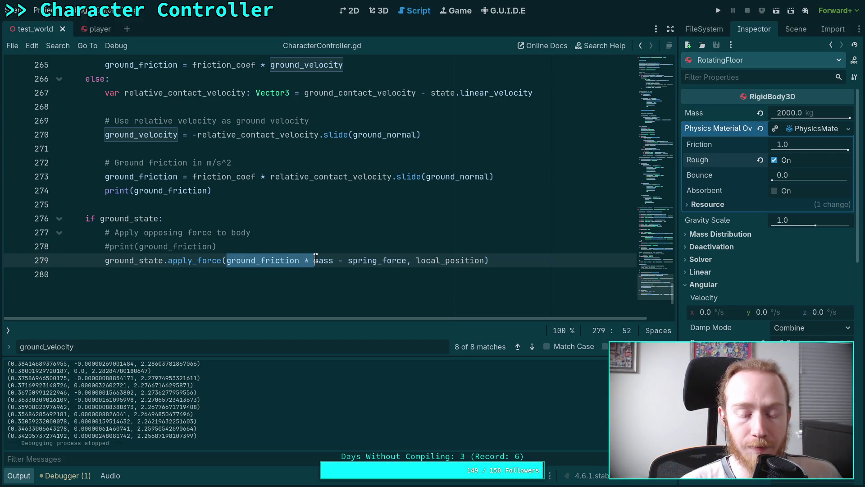
pyautogui.click(339, 260)
pyautogui.moveTo(226, 261); pyautogui.dragTo(345, 259)
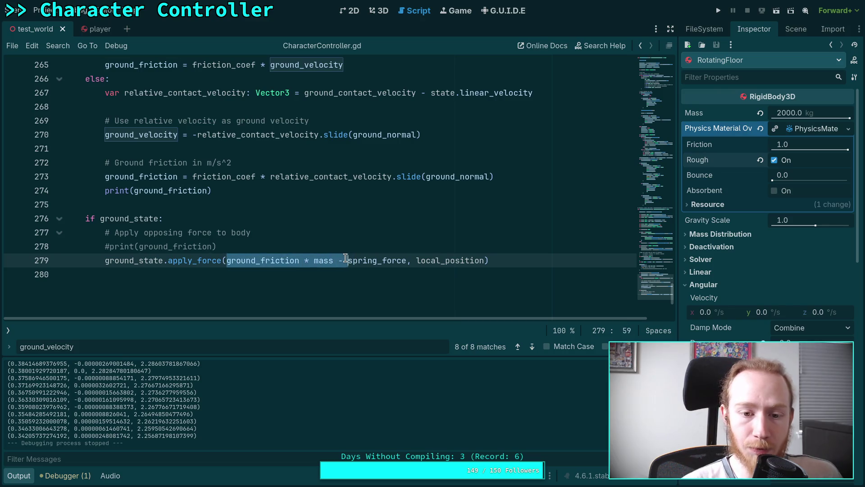
pyautogui.press('BackSpace')
pyautogui.press('Delete')
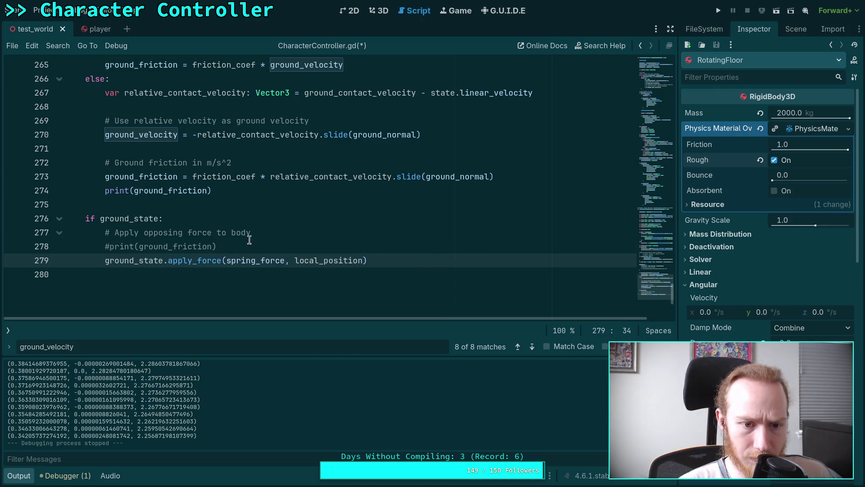
pyautogui.click(188, 232)
pyautogui.write('spring')
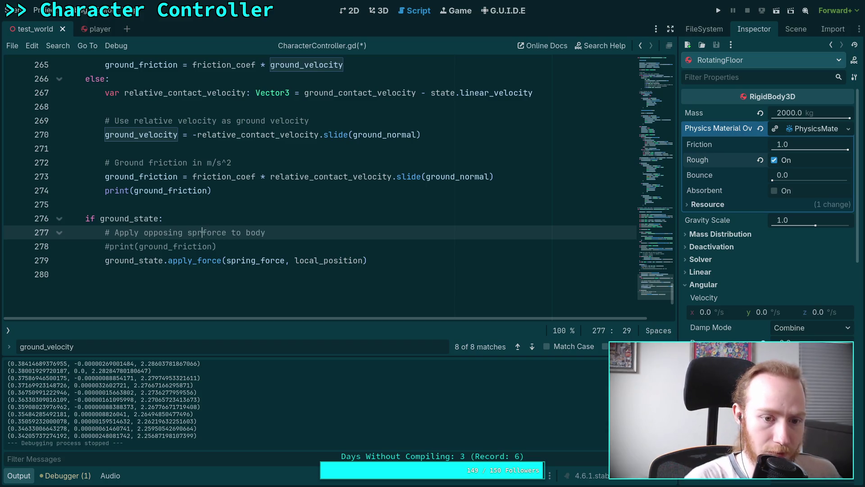
pyautogui.moveTo(269, 247); pyautogui.dragTo(345, 231)
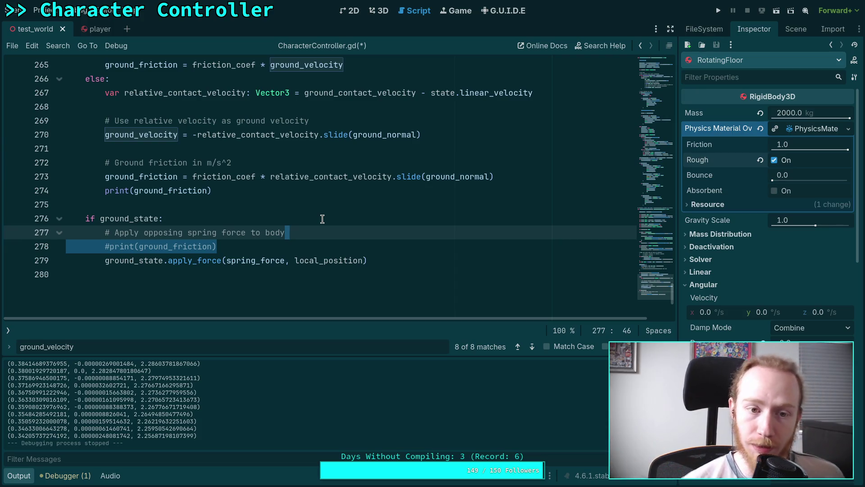
# Negate the force and reword the line 277 comment to invert ground motion to push back
pyautogui.click(285, 260)
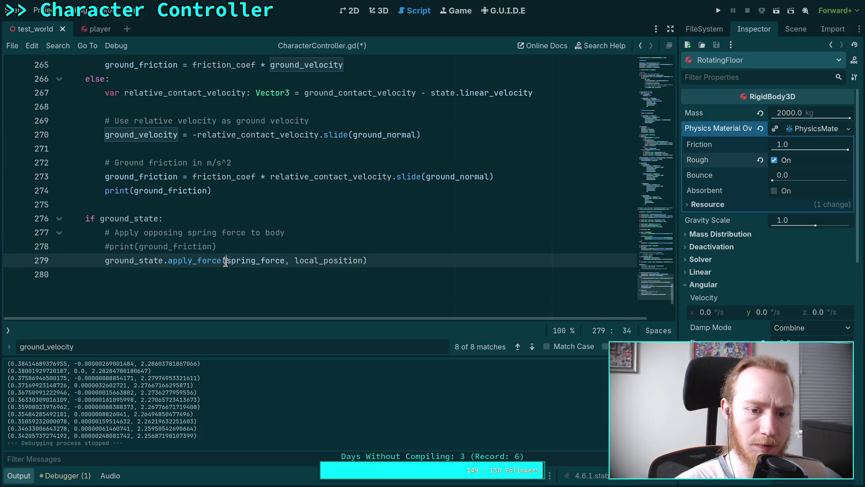
pyautogui.moveTo(226, 263)
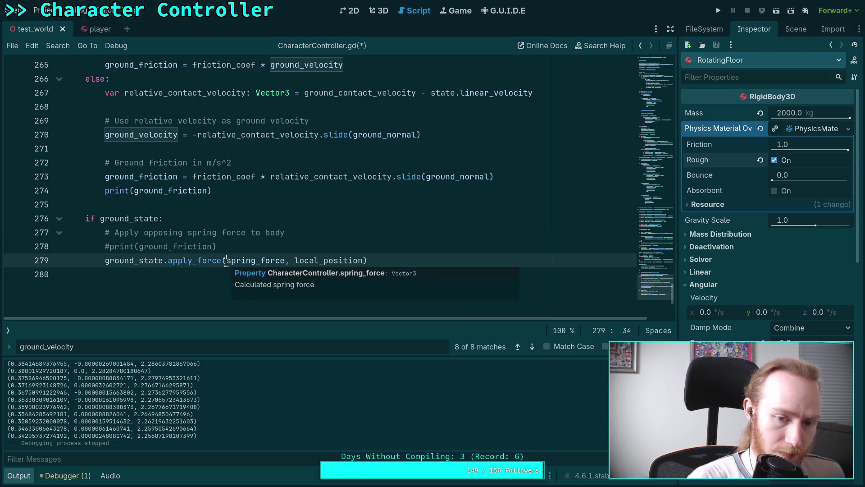
pyautogui.write('-')
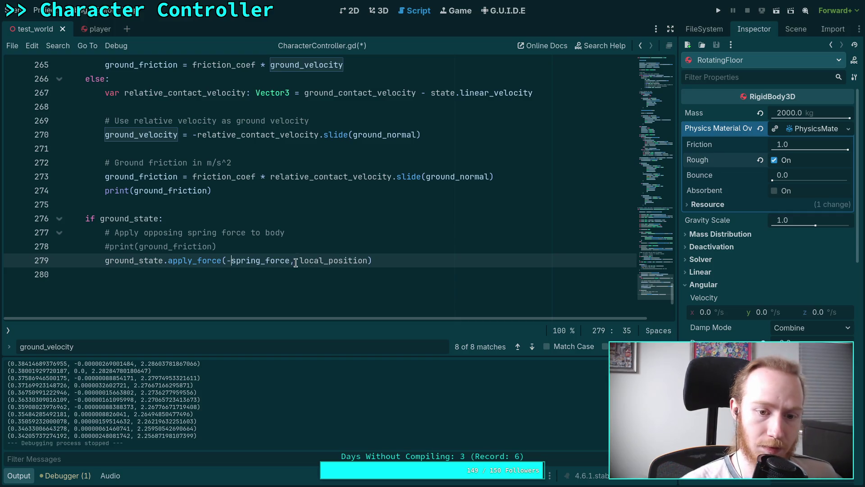
pyautogui.click(303, 231)
pyautogui.write(',')
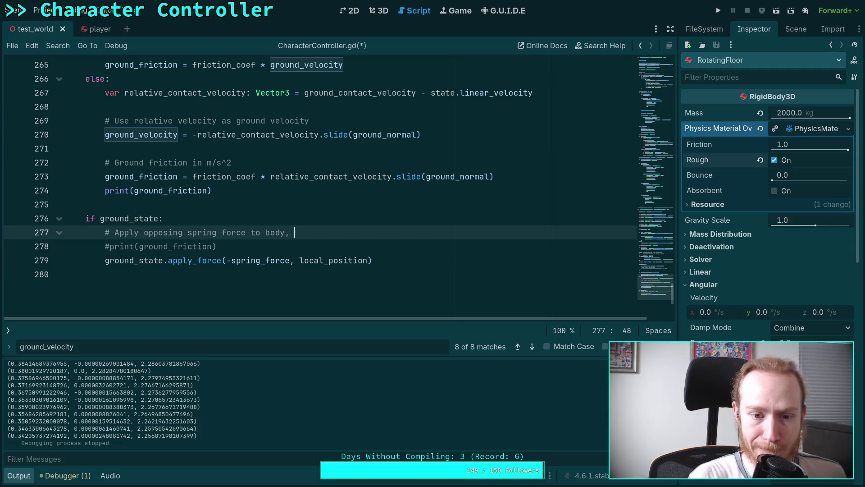
pyautogui.write('invert')
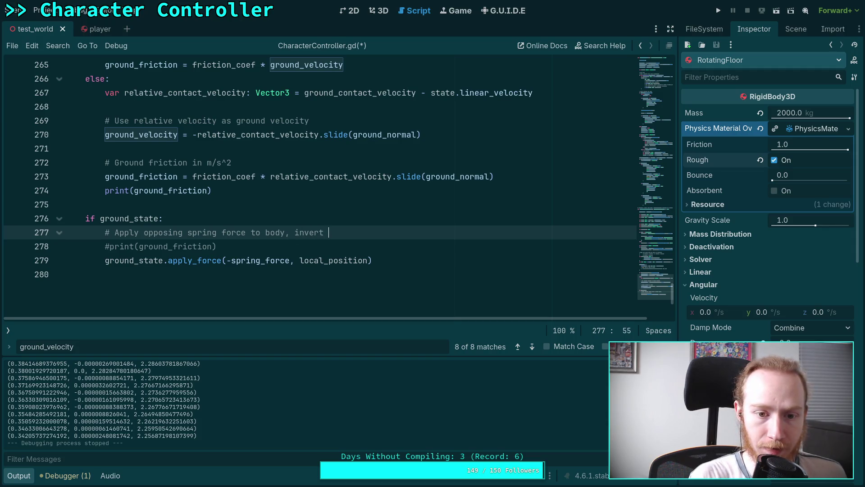
pyautogui.write(' ground friction ')
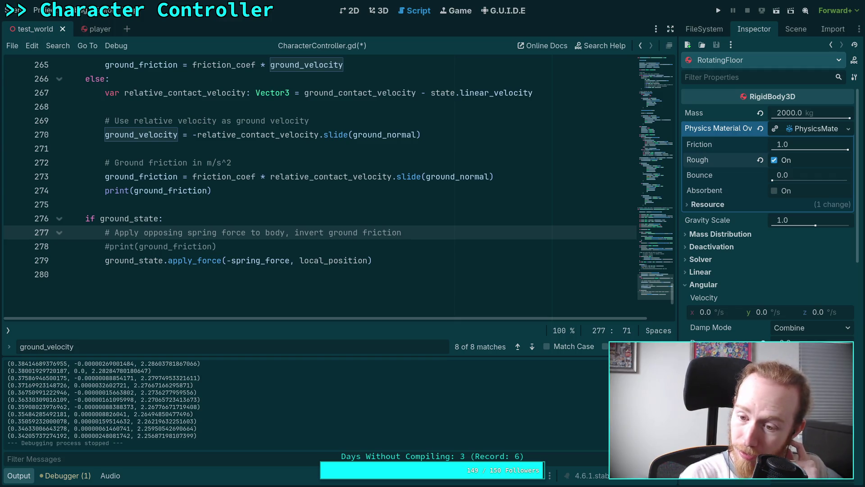
pyautogui.write('as')
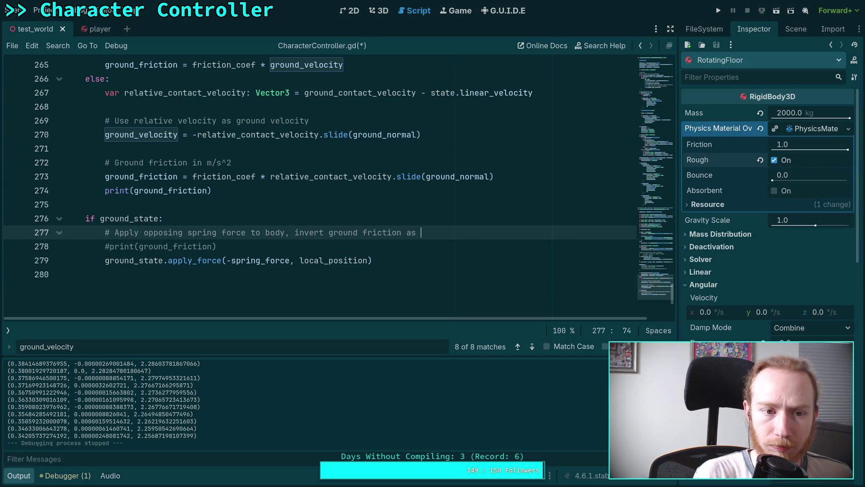
pyautogui.press('BackSpace')
pyautogui.press('BackSpace')
pyautogui.press('BackSpace')
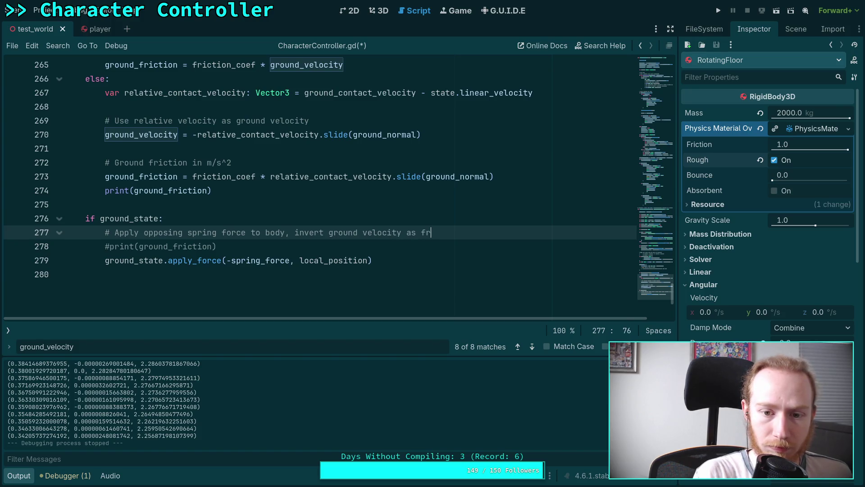
pyautogui.press('BackSpace')
pyautogui.press('BackSpace')
pyautogui.press('BackSpace')
pyautogui.write('to push back')
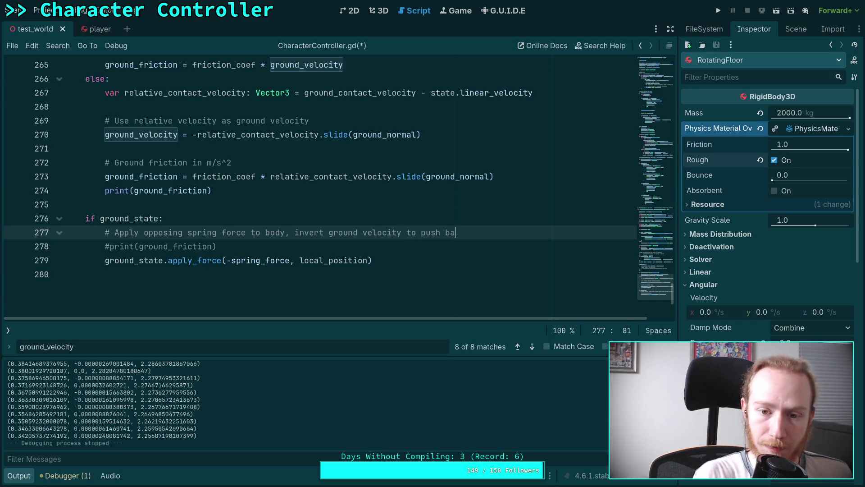
# Complete the force as -1.0 * (spring_force + ground_velocity * mass) and save the script
pyautogui.click(290, 260)
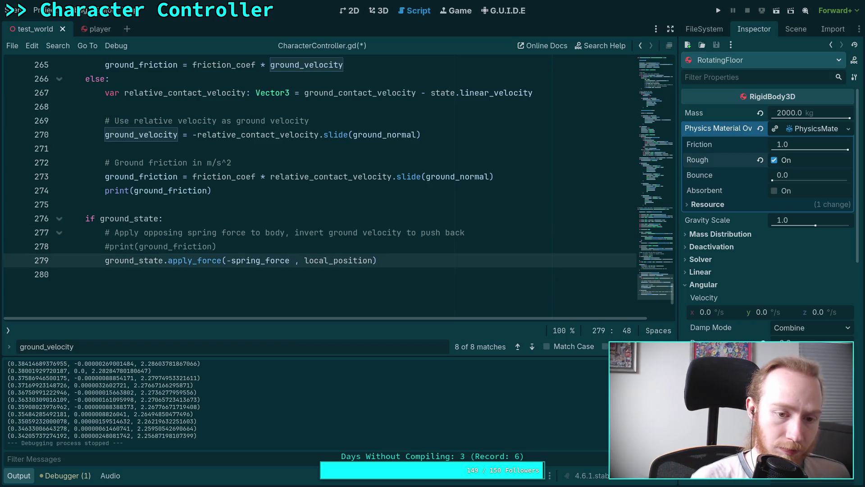
pyautogui.moveTo(238, 256)
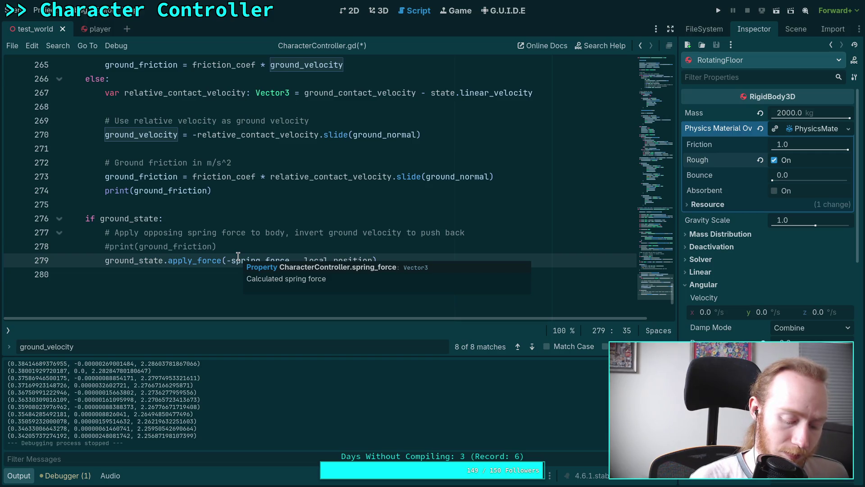
pyautogui.write('1.0 * ')
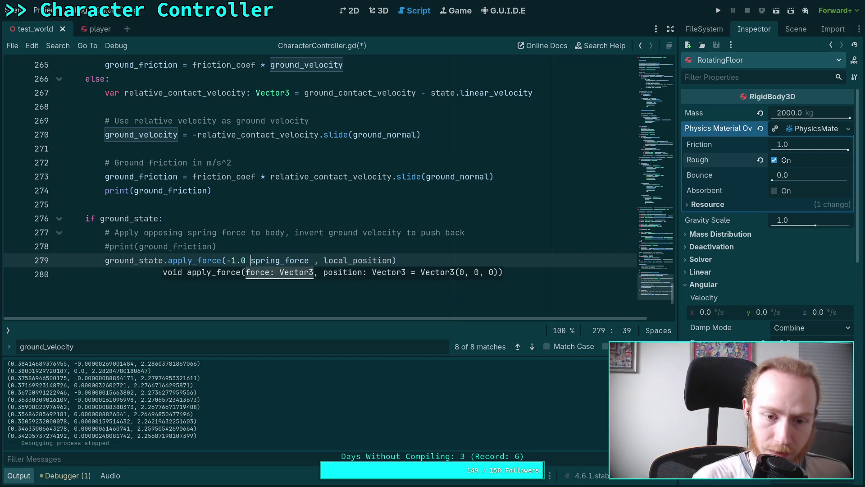
pyautogui.write('(')
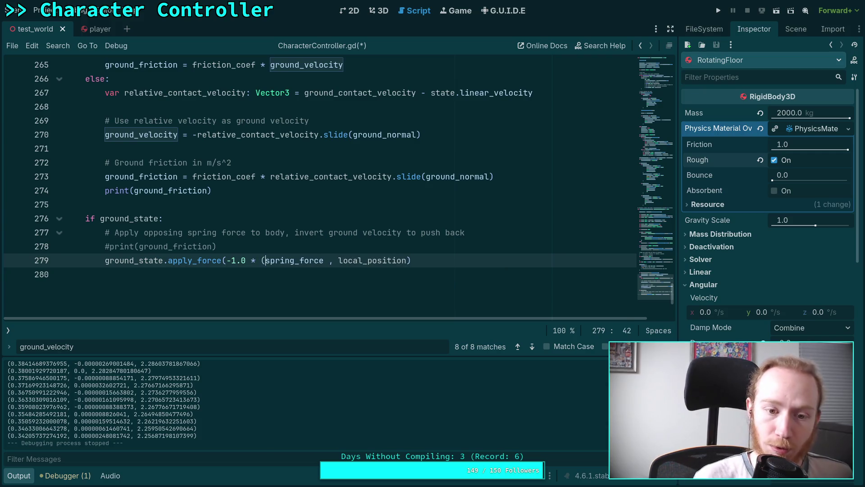
pyautogui.click(324, 261)
pyautogui.write('+ rgou')
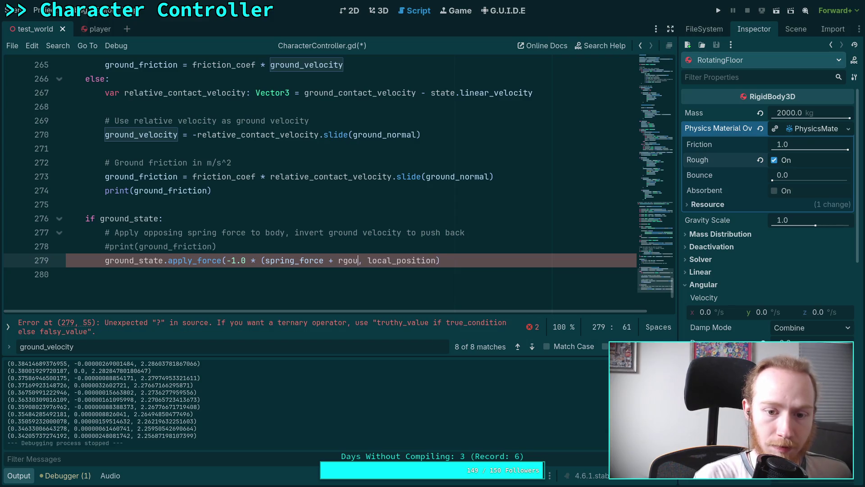
pyautogui.press('BackSpace')
pyautogui.press('BackSpace')
pyautogui.press('BackSpace')
pyautogui.write('ground')
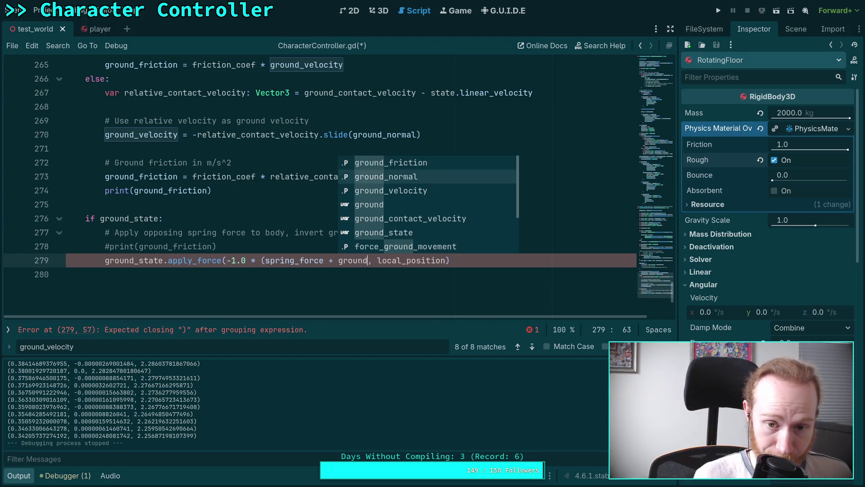
pyautogui.press('Return')
pyautogui.write('* mass)')
pyautogui.hotkey('ctrl', 's')
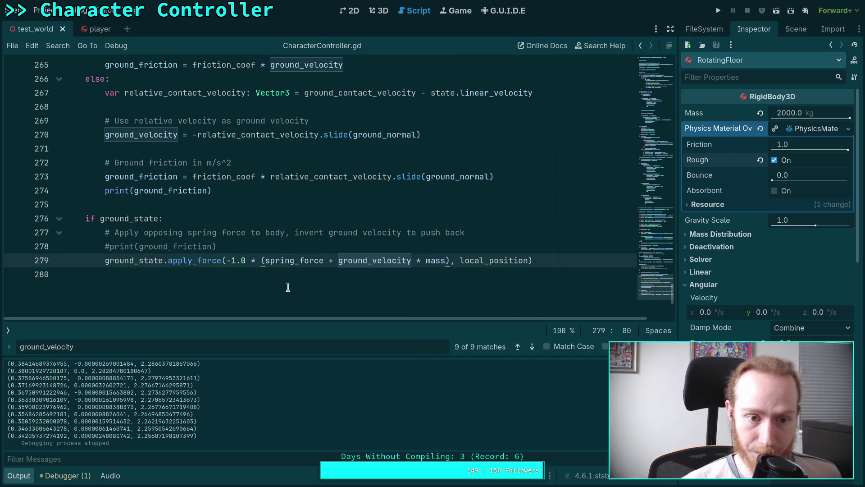
pyautogui.click(272, 193)
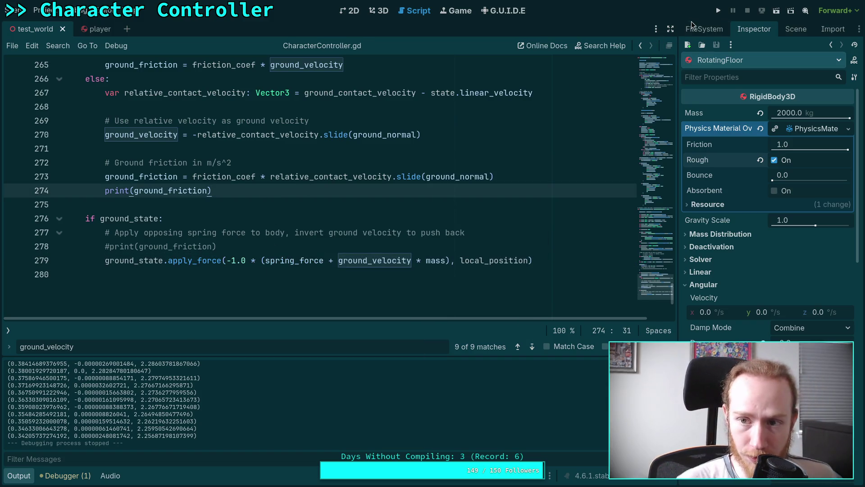
# Remove the print(ground_friction) line, then test the revised ground force on the spinning disc
pyautogui.hotkey('ctrl', 'shift', 'k')
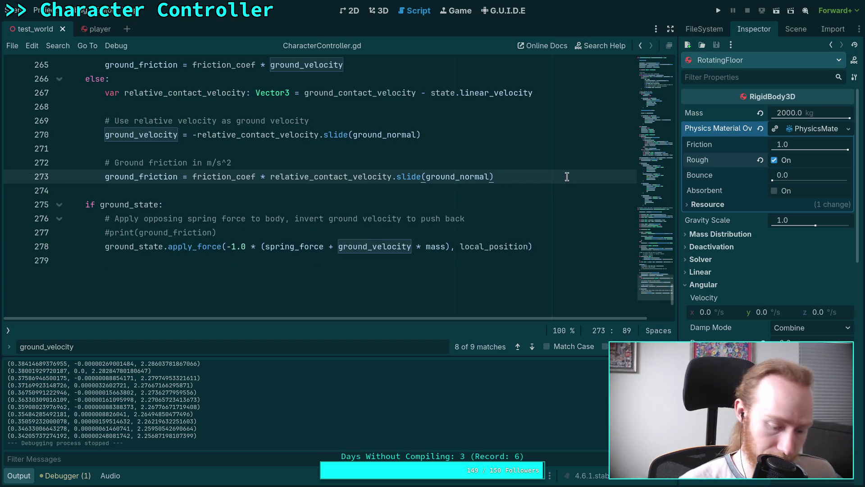
pyautogui.click(718, 10)
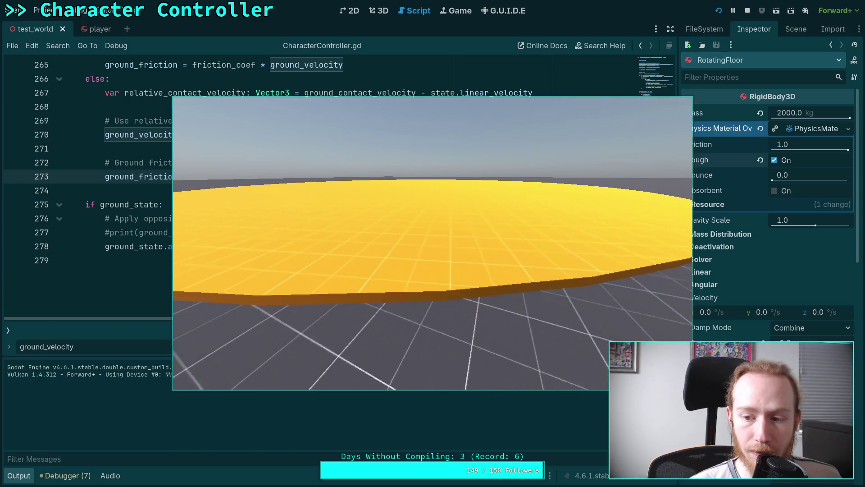
pyautogui.press('Escape')
pyautogui.click(747, 10)
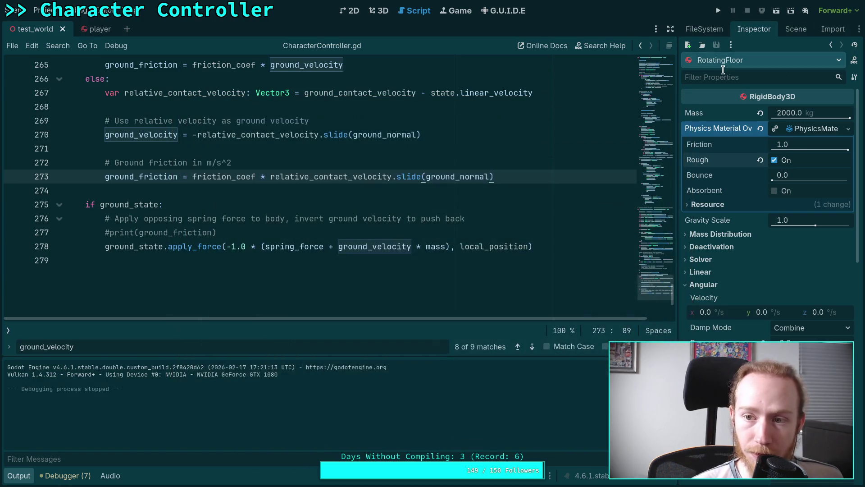
# In the 3D view, set RotatingFloor's constant torque to 4000 on Y, keeping its 2000 kg mass
pyautogui.scroll(-5, 735, 304)
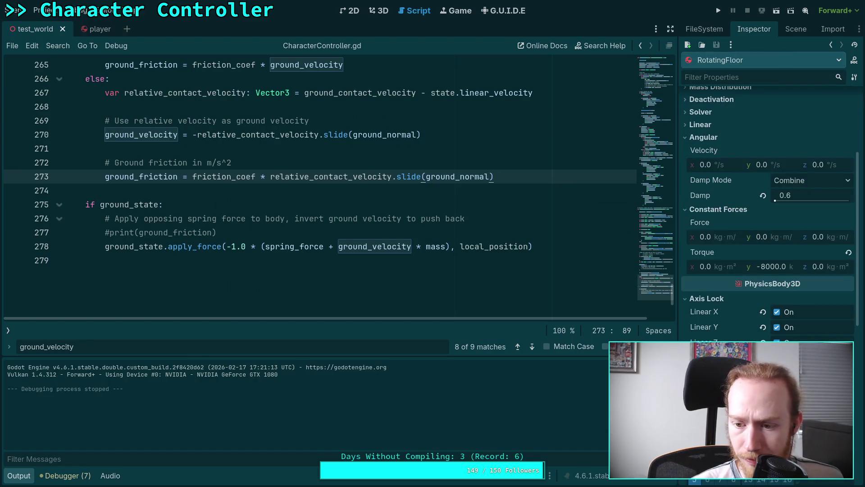
pyautogui.scroll(3, 768, 203)
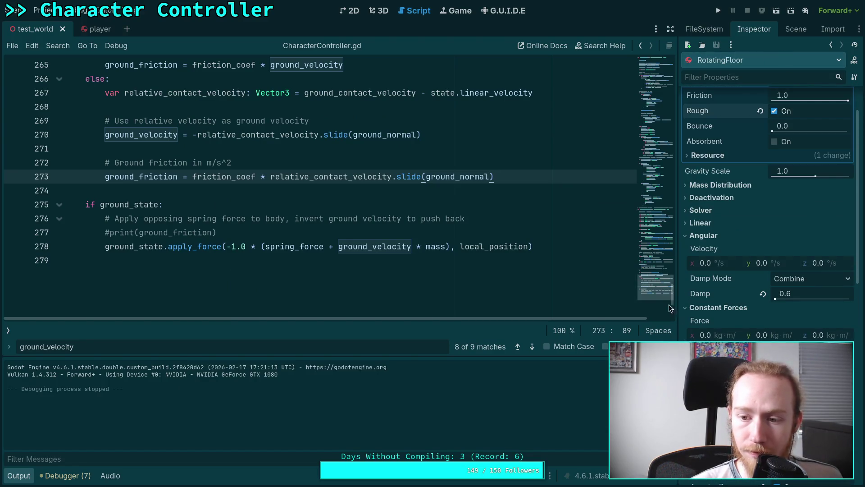
pyautogui.click(385, 11)
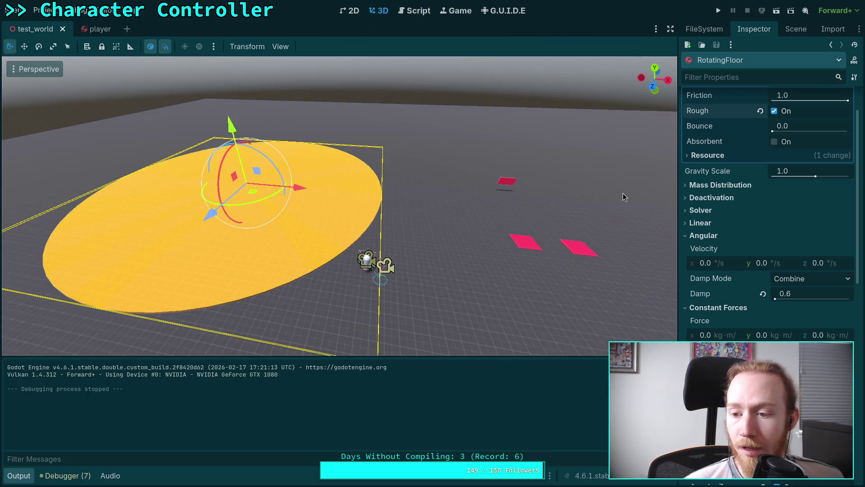
pyautogui.scroll(2, 745, 268)
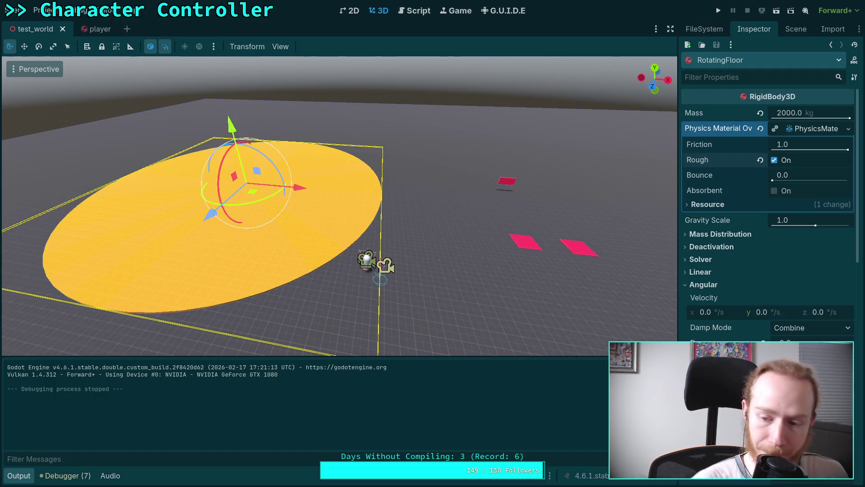
pyautogui.hotkey('ctrl', 'z')
pyautogui.click(791, 113)
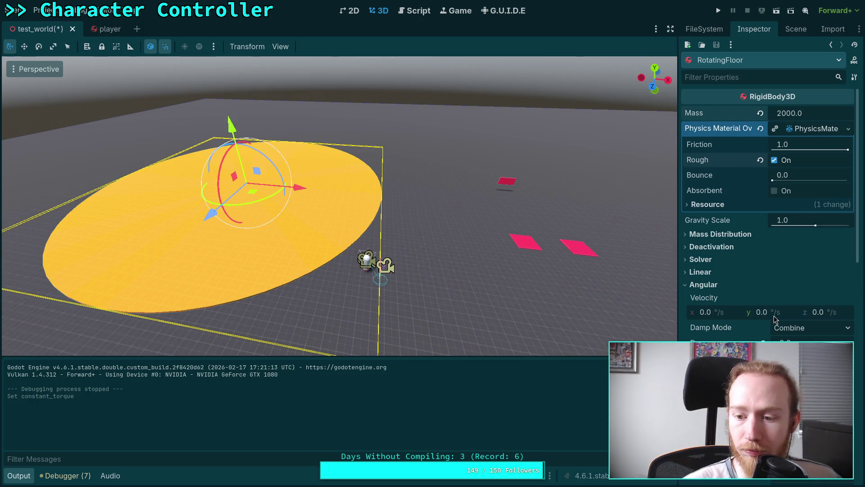
pyautogui.click(806, 135)
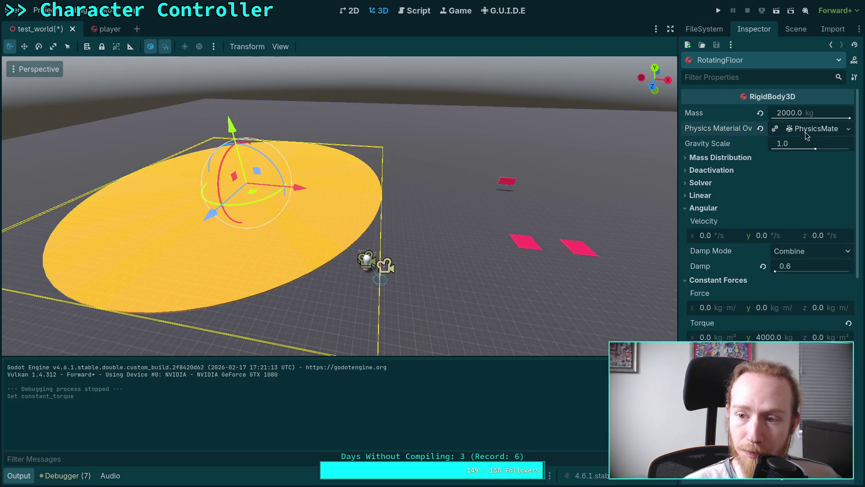
pyautogui.click(795, 29)
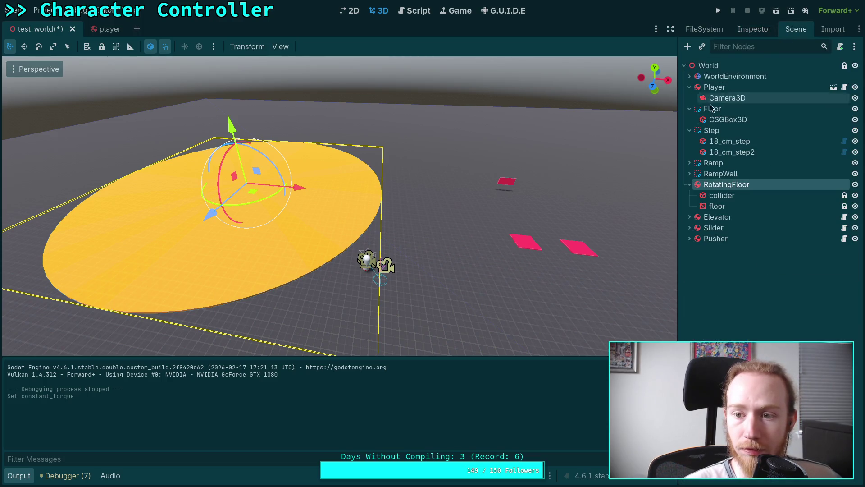
# Set the RotatingFloor collider's radius to 5 m
pyautogui.click(722, 195)
pyautogui.click(754, 30)
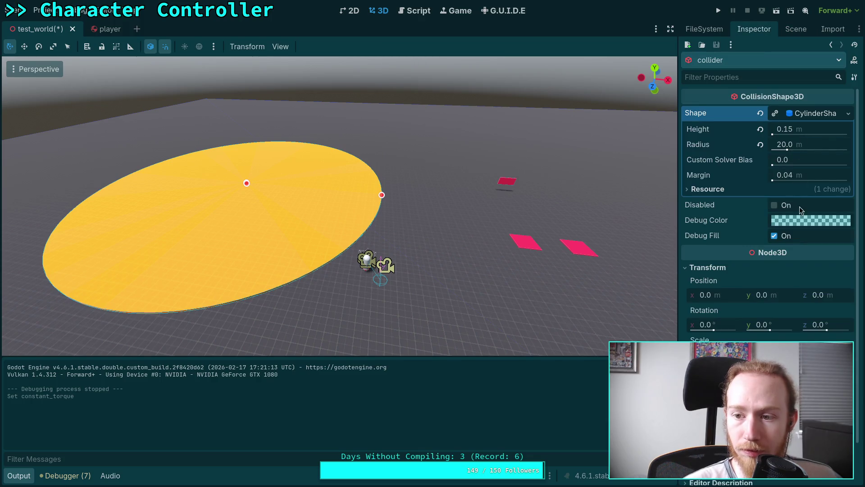
pyautogui.click(816, 150)
pyautogui.write('4')
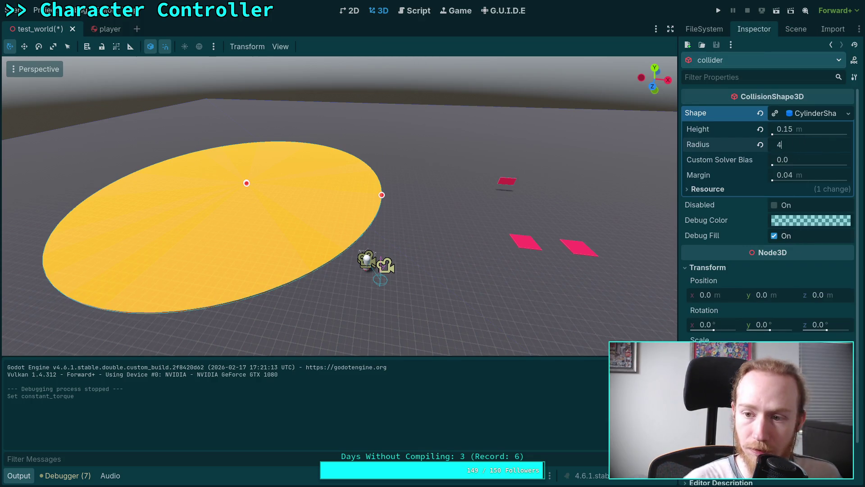
pyautogui.press('Return')
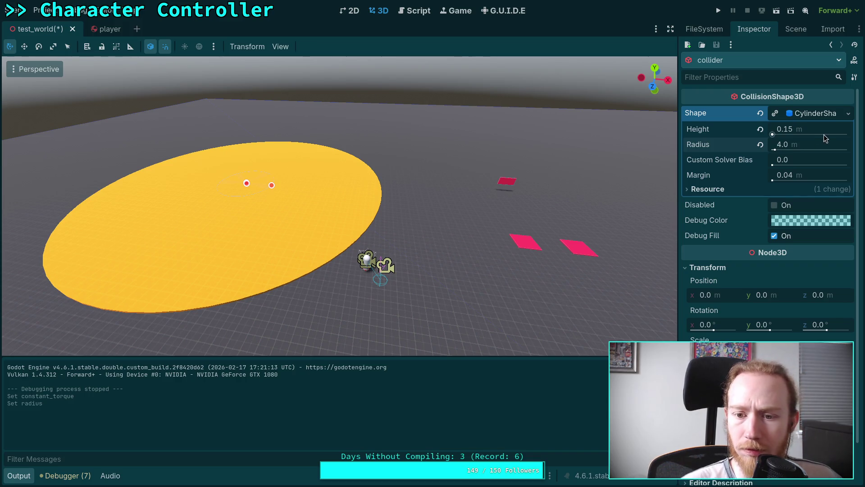
pyautogui.click(805, 146)
pyautogui.write('5')
pyautogui.press('Return')
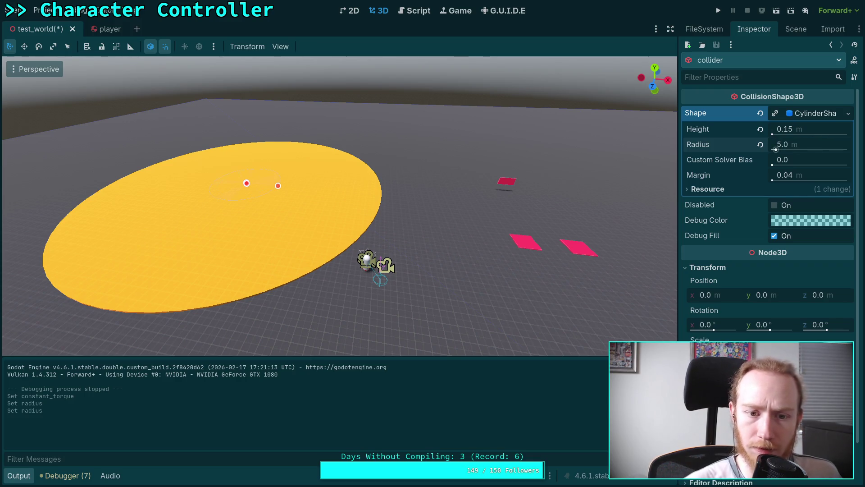
# Set the floor mesh material's UV1 scale to 20
pyautogui.click(788, 34)
pyautogui.click(717, 205)
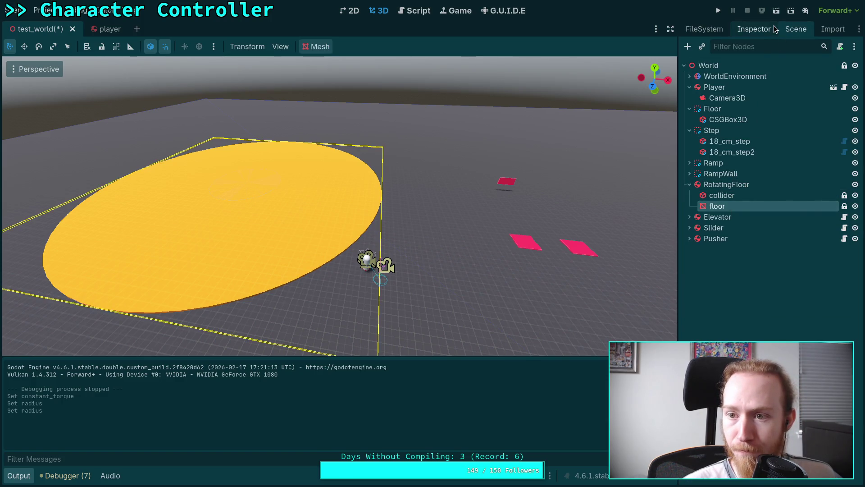
pyautogui.click(775, 29)
pyautogui.click(726, 185)
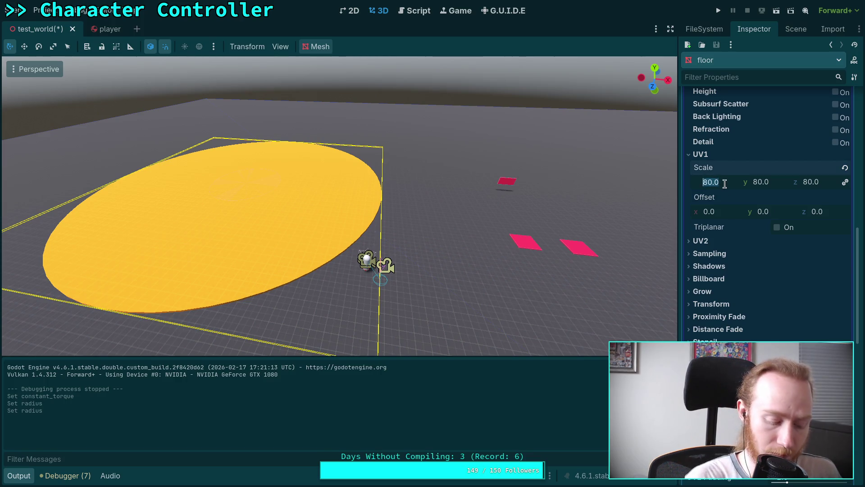
pyautogui.write('20.')
pyautogui.write('0')
pyautogui.press('Return')
# Set the floor mesh's top and bottom radius to 5 m
pyautogui.scroll(5, 737, 224)
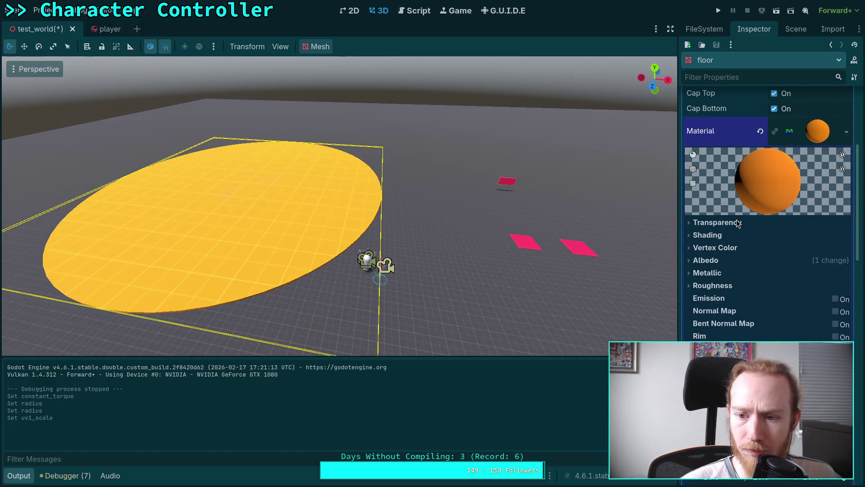
pyautogui.scroll(5, 789, 218)
pyautogui.click(806, 217)
pyautogui.write('5')
pyautogui.click(809, 232)
pyautogui.write('5')
pyautogui.press('Return')
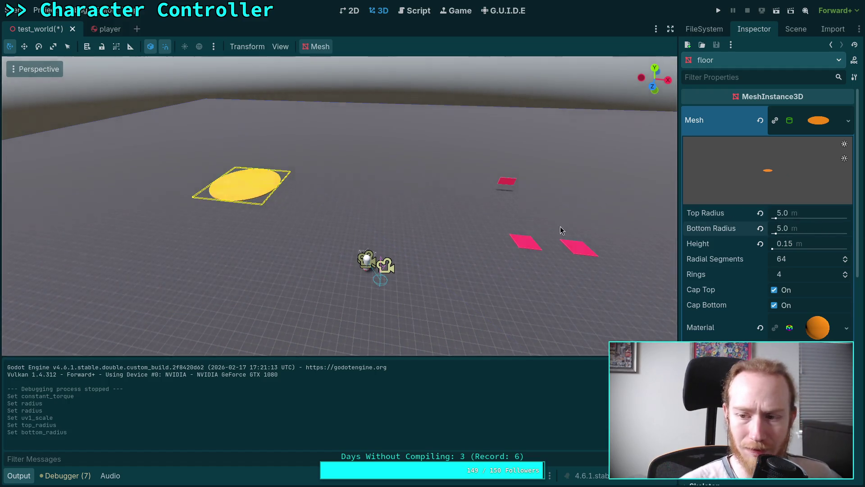
# Move the RotatingFloor disc away from the other objects and save test_world
pyautogui.scroll(2, 585, 226)
pyautogui.press('w')
pyautogui.press('s')
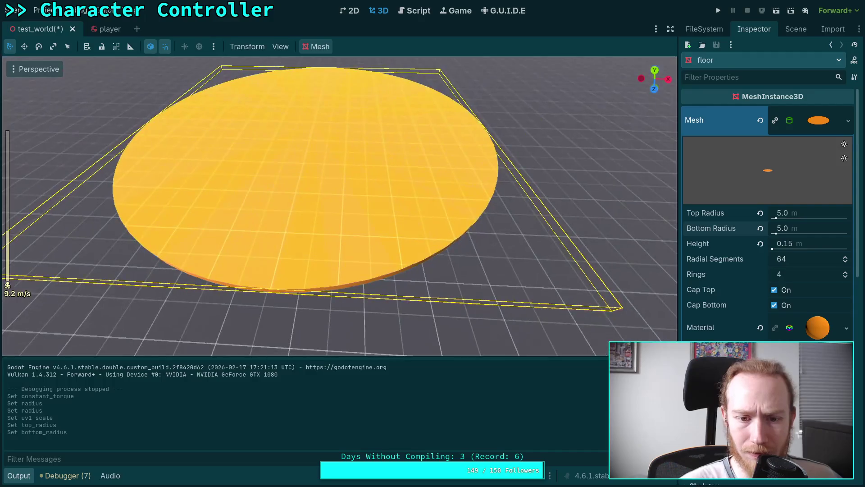
pyautogui.click(796, 29)
pyautogui.click(726, 184)
pyautogui.moveTo(275, 210)
pyautogui.mouseDown()
pyautogui.moveTo(573, 125)
pyautogui.moveTo(526, 160)
pyautogui.mouseUp()
pyautogui.press('f')
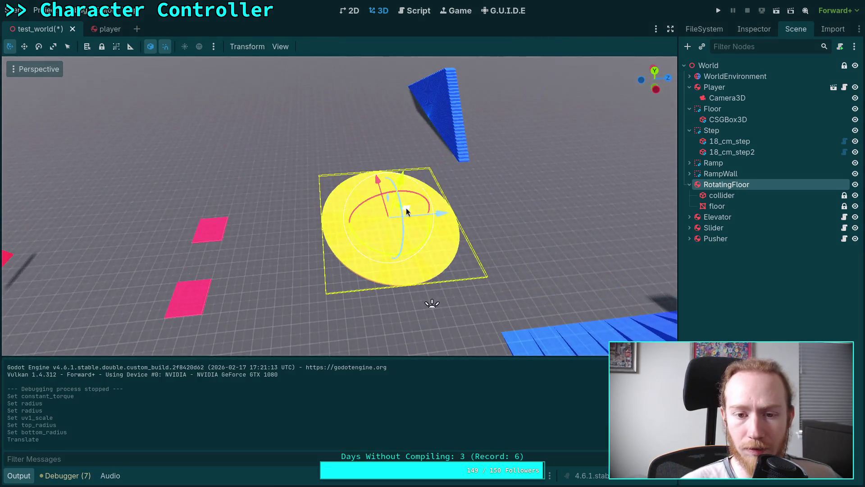
pyautogui.moveTo(390, 221); pyautogui.dragTo(386, 192)
pyautogui.moveTo(435, 181); pyautogui.dragTo(382, 182)
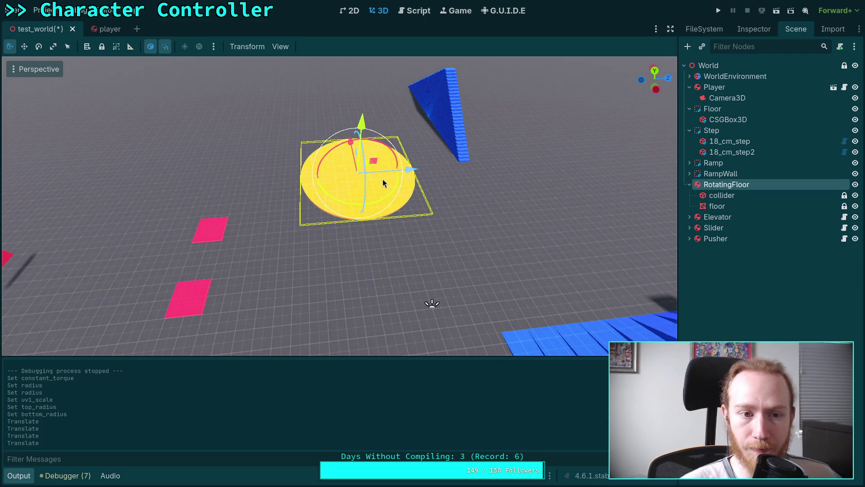
pyautogui.hotkey('ctrl', 's')
# Move the Player beside the disc
pyautogui.click(714, 87)
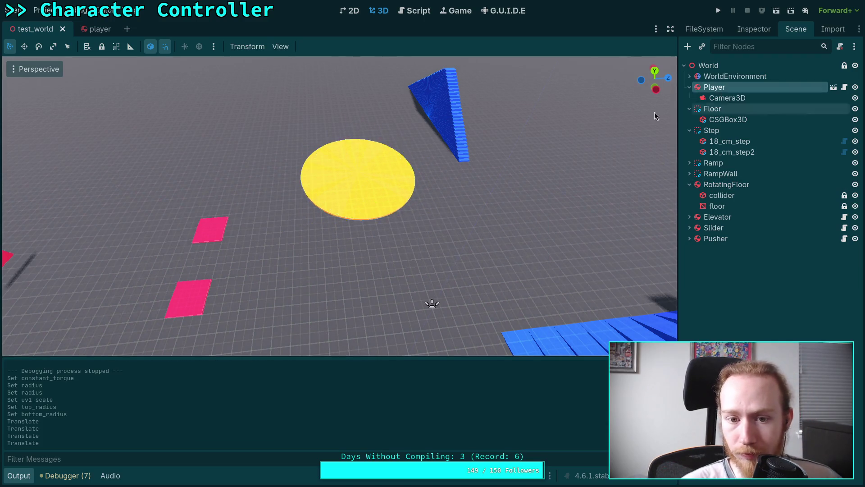
pyautogui.press('f')
pyautogui.moveTo(396, 247); pyautogui.dragTo(247, 342)
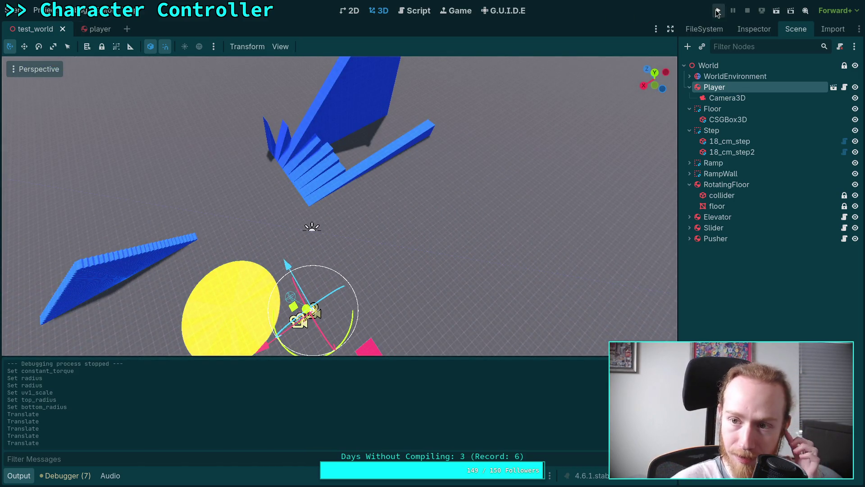
pyautogui.click(719, 11)
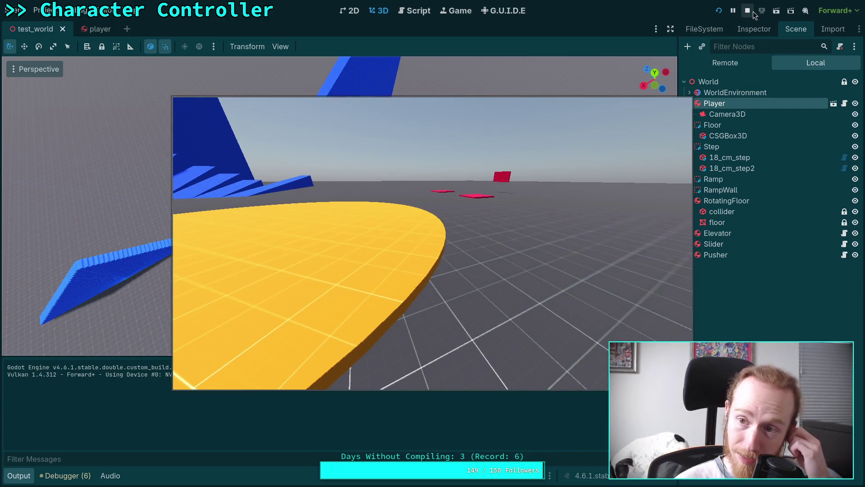
pyautogui.click(747, 11)
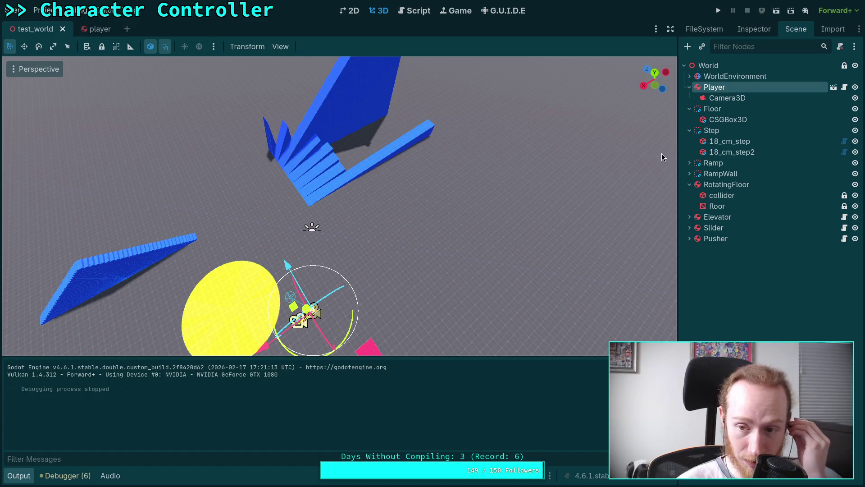
# Duplicate the Slider node and rename the copy MovingSlope
pyautogui.click(689, 184)
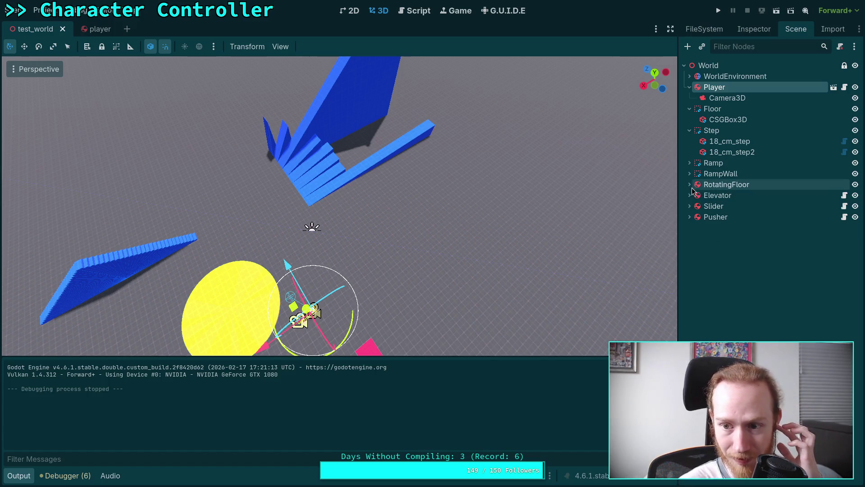
pyautogui.click(716, 206)
pyautogui.press('f')
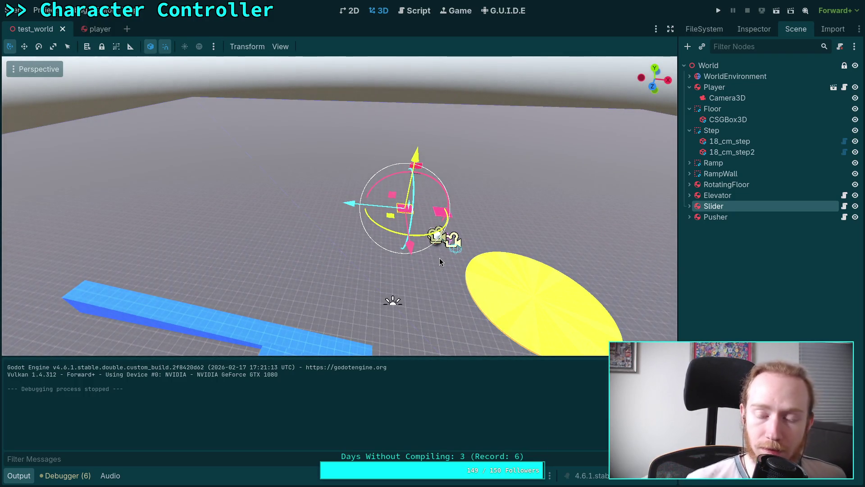
pyautogui.rightClick(717, 212)
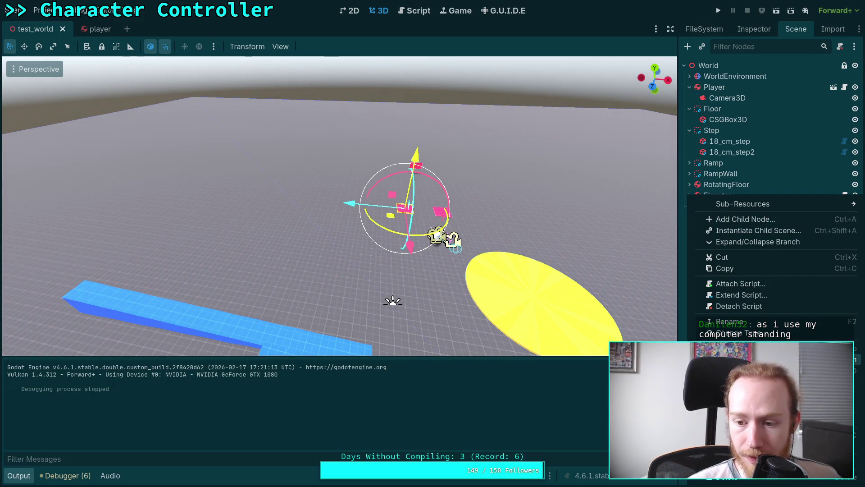
pyautogui.click(721, 370)
pyautogui.doubleClick(721, 217)
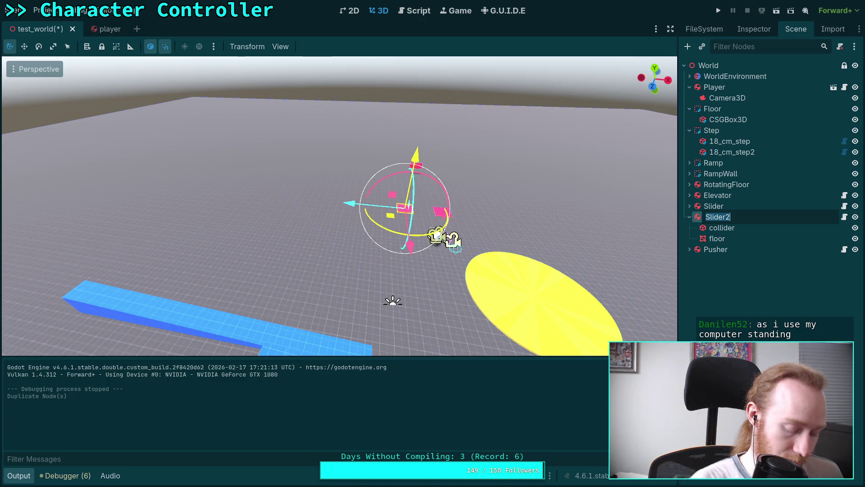
pyautogui.write('Moven')
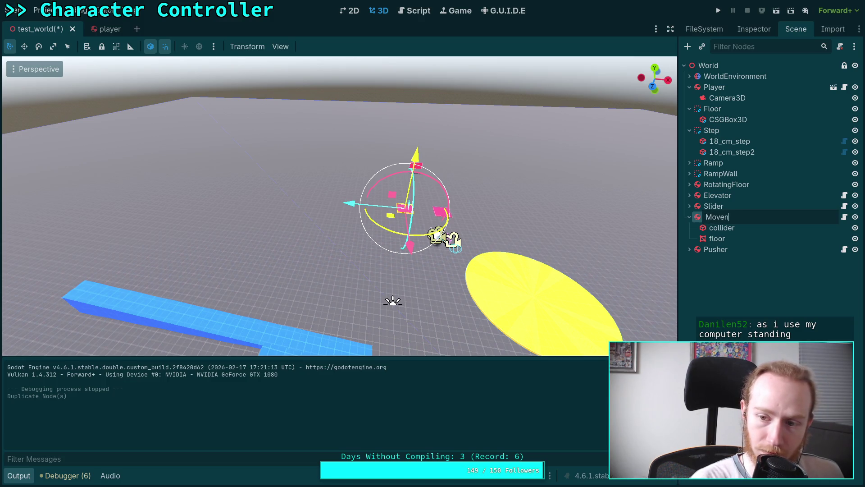
pyautogui.write('lop')
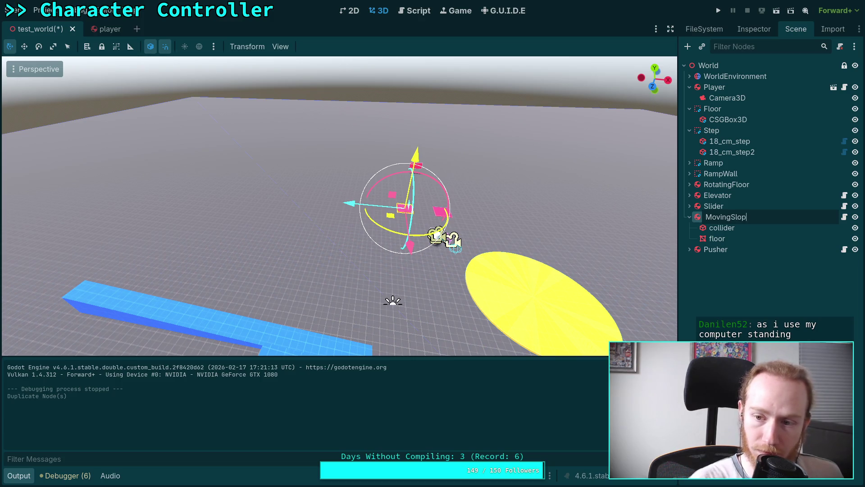
pyautogui.write('e')
pyautogui.press('Return')
pyautogui.click(721, 227)
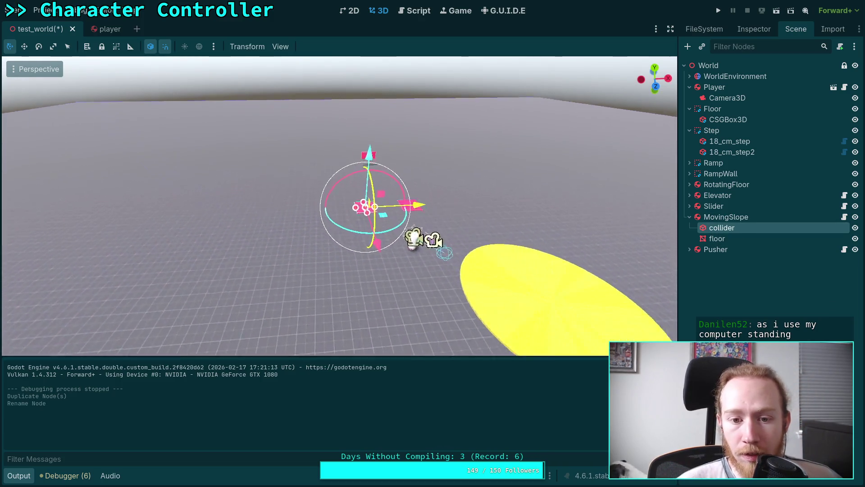
# Replace MovingSlope collider's box shape with a ConvexPolygonShape3D
pyautogui.click(753, 29)
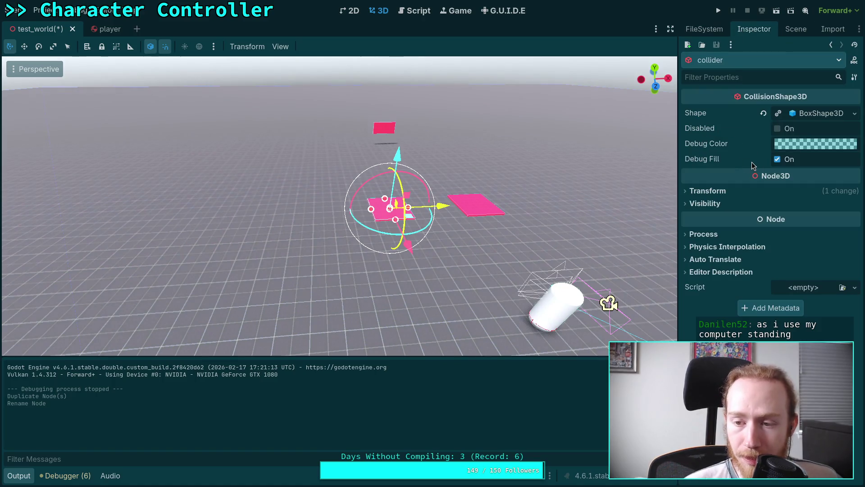
pyautogui.click(804, 115)
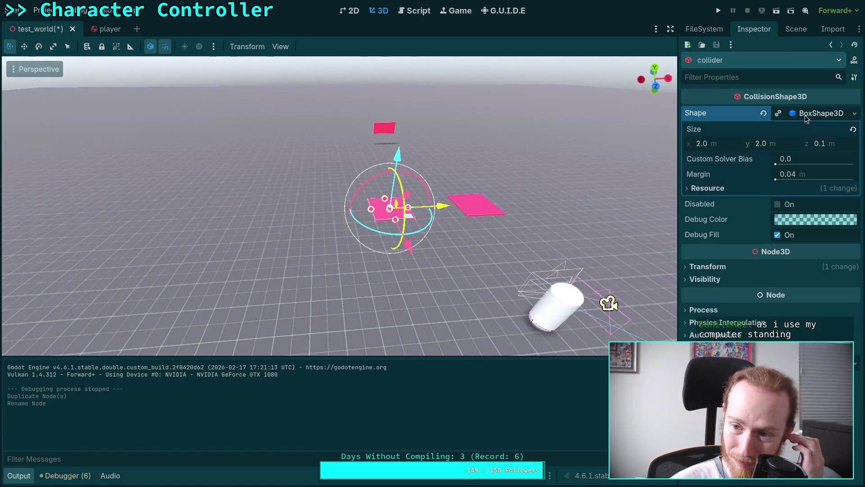
pyautogui.click(763, 113)
pyautogui.click(814, 114)
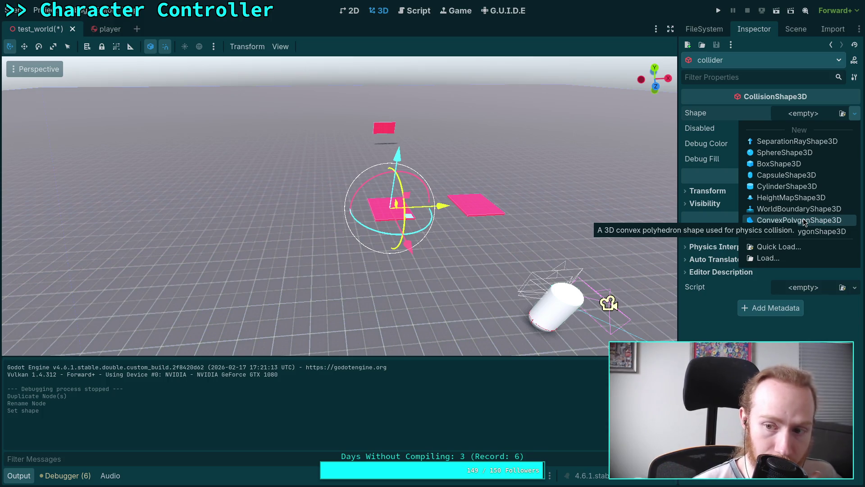
pyautogui.click(804, 221)
# Add six points to the convex shape's Points list, all left at 0, 0, 0
pyautogui.click(802, 115)
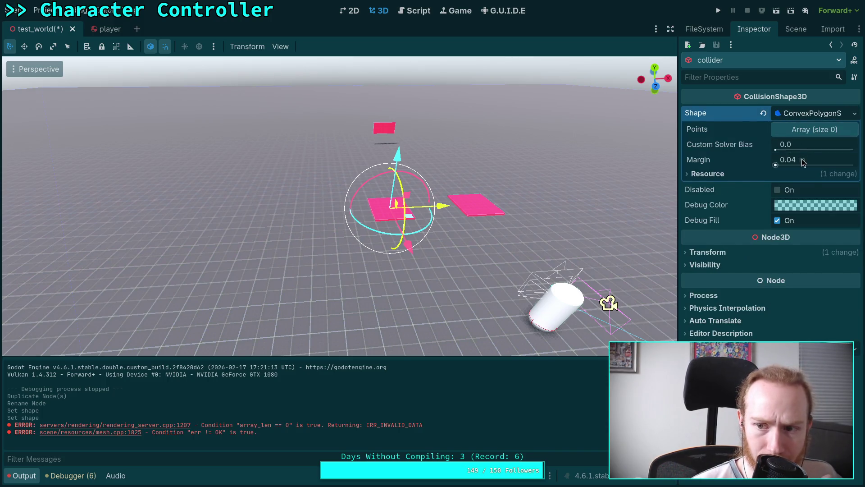
pyautogui.click(823, 131)
pyautogui.click(771, 193)
pyautogui.click(771, 193)
pyautogui.click(772, 223)
pyautogui.click(724, 176)
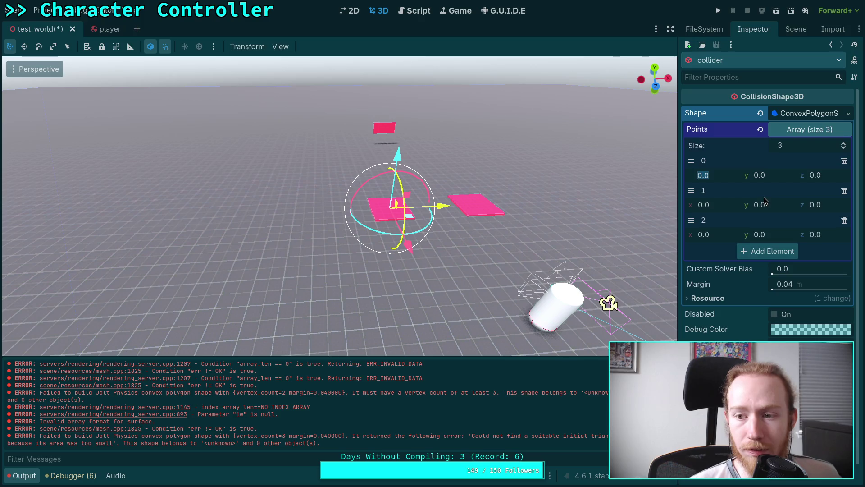
pyautogui.click(770, 253)
pyautogui.click(771, 280)
pyautogui.click(769, 310)
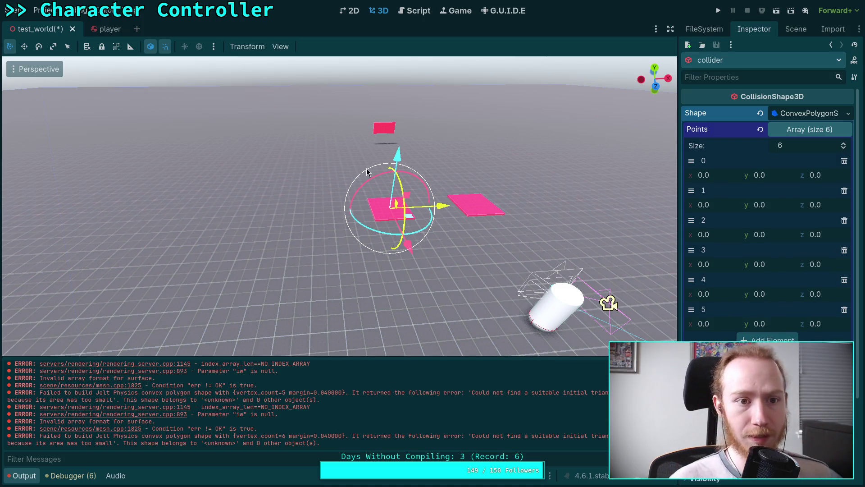
pyautogui.click(796, 28)
pyautogui.click(722, 219)
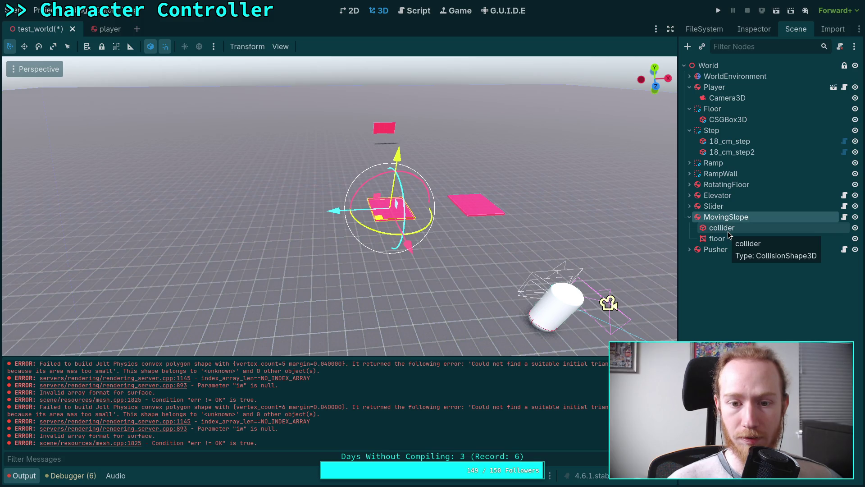
# Inspect MovingSlope and its collider's shape properties, centring the view on the platform
pyautogui.moveTo(554, 201); pyautogui.dragTo(450, 207)
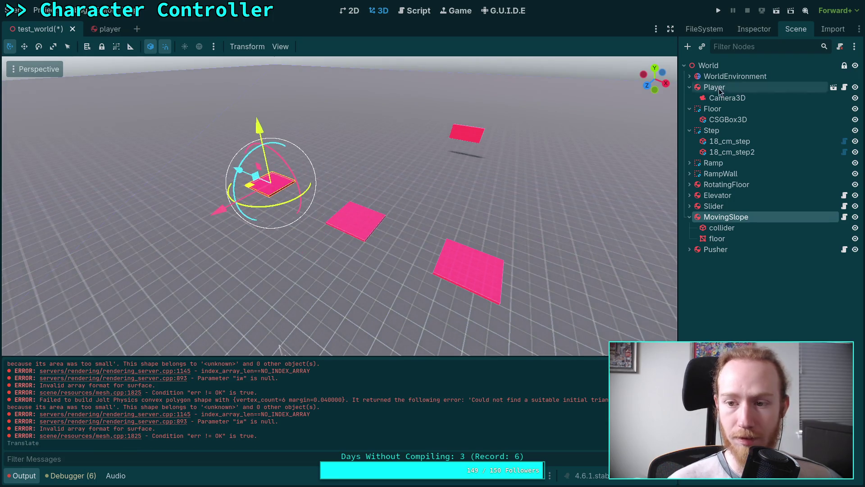
pyautogui.click(766, 31)
pyautogui.scroll(-2, 775, 232)
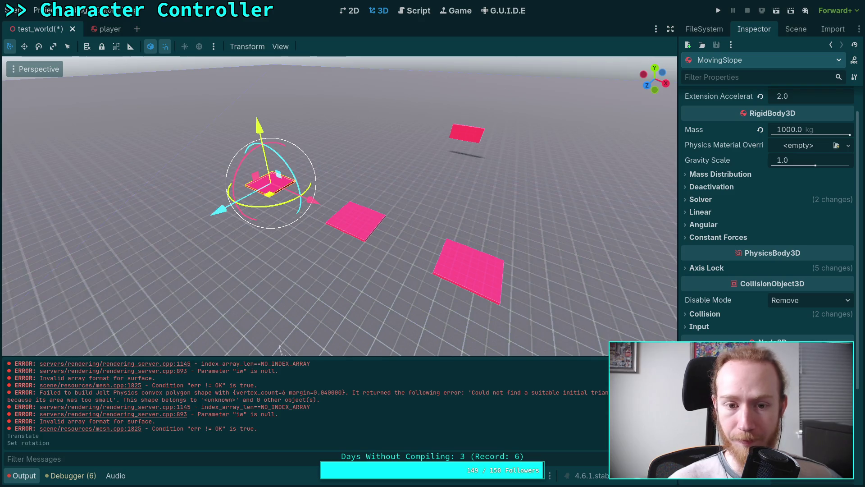
pyautogui.press('KP_1')
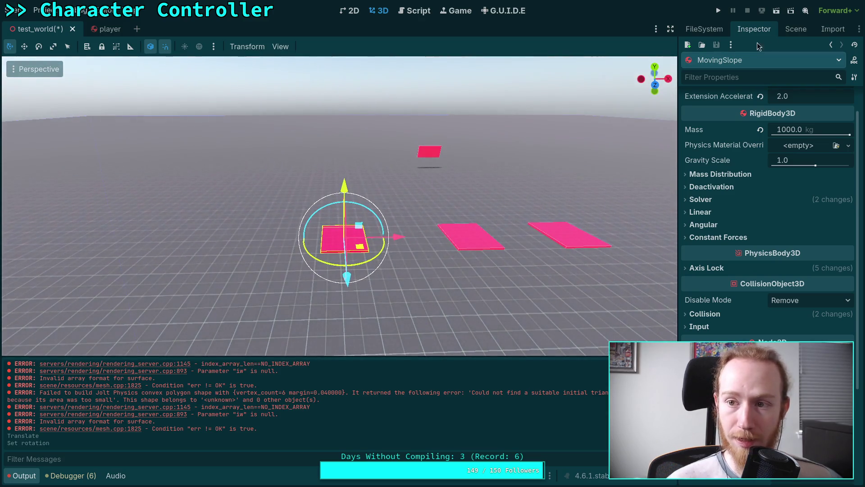
pyautogui.click(795, 29)
pyautogui.click(722, 227)
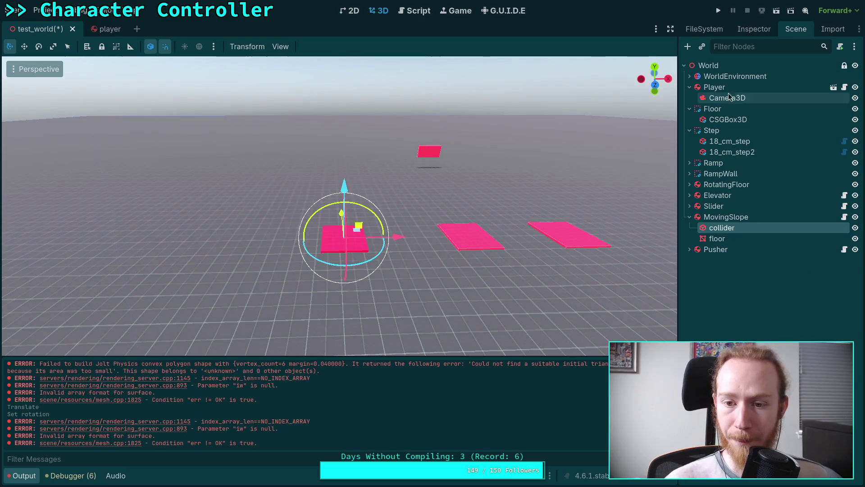
pyautogui.click(750, 30)
pyautogui.scroll(2, 610, 160)
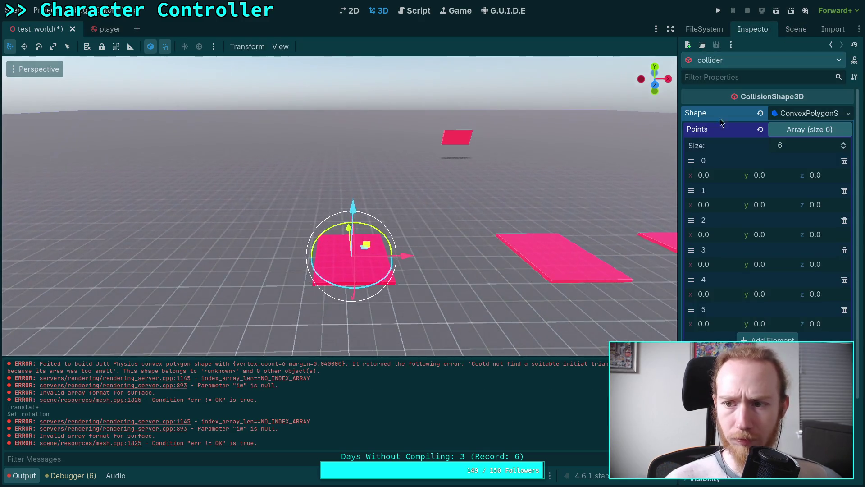
pyautogui.click(796, 29)
pyautogui.click(754, 29)
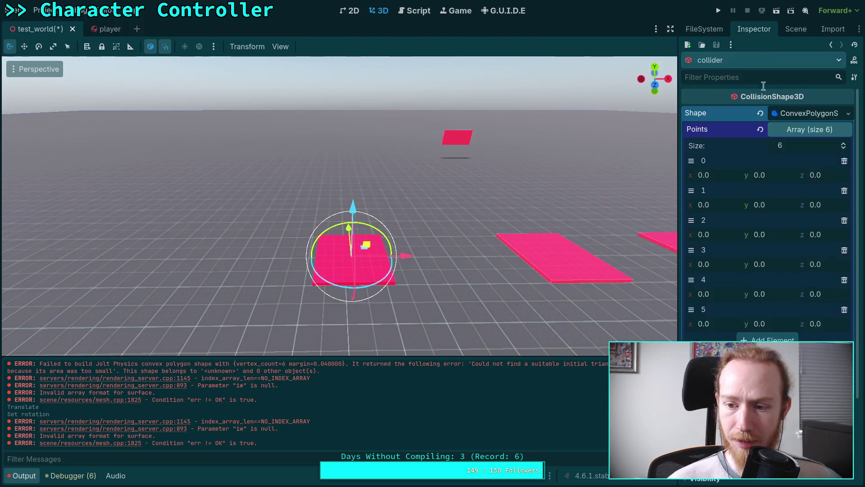
pyautogui.scroll(-5, 757, 289)
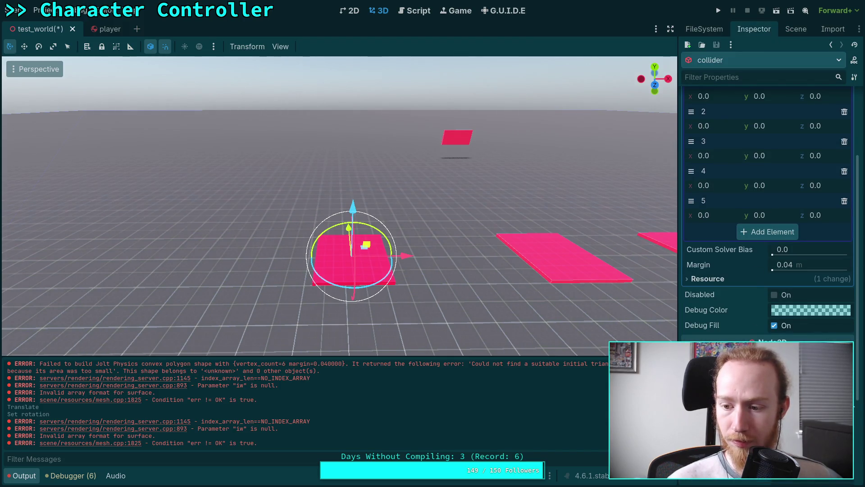
pyautogui.click(796, 29)
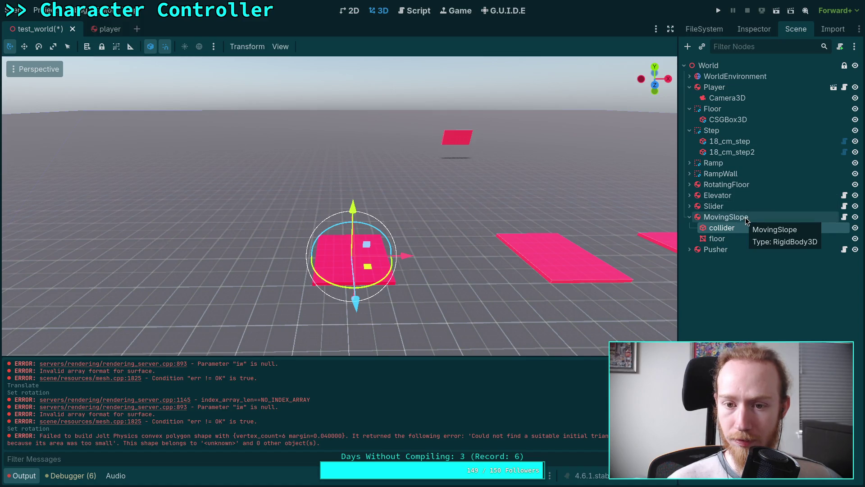
pyautogui.click(726, 217)
pyautogui.press('f')
# Show Slider collider's transform: a 2 × 2 × 0.1 m box rotated -90° on X
pyautogui.click(711, 206)
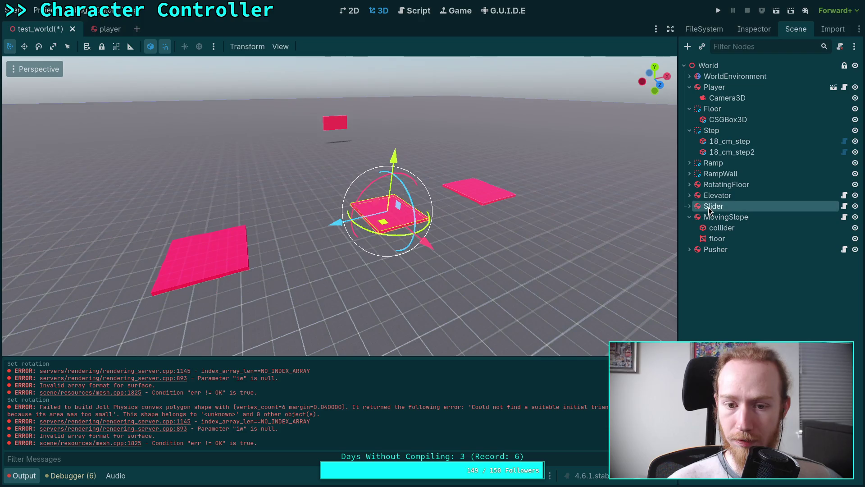
pyautogui.click(752, 29)
pyautogui.click(796, 29)
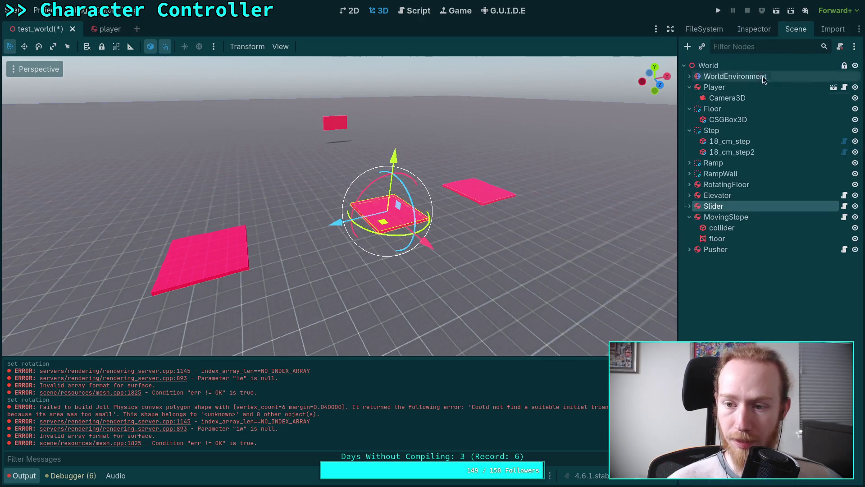
pyautogui.click(690, 206)
pyautogui.click(721, 217)
pyautogui.click(746, 30)
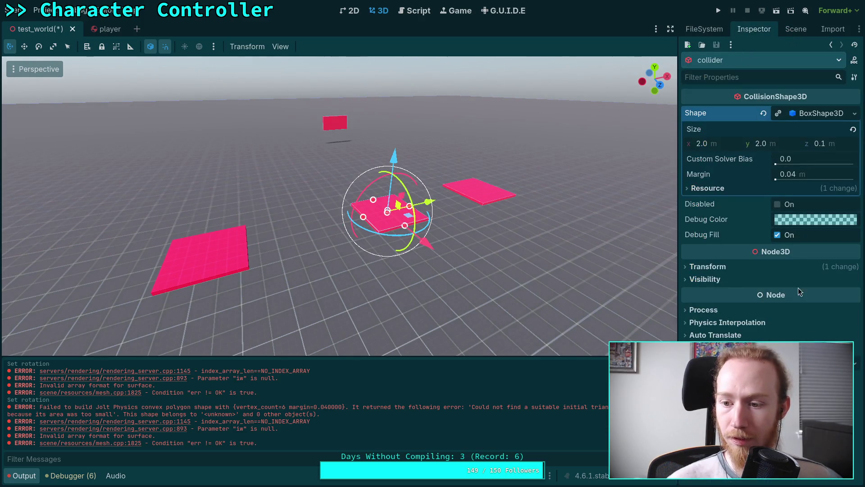
pyautogui.click(818, 266)
pyautogui.click(849, 309)
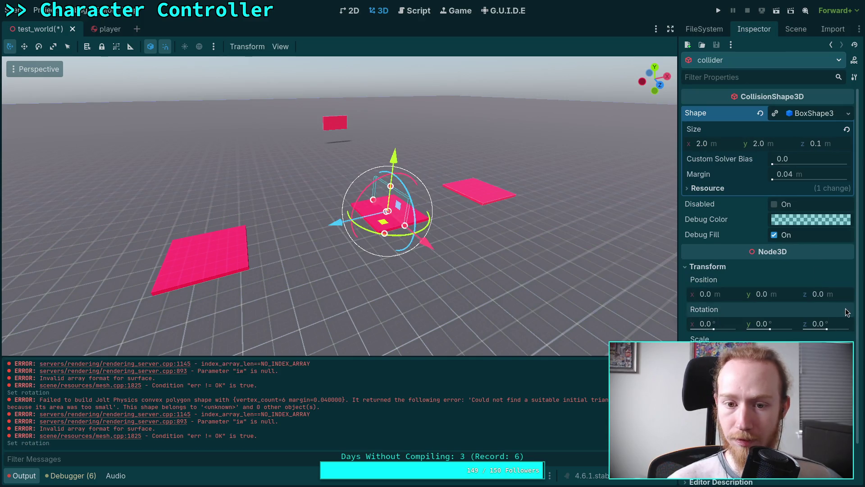
pyautogui.hotkey('ctrl', 'z')
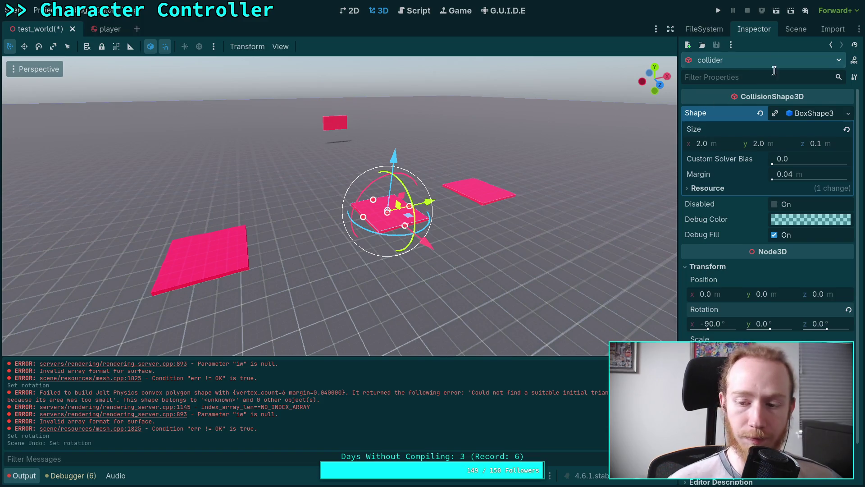
pyautogui.click(792, 32)
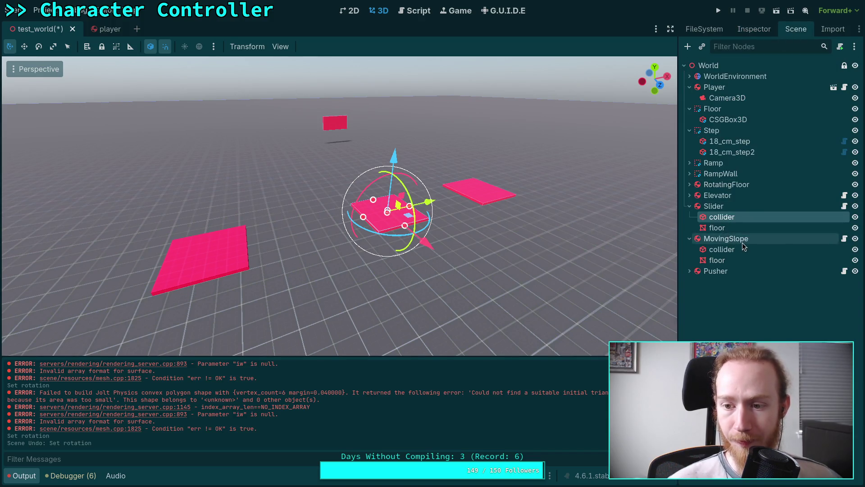
# In the Inspector's Points array for MovingSlope's collider, enter x values -1, 1 and -1 for points 0–2
pyautogui.click(718, 250)
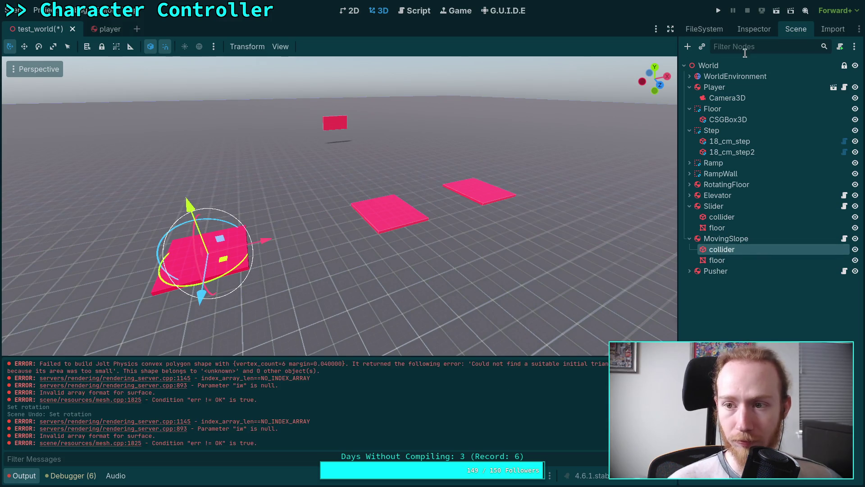
pyautogui.click(754, 30)
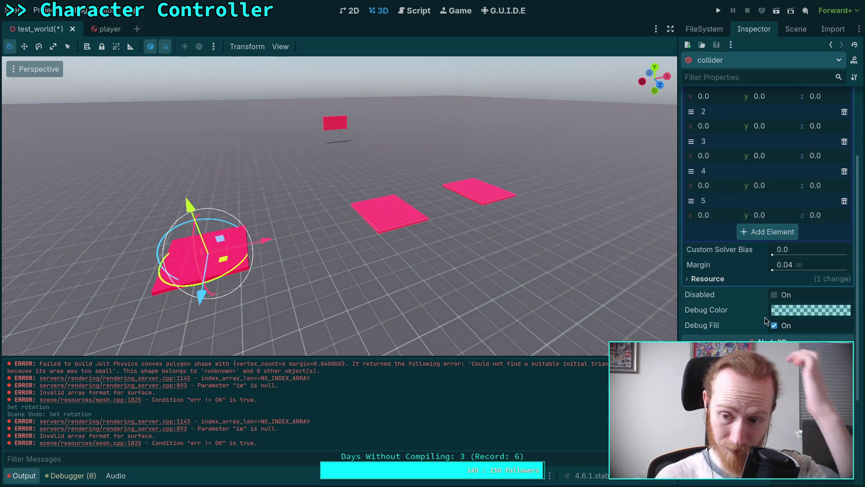
pyautogui.scroll(3, 736, 302)
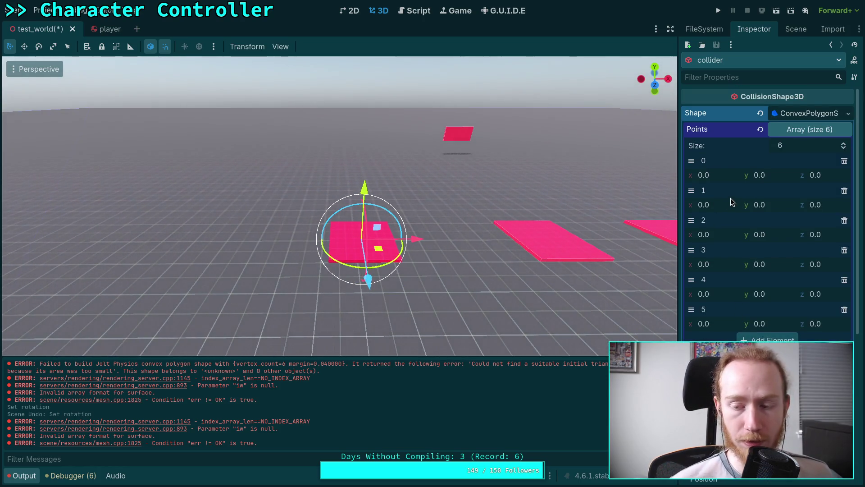
pyautogui.click(729, 177)
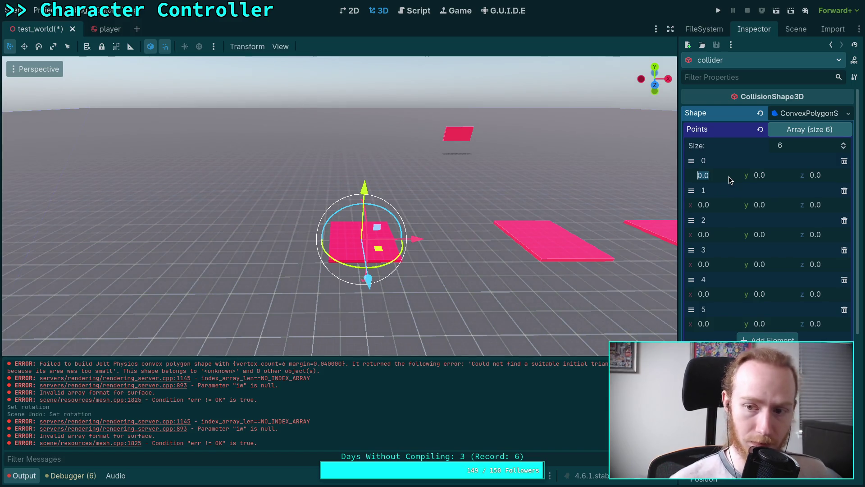
pyautogui.write('-1')
pyautogui.click(728, 206)
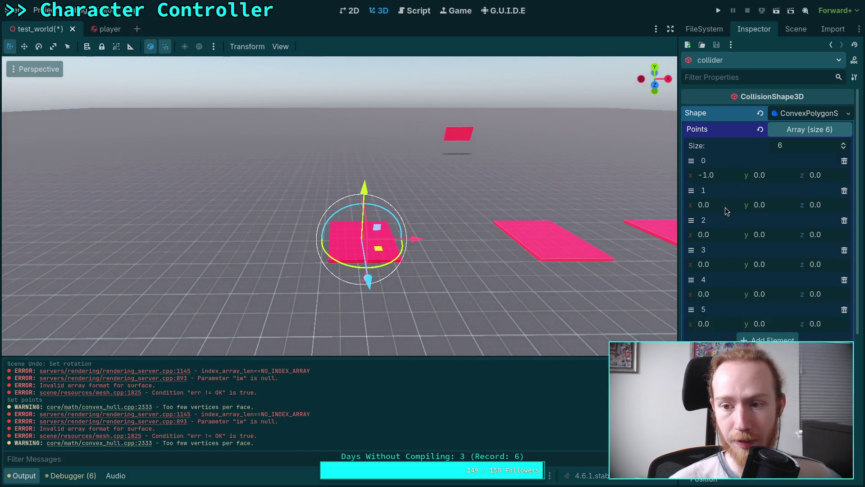
pyautogui.write('1')
pyautogui.press('Return')
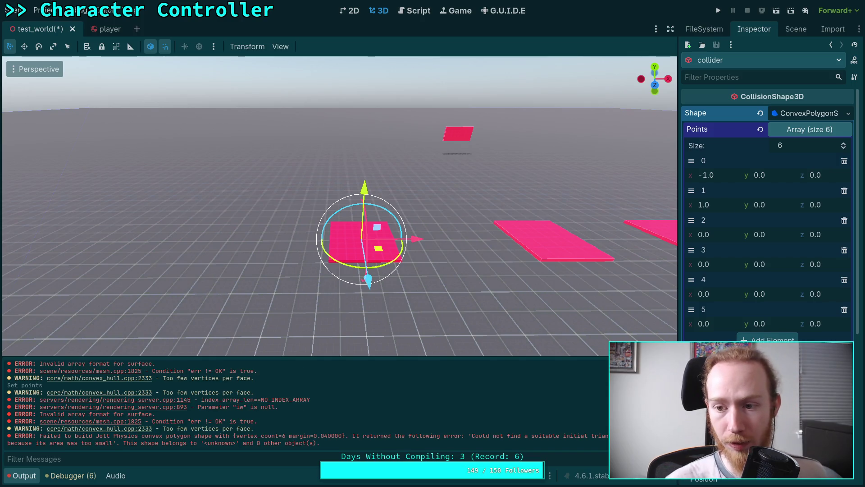
pyautogui.click(724, 239)
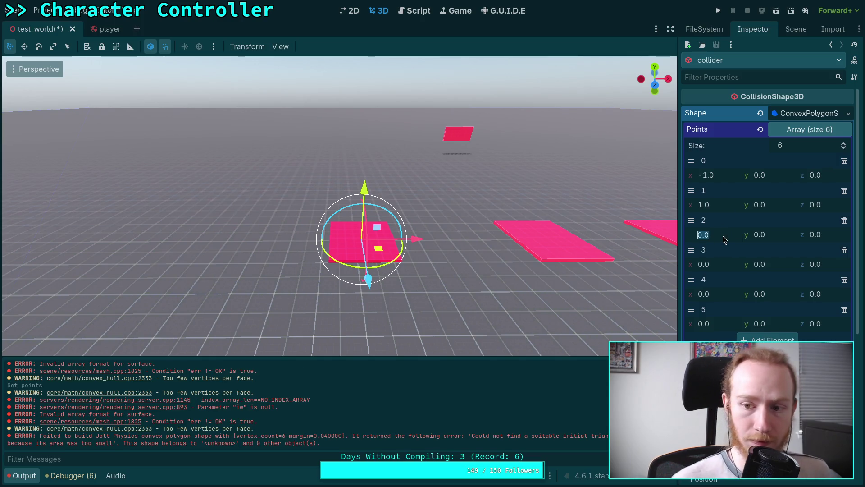
pyautogui.write('-1')
pyautogui.press('Return')
pyautogui.click(779, 237)
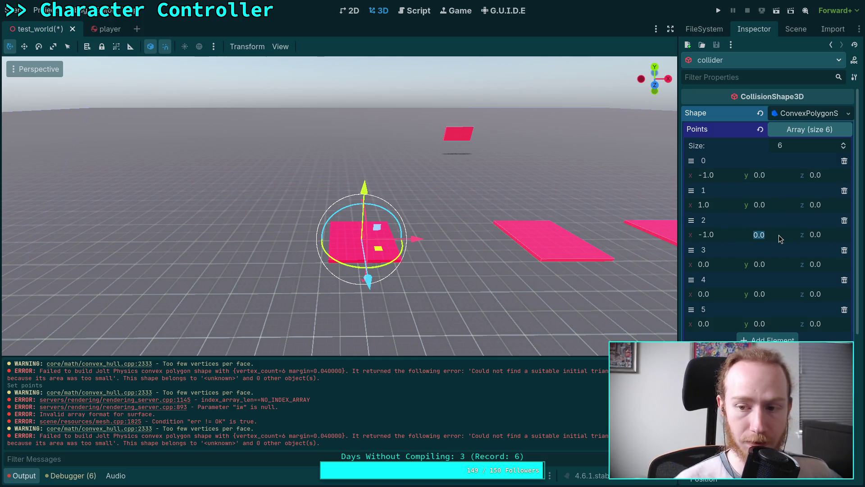
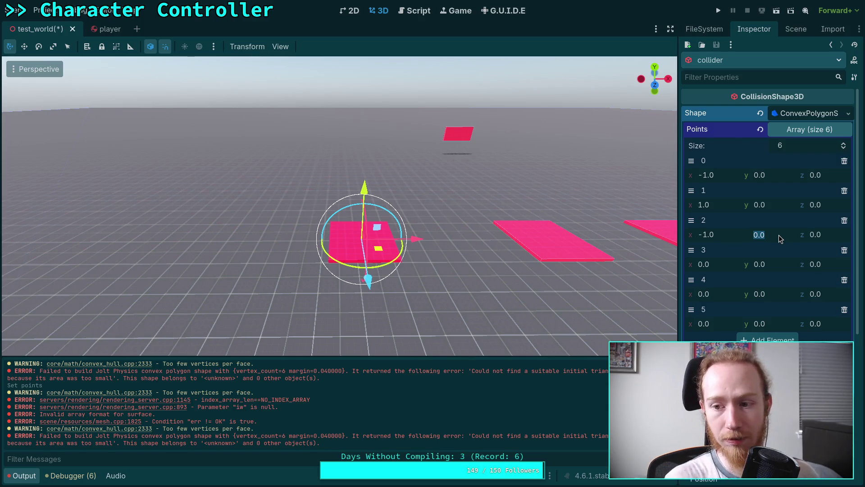
# Delete MovingSlope's floor mesh node from the scene tree
pyautogui.click(796, 29)
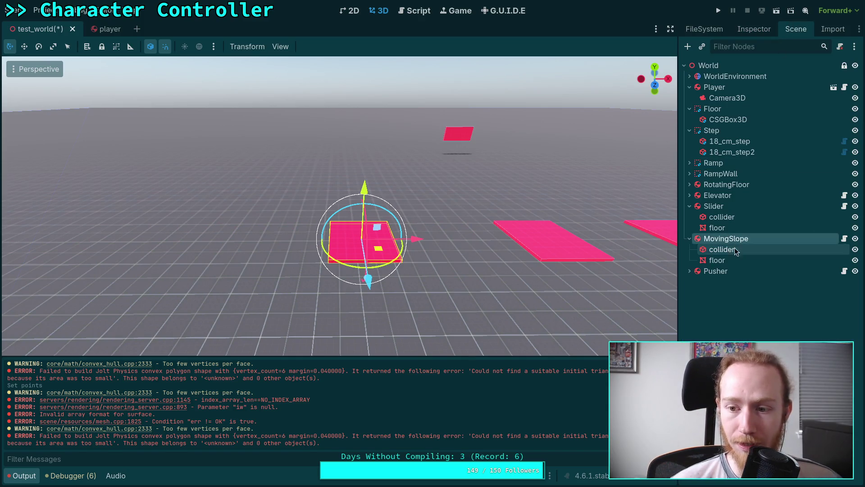
pyautogui.click(718, 260)
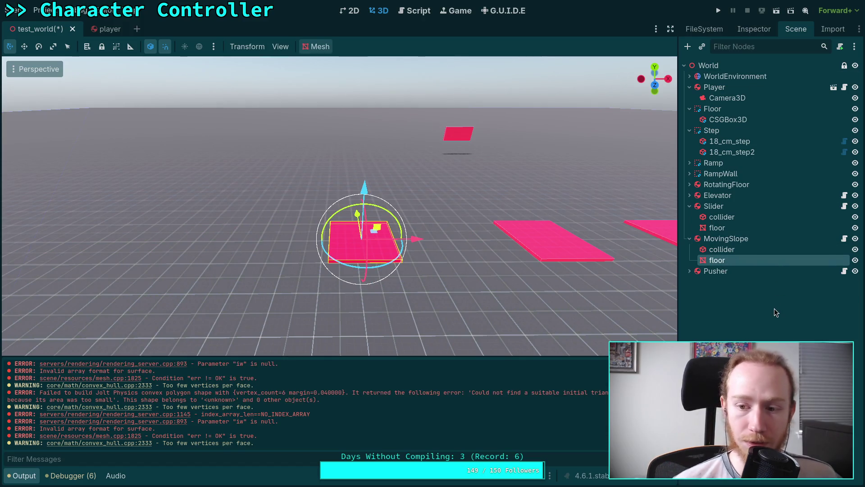
pyautogui.press('Delete')
pyautogui.press('Return')
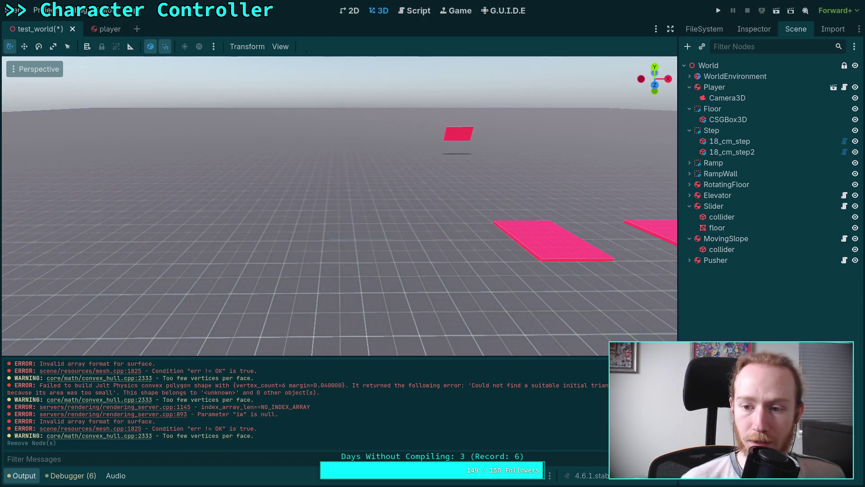
# Start adding a new child node under MovingSlope
pyautogui.click(775, 238)
pyautogui.rightClick(775, 238)
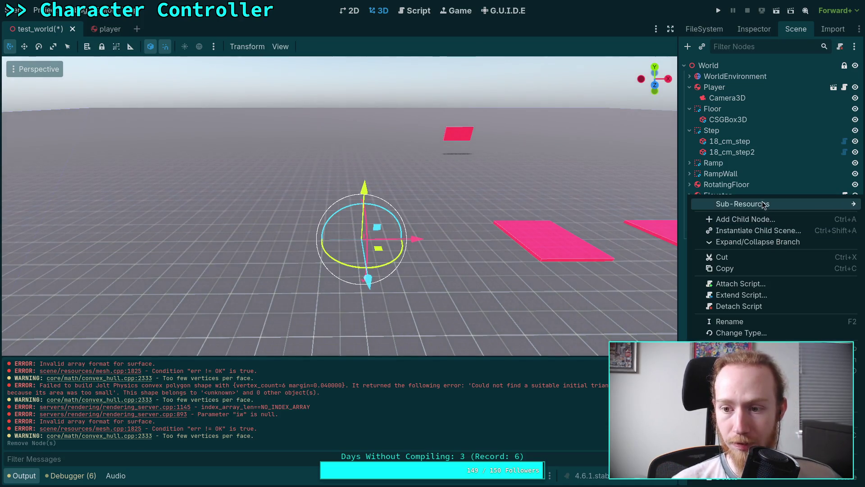
pyautogui.click(745, 220)
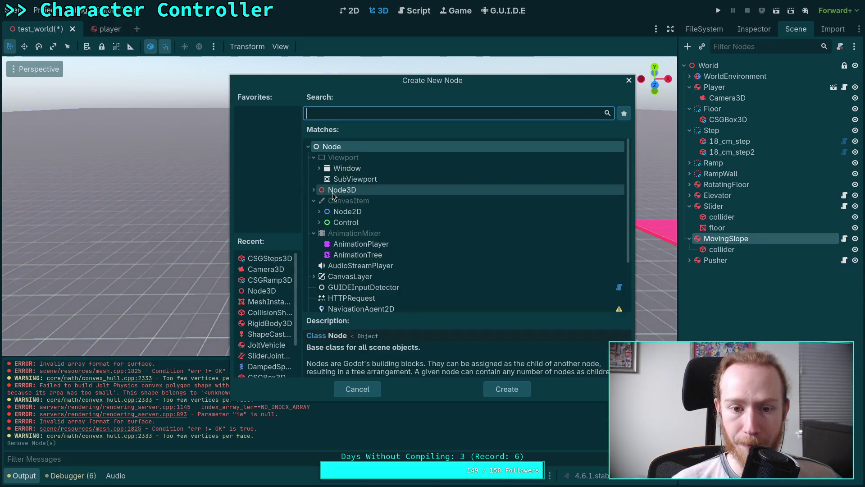
# Add a CSGRamp3D child under MovingSlope
pyautogui.doubleClick(270, 280)
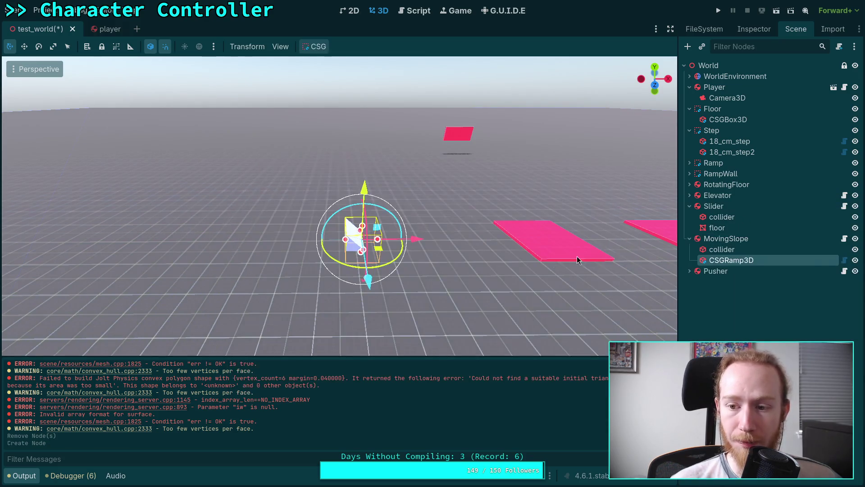
pyautogui.click(746, 29)
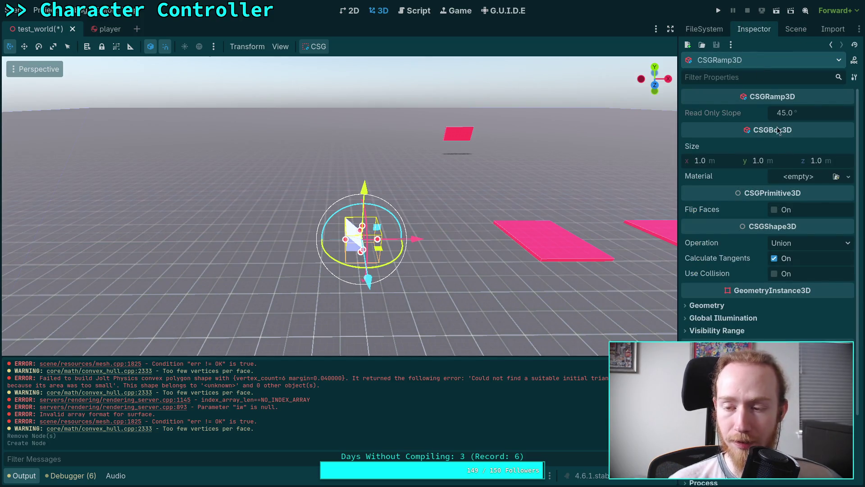
pyautogui.click(827, 163)
# Nudge the ramp's Size z to about 1.365, then reset it to 1.0
pyautogui.click(796, 29)
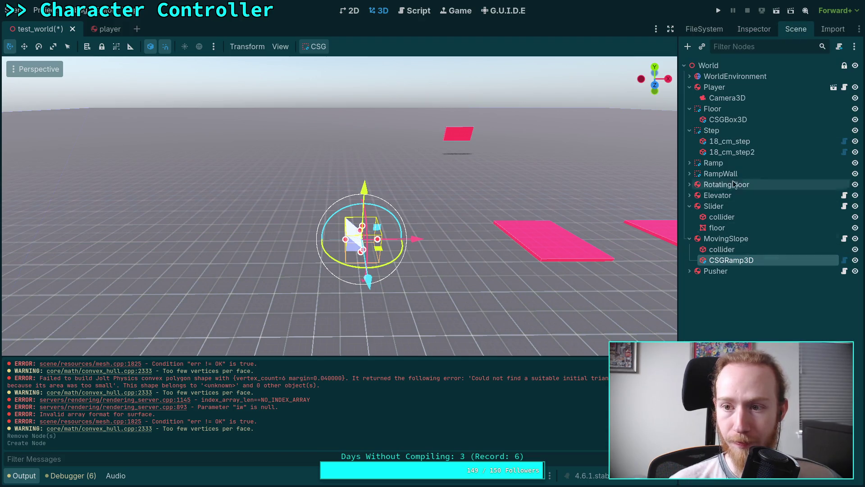
pyautogui.click(754, 36)
pyautogui.scroll(-3, 750, 282)
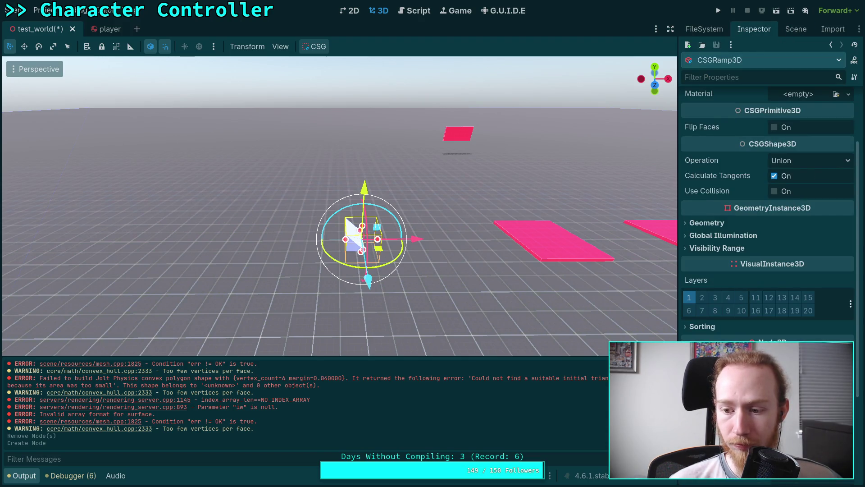
pyautogui.scroll(3, 762, 183)
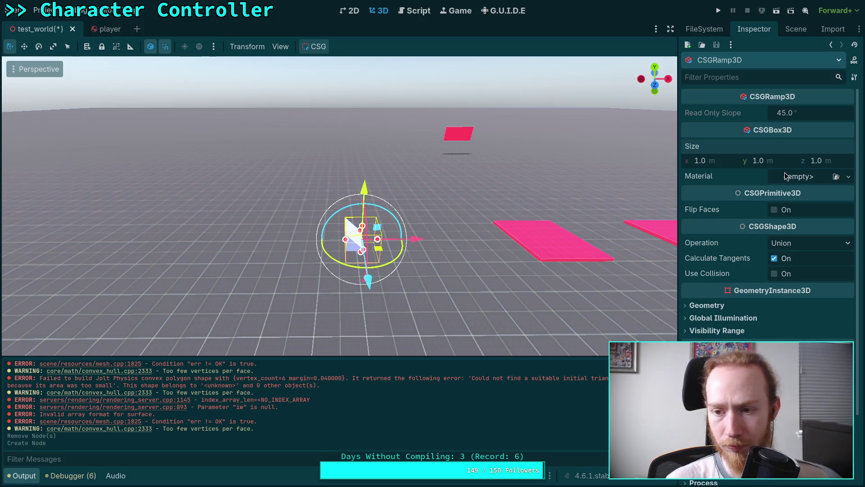
pyautogui.moveTo(803, 162); pyautogui.dragTo(805, 161)
pyautogui.click(820, 161)
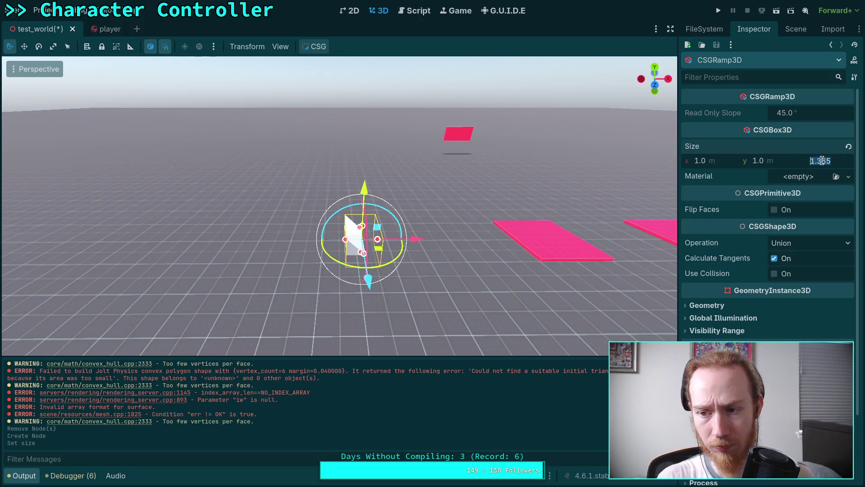
pyautogui.click(848, 149)
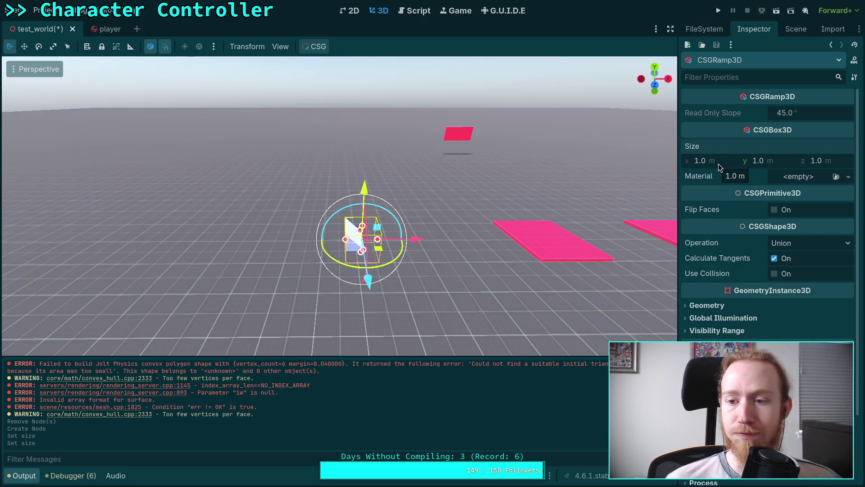
pyautogui.hotkey('alt', 'Tab')
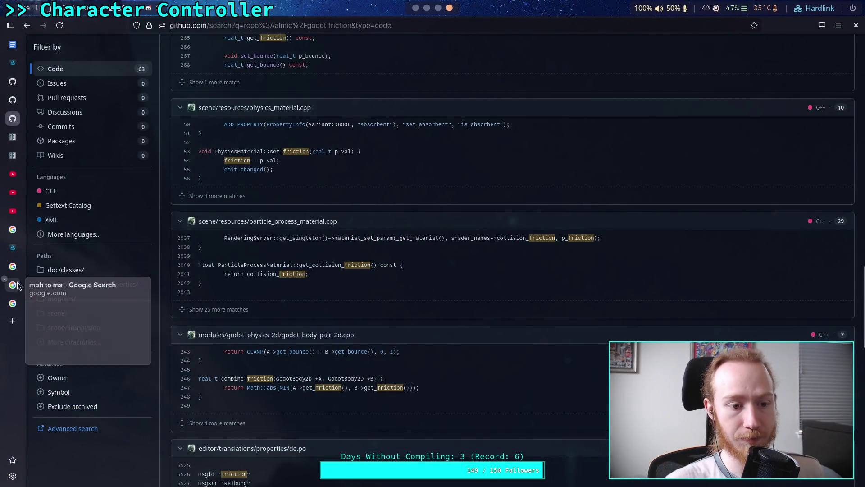
# Search 'triangle angle calculator' in a new tab and open the Right Triangle Calculator result
pyautogui.click(15, 320)
pyautogui.write('triangle ')
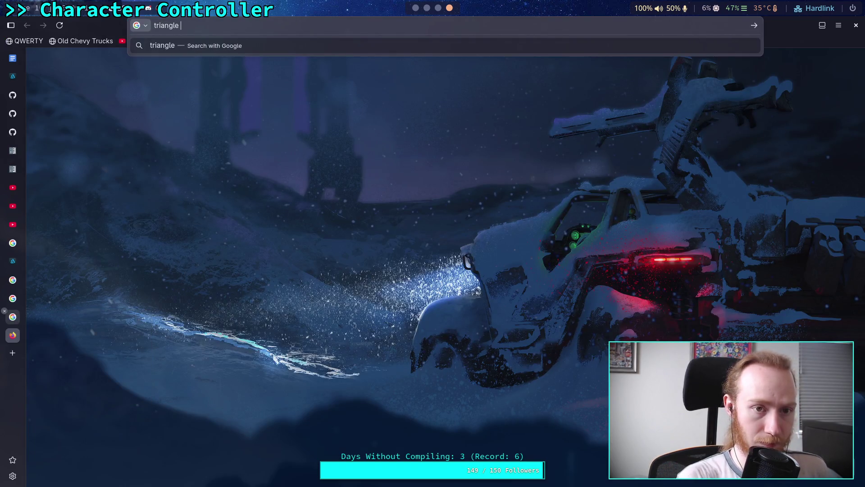
pyautogui.write('angle a')
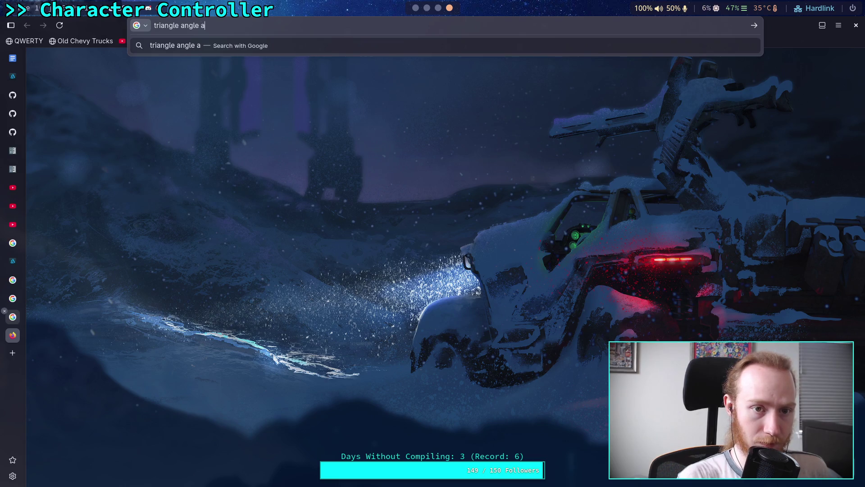
pyautogui.press('BackSpace')
pyautogui.write('calculator')
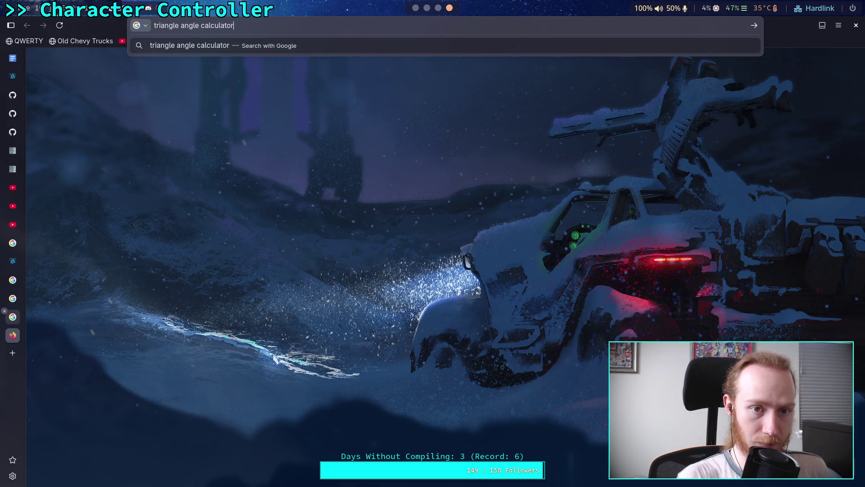
pyautogui.press('Return')
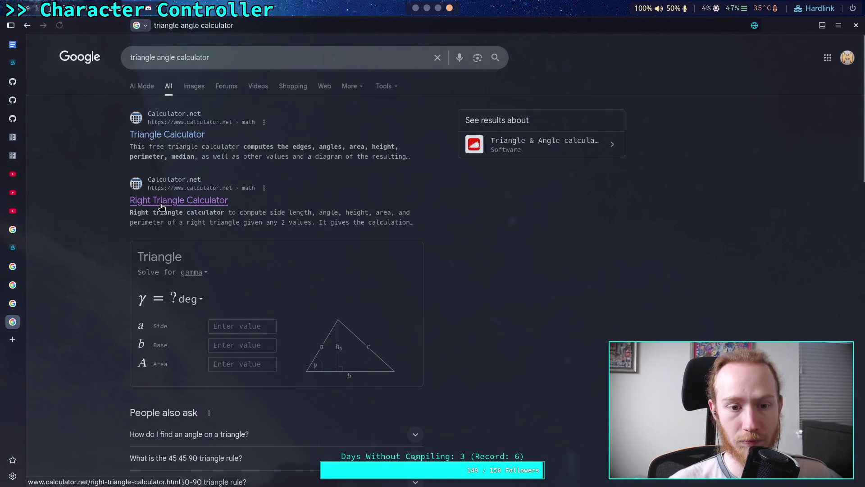
pyautogui.click(160, 204)
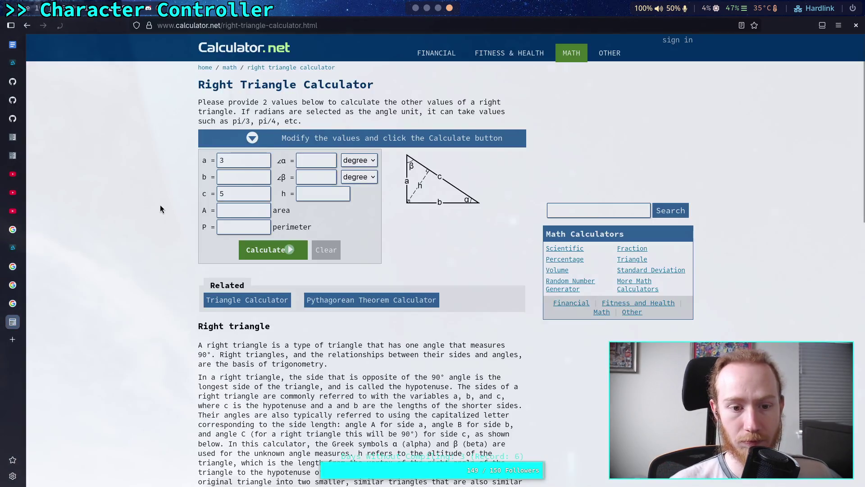
# Solve the right triangle for α 30° and b 20, giving a ≈ 11.547
pyautogui.moveTo(242, 191); pyautogui.dragTo(207, 188)
pyautogui.click(251, 177)
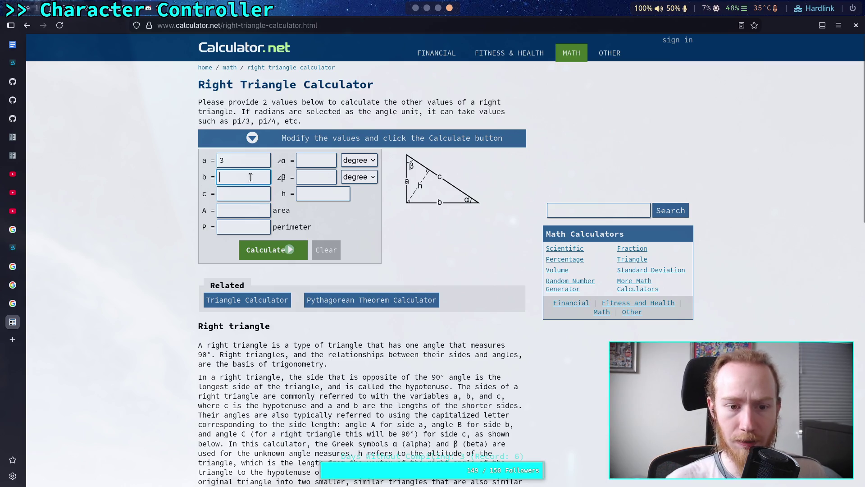
pyautogui.click(309, 161)
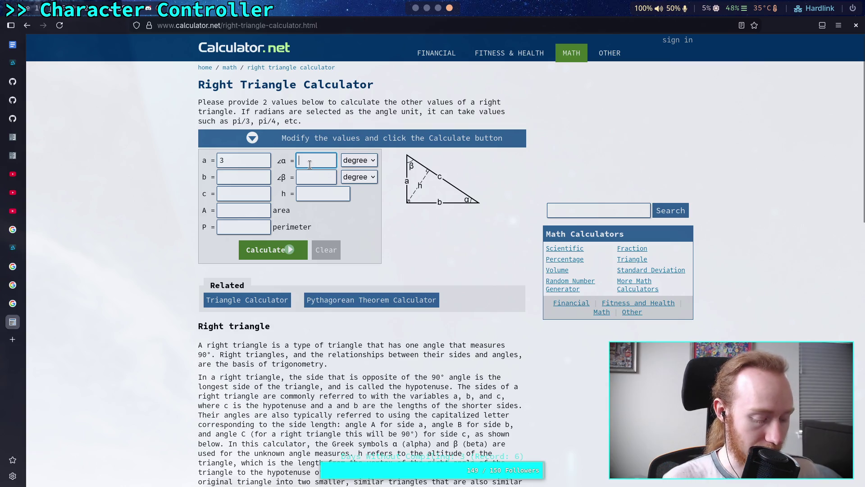
pyautogui.write('30')
pyautogui.doubleClick(243, 158)
pyautogui.press('BackSpace')
pyautogui.click(243, 176)
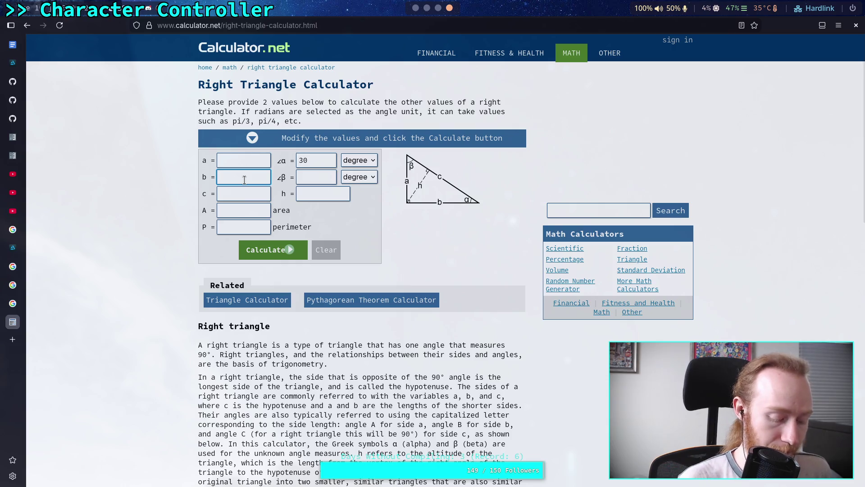
pyautogui.write('20')
pyautogui.press('Return')
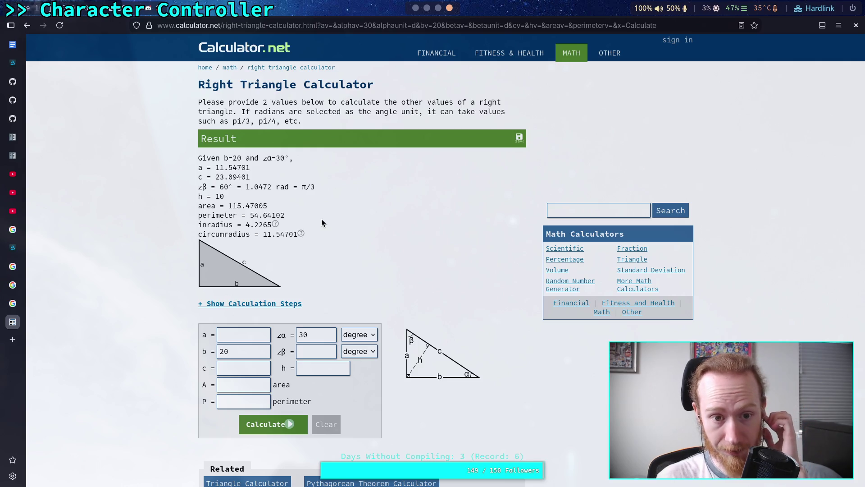
pyautogui.press('super+1')
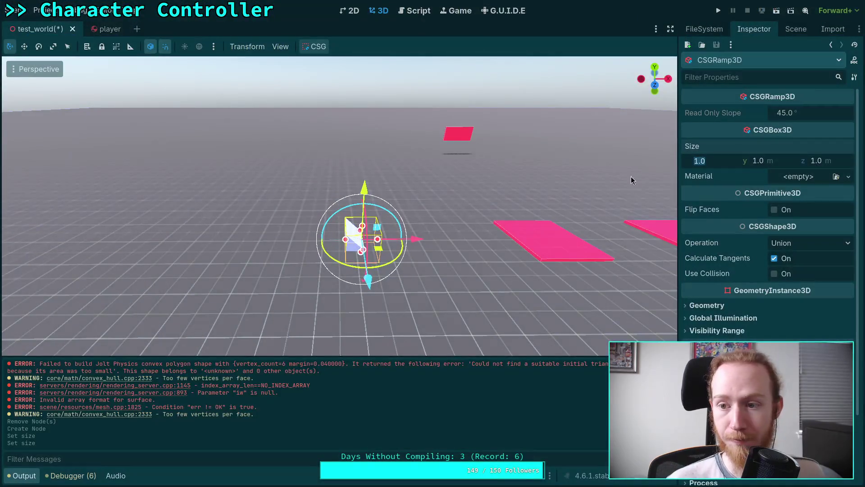
# Set the CSGRamp3D size to x 20 and y 11.5 m, a roughly 29.9° slope
pyautogui.click(792, 31)
pyautogui.click(754, 29)
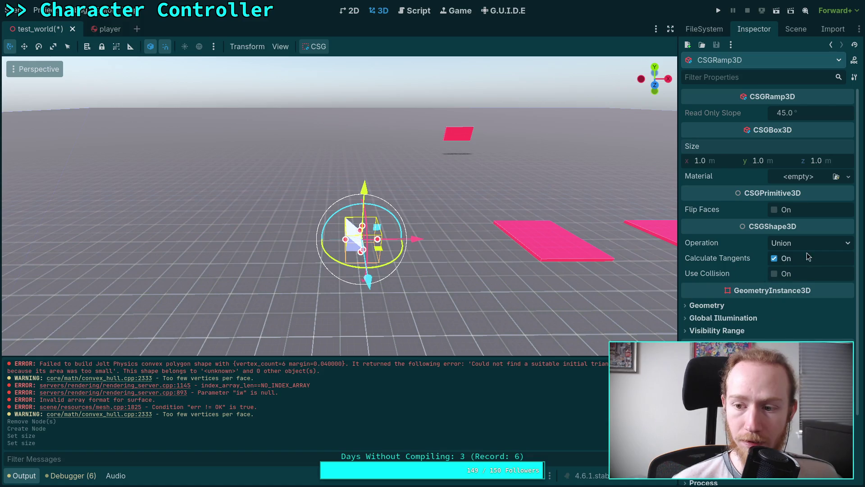
pyautogui.click(722, 163)
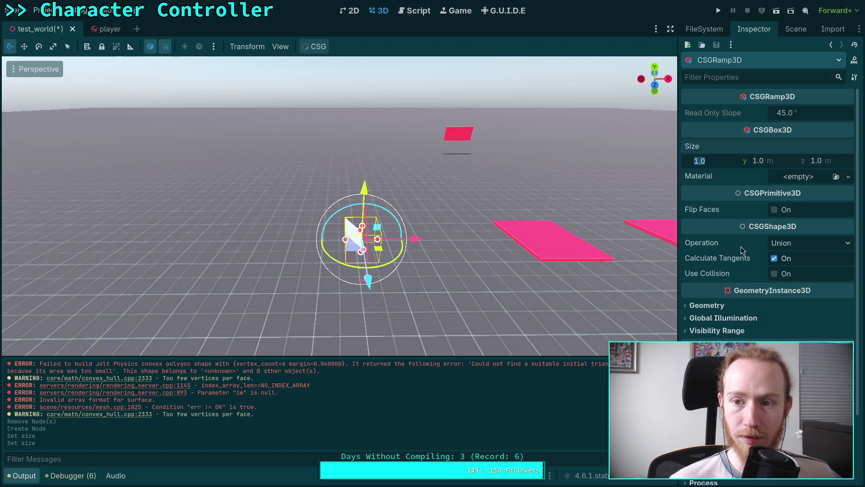
pyautogui.write('20')
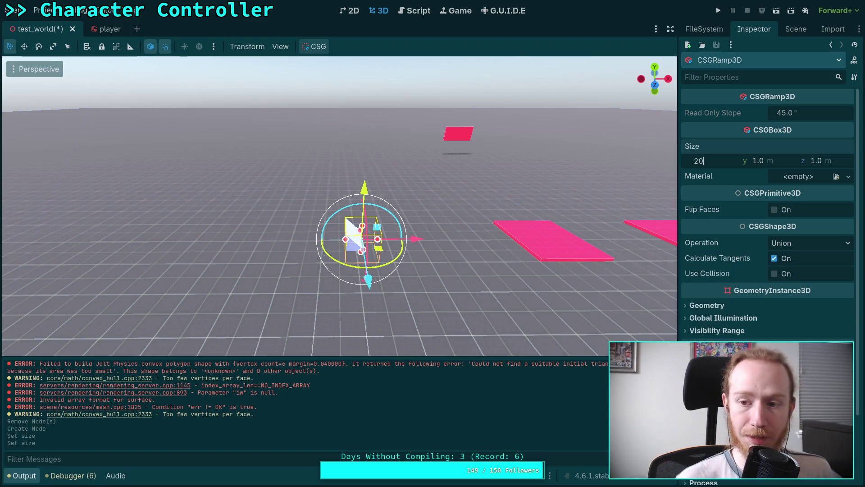
pyautogui.press('Return')
pyautogui.click(794, 163)
pyautogui.write('11.4')
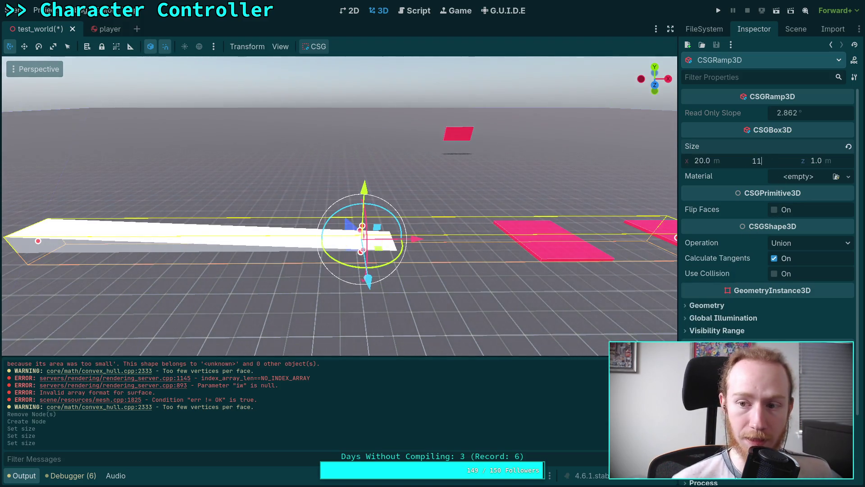
pyautogui.press('Return')
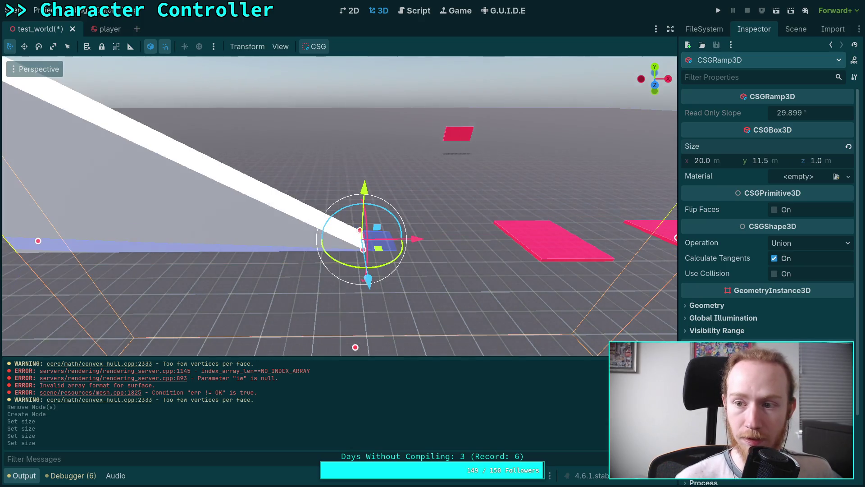
pyautogui.scroll(-3, 469, 222)
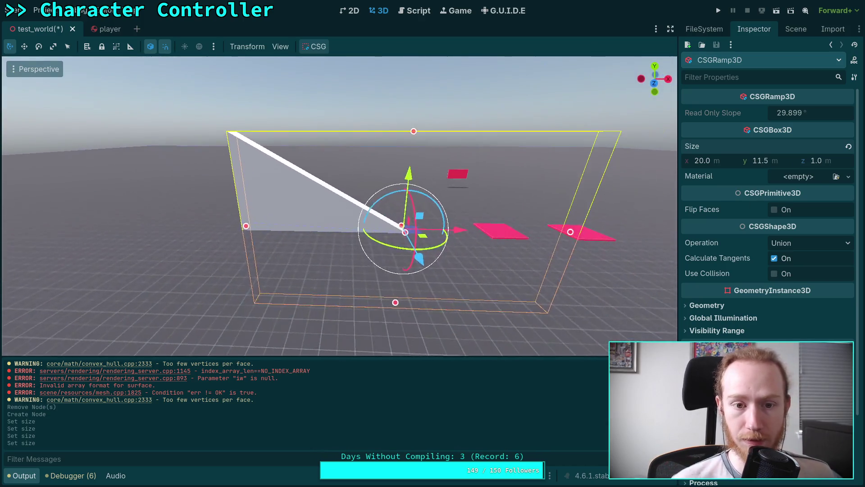
pyautogui.scroll(2, 339, 206)
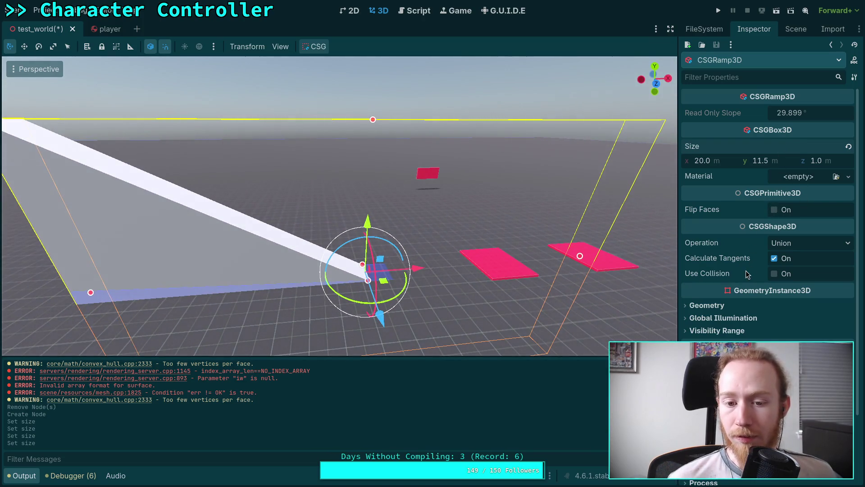
pyautogui.scroll(-3, 747, 274)
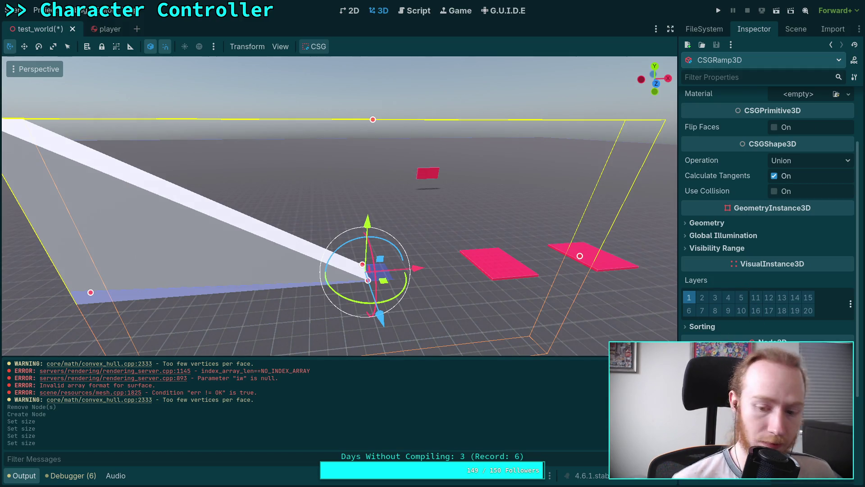
# Rotate the ramp a quarter-turn about its vertical axis with the rotate gizmo
pyautogui.moveTo(335, 295); pyautogui.dragTo(392, 301)
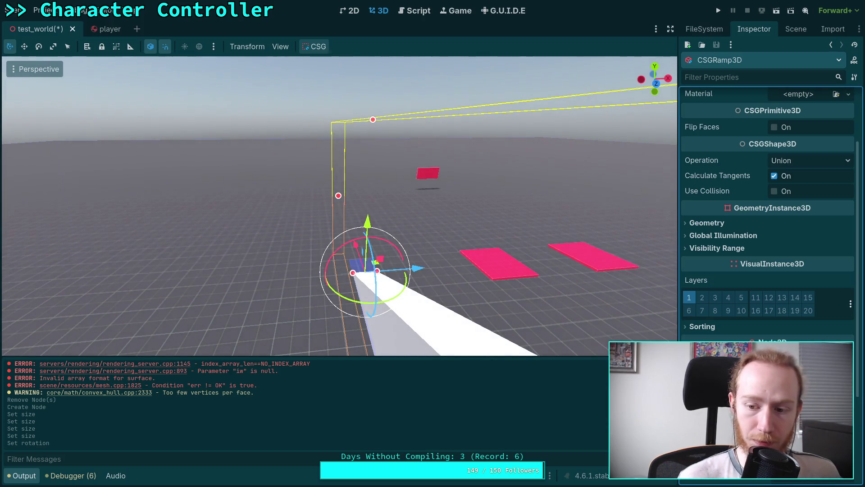
pyautogui.moveTo(343, 245); pyautogui.dragTo(374, 311)
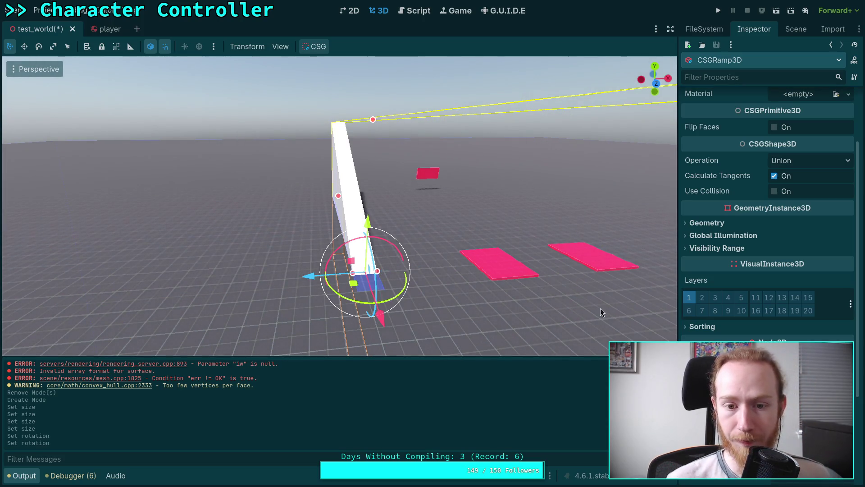
pyautogui.moveTo(513, 179); pyautogui.dragTo(602, 263)
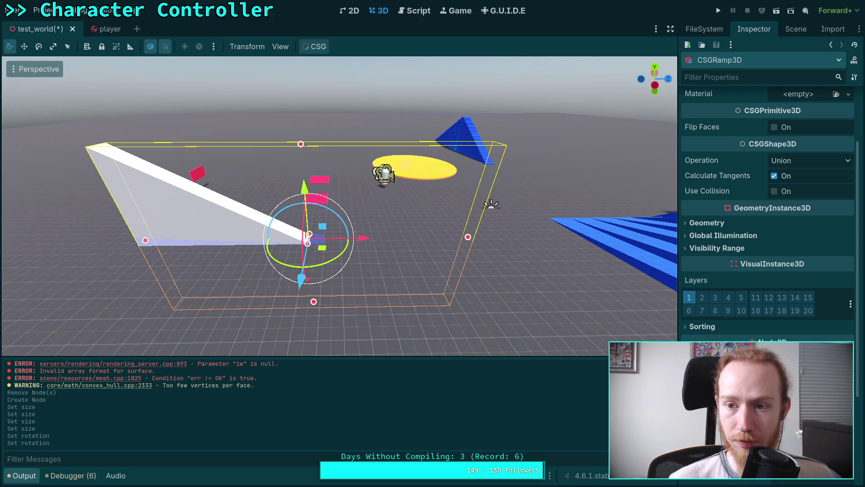
pyautogui.scroll(3, 768, 203)
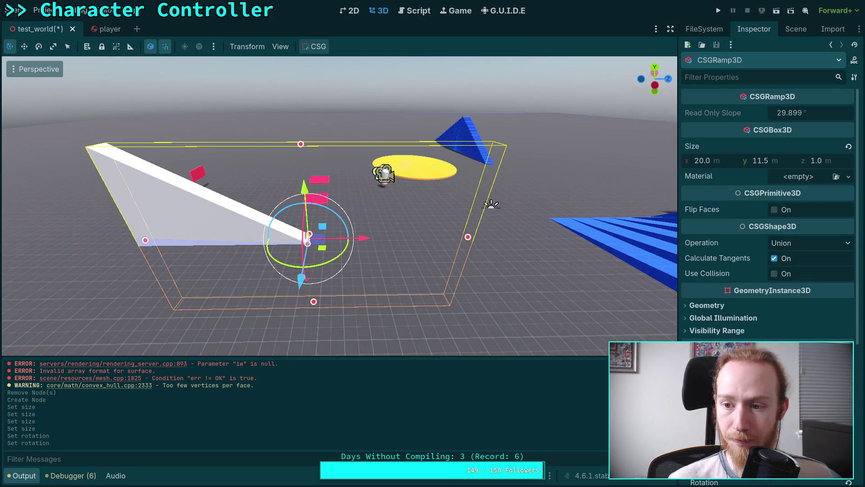
pyautogui.scroll(-3, 769, 203)
pyautogui.scroll(2, 768, 203)
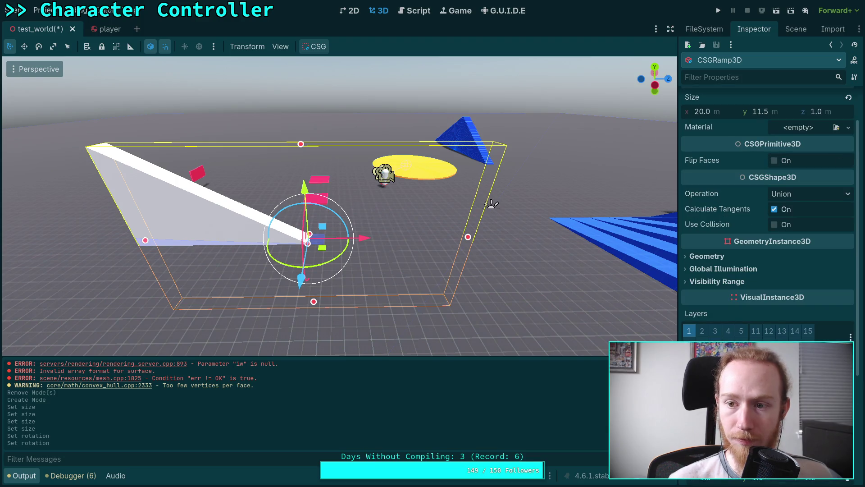
# Nudge the ramp into a new position near the other platforms
pyautogui.press('Return')
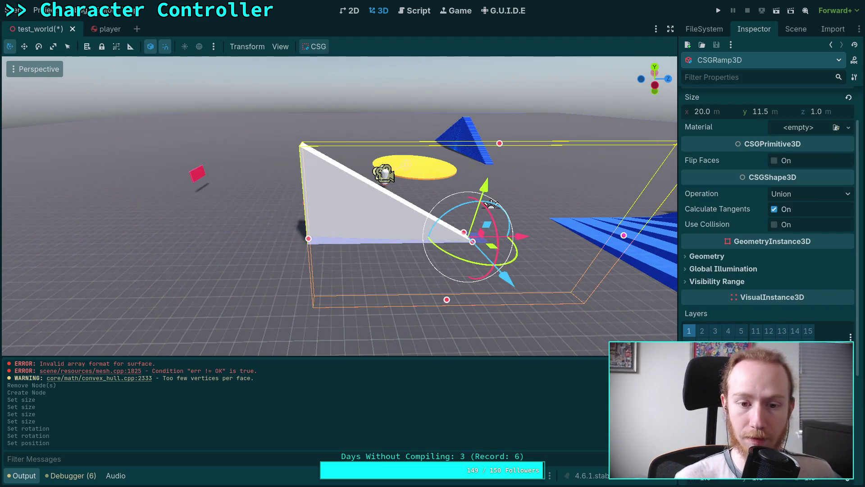
pyautogui.press('Return')
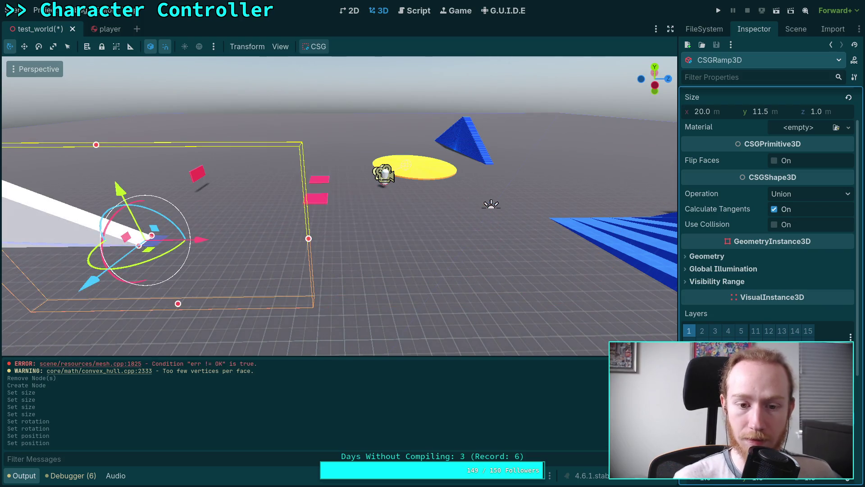
pyautogui.scroll(2, 484, 247)
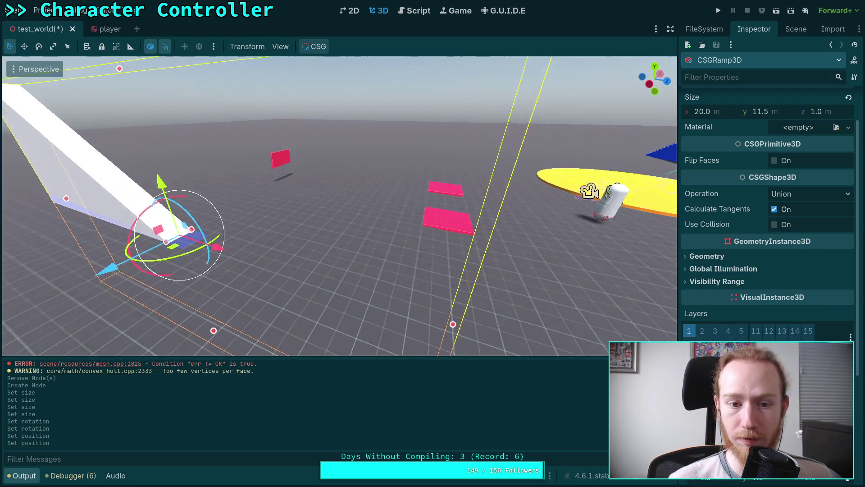
pyautogui.scroll(-2, 605, 302)
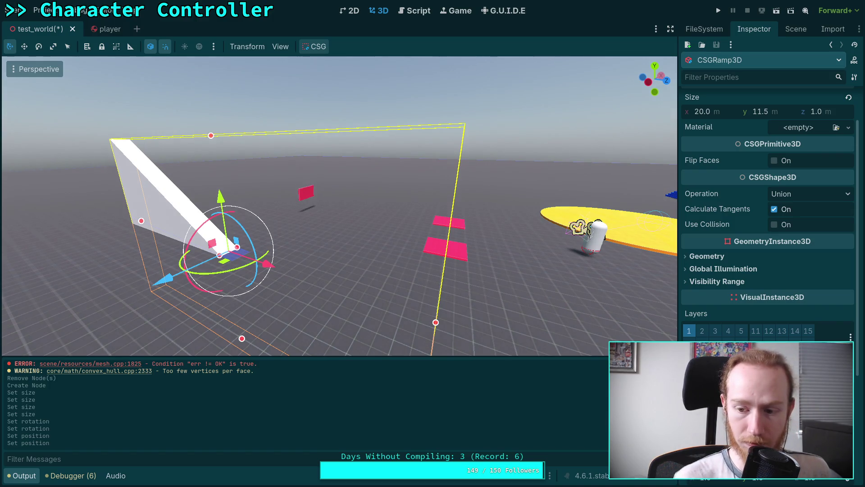
pyautogui.scroll(-2, 576, 238)
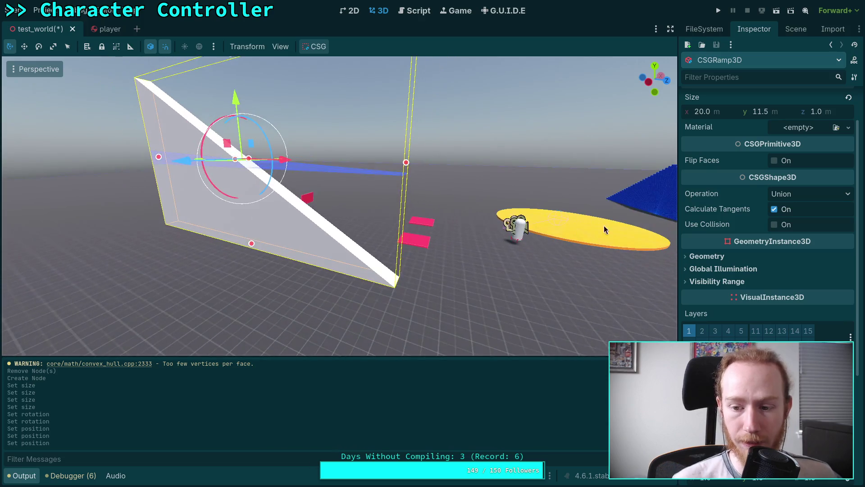
pyautogui.click(798, 31)
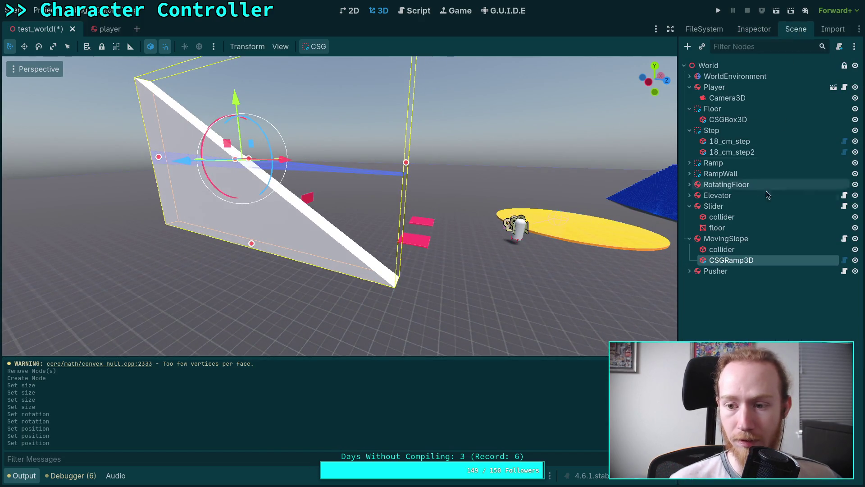
# Load the grid_red material onto the ramp
pyautogui.click(752, 30)
pyautogui.scroll(2, 766, 315)
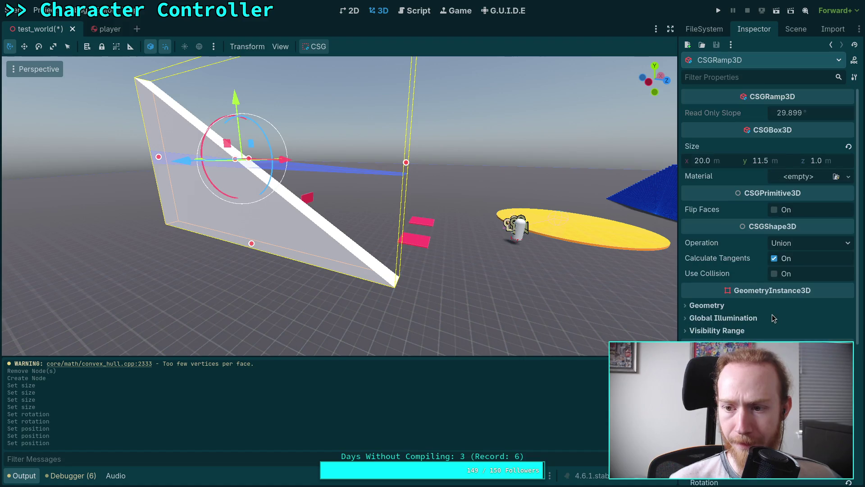
pyautogui.click(811, 176)
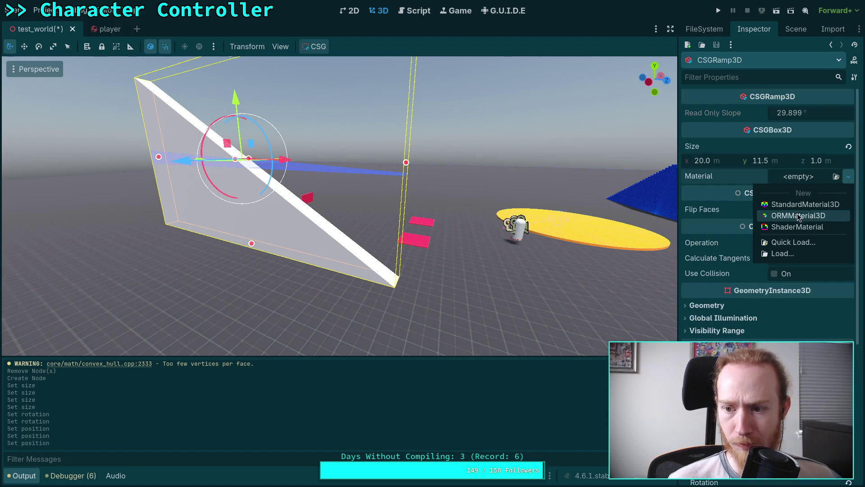
pyautogui.click(836, 176)
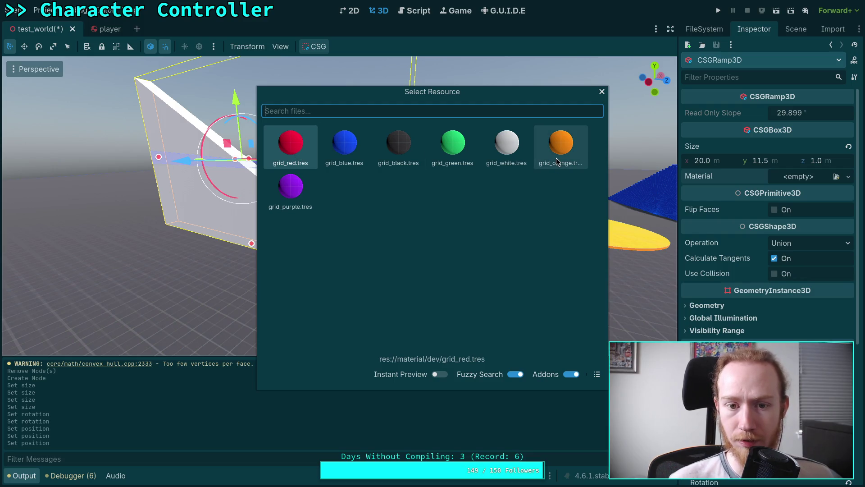
pyautogui.doubleClick(303, 163)
pyautogui.moveTo(586, 261); pyautogui.dragTo(523, 205)
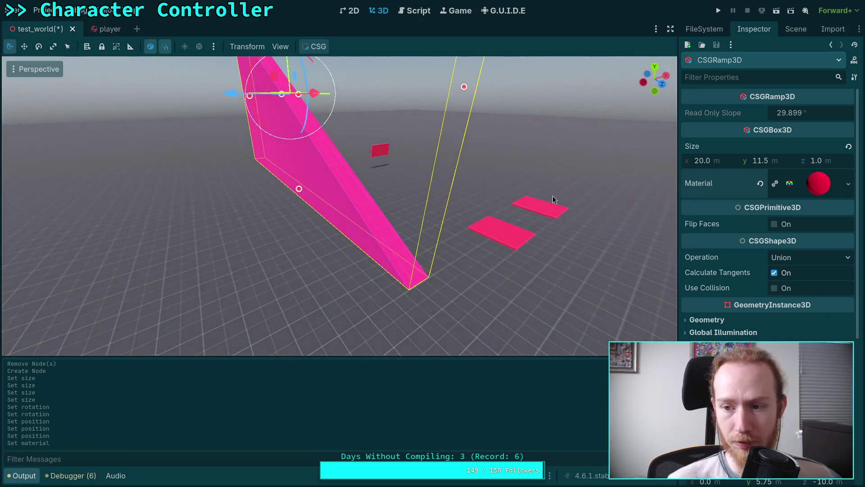
# Change the ramp's Size y to 11.54 m
pyautogui.click(794, 30)
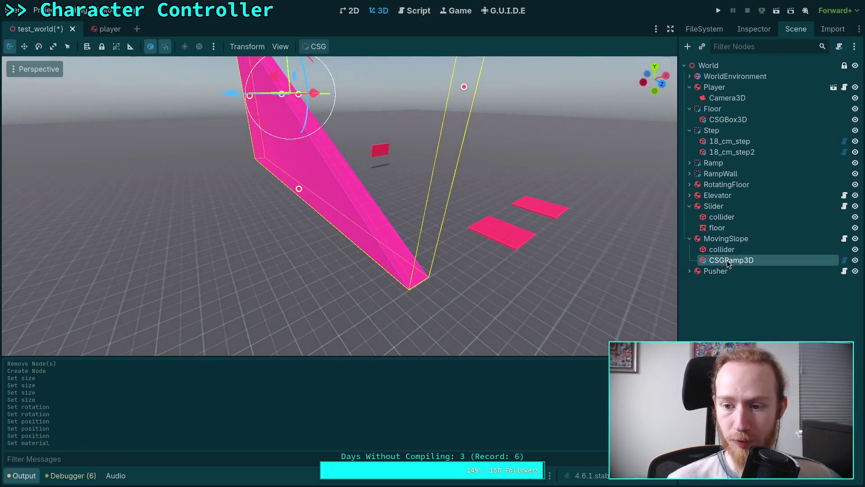
pyautogui.click(754, 29)
pyautogui.click(786, 162)
pyautogui.write('11.54')
pyautogui.press('Return')
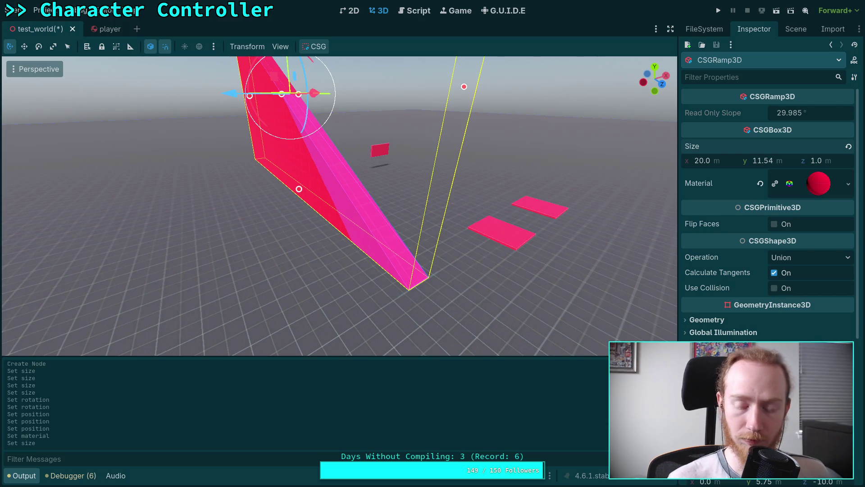
# Set the ramp's Position y to half its height, 5.77 m
pyautogui.scroll(-4, 766, 216)
pyautogui.click(762, 334)
pyautogui.write('11.54/2')
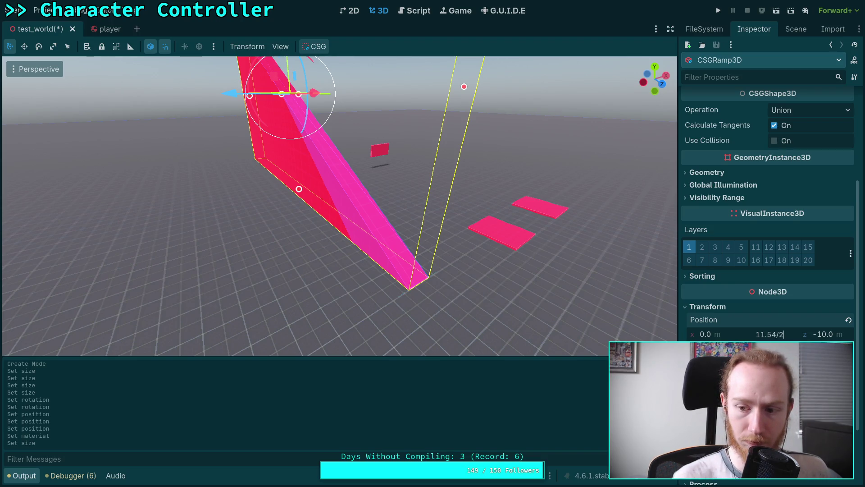
pyautogui.press('Return')
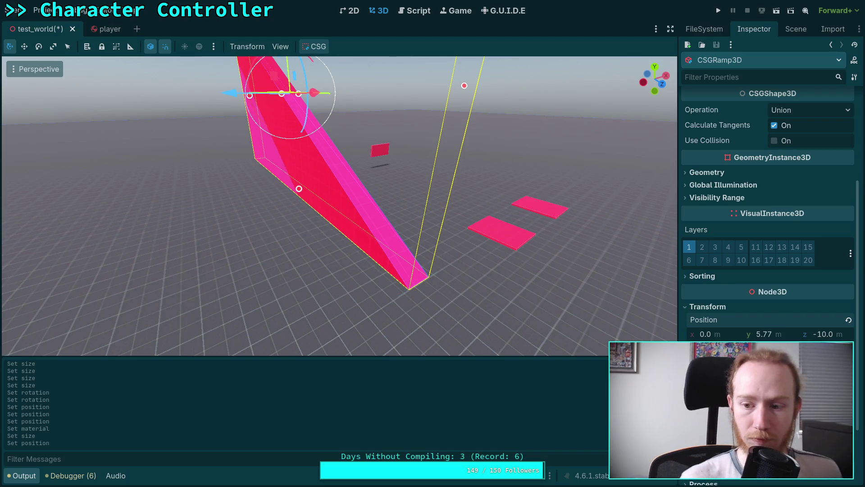
# Select MovingSlope's collider node and view its properties
pyautogui.scroll(3, 768, 318)
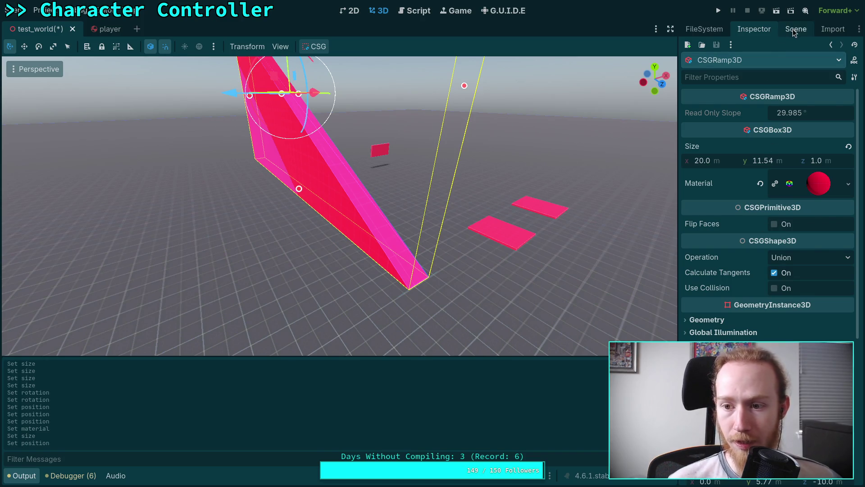
pyautogui.click(796, 29)
pyautogui.click(731, 250)
pyautogui.click(758, 35)
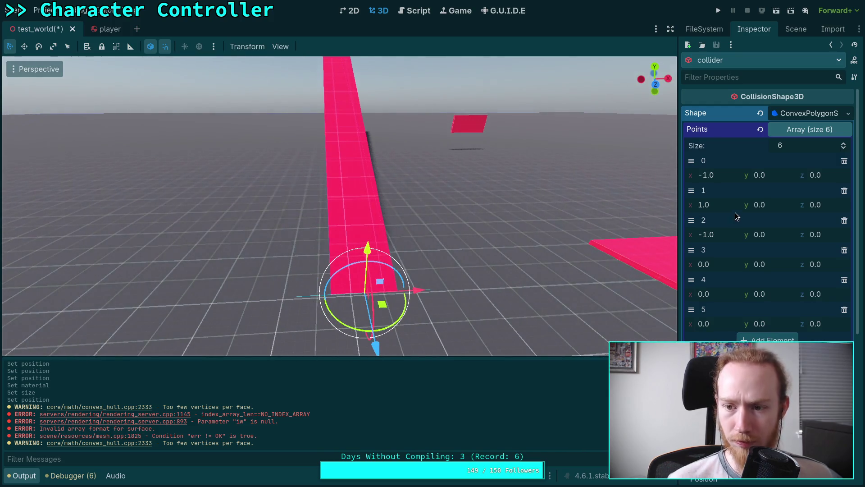
# Edit collider point 2's coordinates, moving its z to -20
pyautogui.click(775, 235)
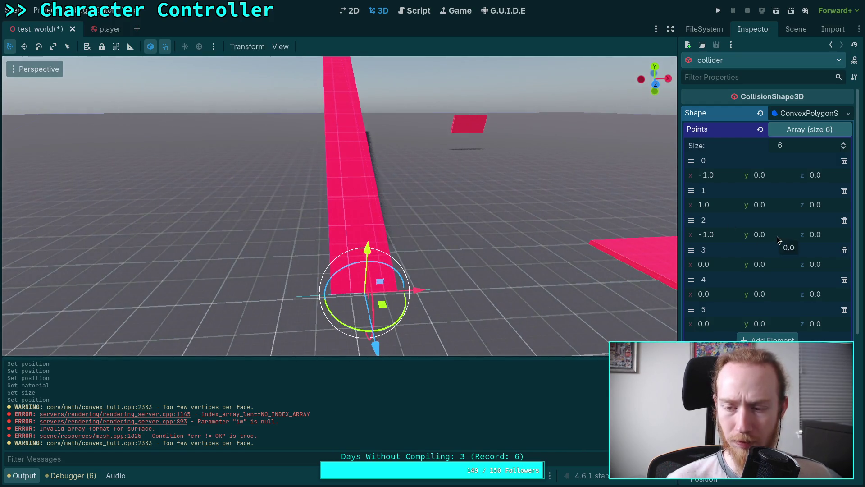
pyautogui.write('11.54')
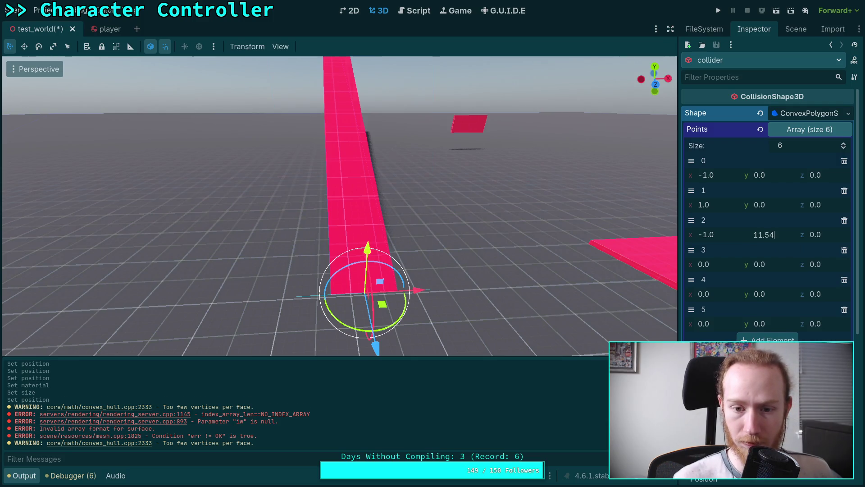
pyautogui.press('Return')
pyautogui.moveTo(494, 246)
pyautogui.mouseDown()
pyautogui.moveTo(534, 246)
pyautogui.moveTo(463, 248)
pyautogui.mouseUp()
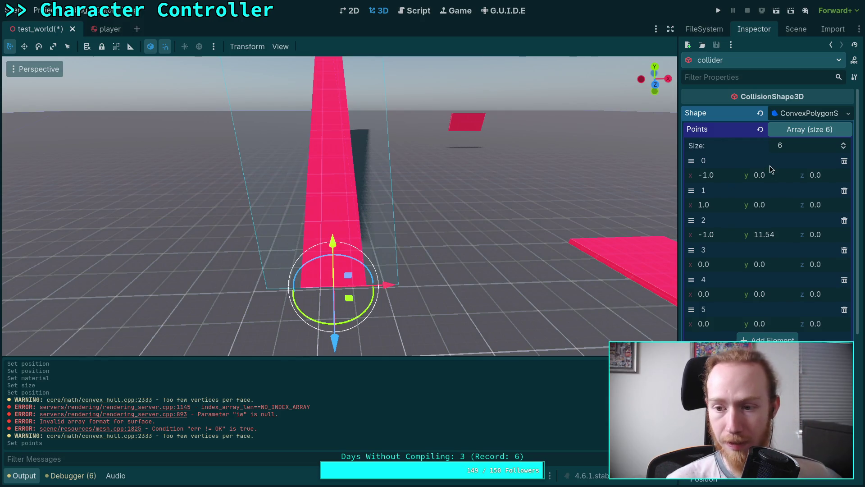
pyautogui.click(821, 240)
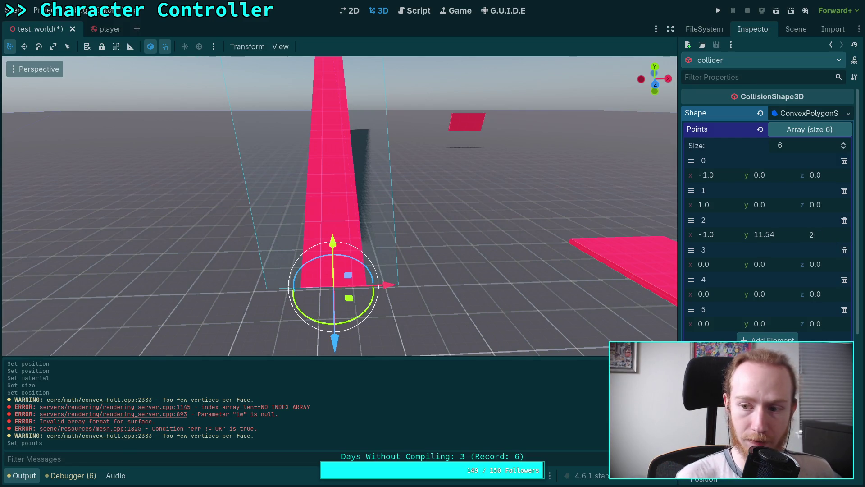
pyautogui.write('0.0')
pyautogui.press('Return')
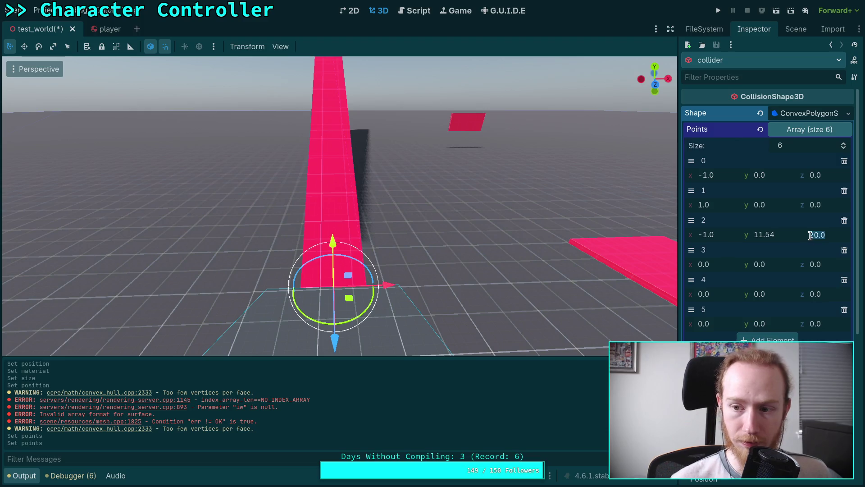
pyautogui.write('-20')
pyautogui.press('Return')
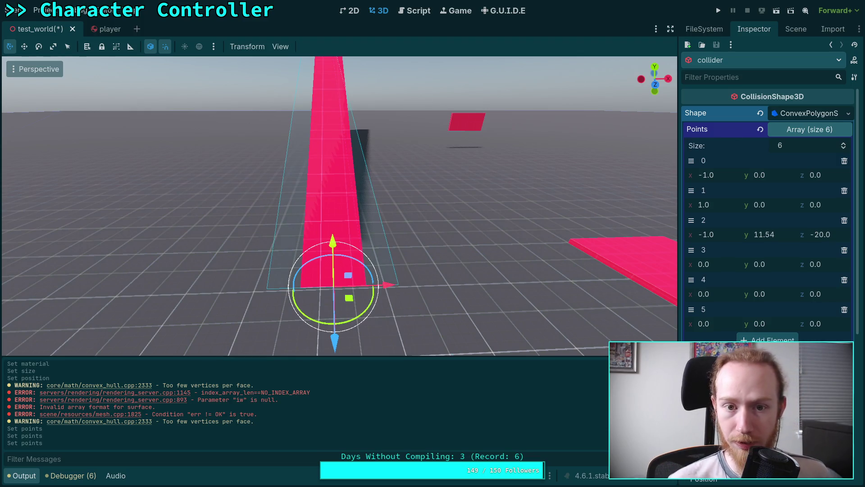
pyautogui.moveTo(668, 223)
pyautogui.mouseDown()
pyautogui.moveTo(668, 189)
pyautogui.moveTo(774, 268)
pyautogui.mouseUp()
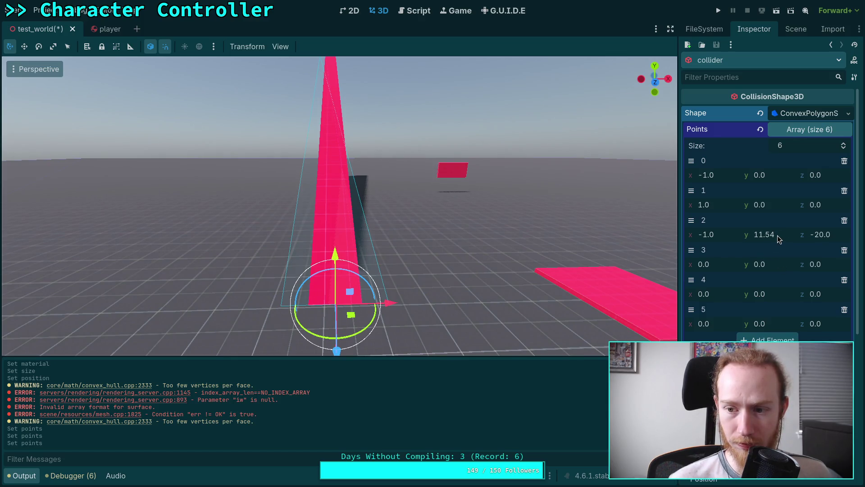
# Set point 3 to x 1, z -20 and point 4 to x -1, y 11.54
pyautogui.click(712, 264)
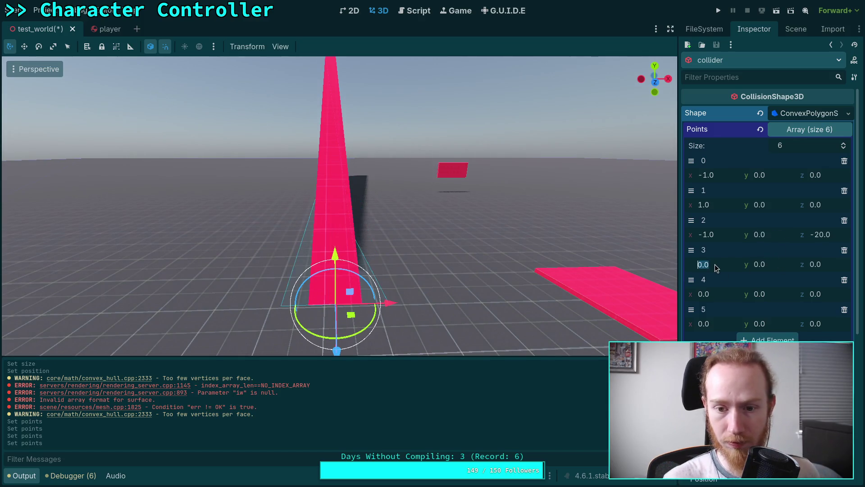
pyautogui.write('1')
pyautogui.click(811, 265)
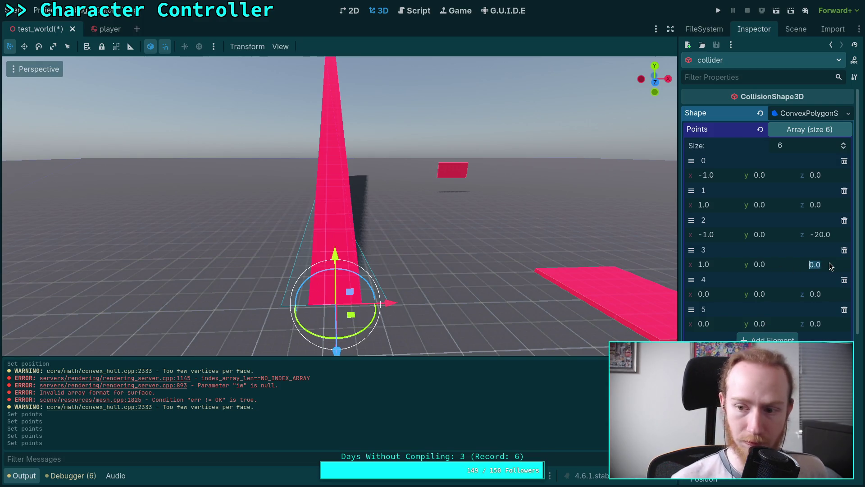
pyautogui.write('-20')
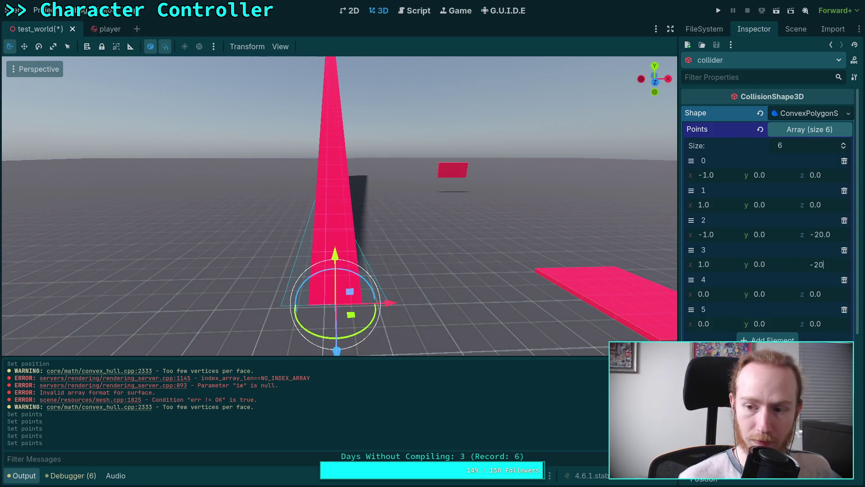
pyautogui.click(722, 295)
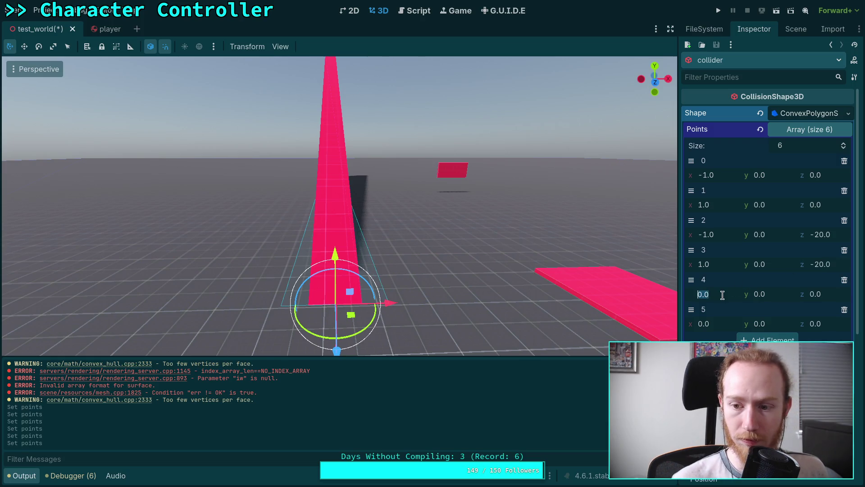
pyautogui.write('-1')
pyautogui.press('Return')
pyautogui.click(761, 293)
pyautogui.write('11.54')
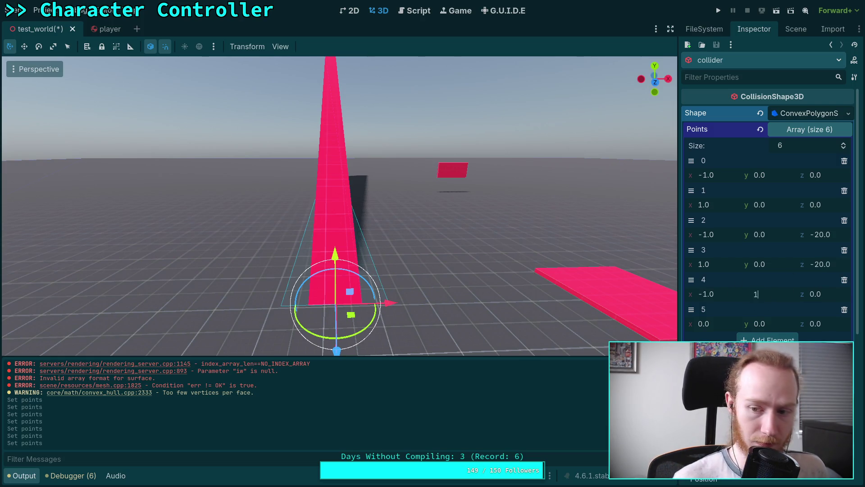
pyautogui.click(826, 293)
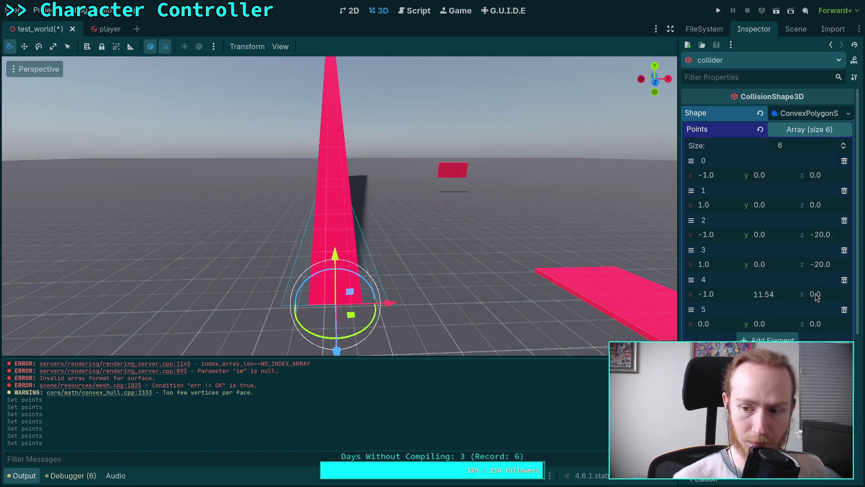
pyautogui.write('s2')
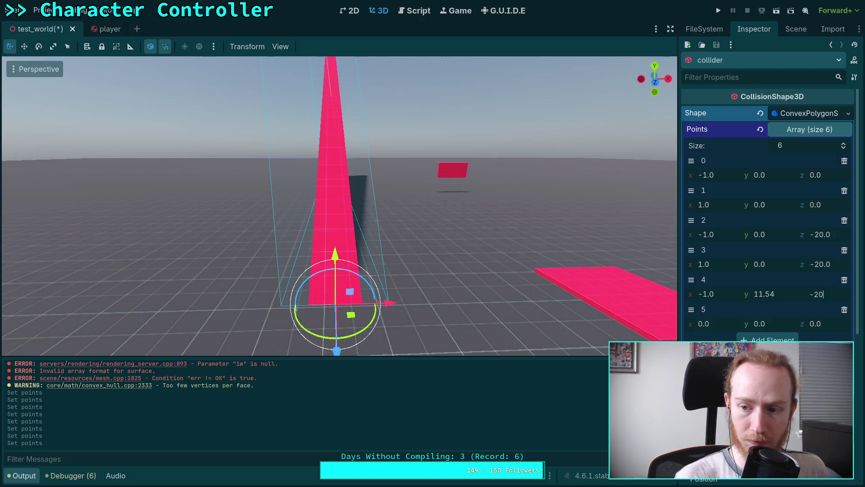
# Set collider point 5 to (1, 11.54, -20)
pyautogui.click(721, 325)
pyautogui.write('1')
pyautogui.press('Tab')
pyautogui.write('11.5')
pyautogui.press('Tab')
pyautogui.write('20')
pyautogui.press('Return')
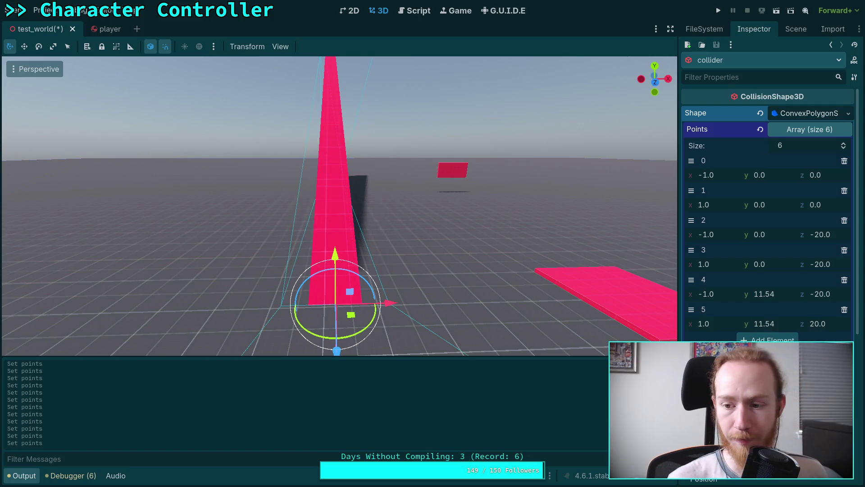
pyautogui.click(812, 324)
pyautogui.write('-20')
pyautogui.press('Return')
pyautogui.moveTo(519, 226)
pyautogui.mouseDown()
pyautogui.moveTo(428, 207)
pyautogui.moveTo(381, 186)
pyautogui.moveTo(541, 204)
pyautogui.mouseUp()
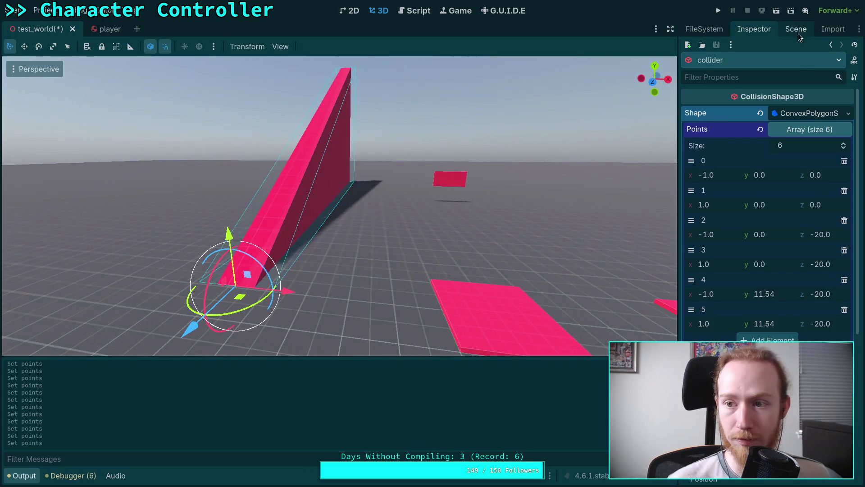
# Widen the CSGRamp3D to a Size z of 2.0 m
pyautogui.click(795, 29)
pyautogui.click(722, 261)
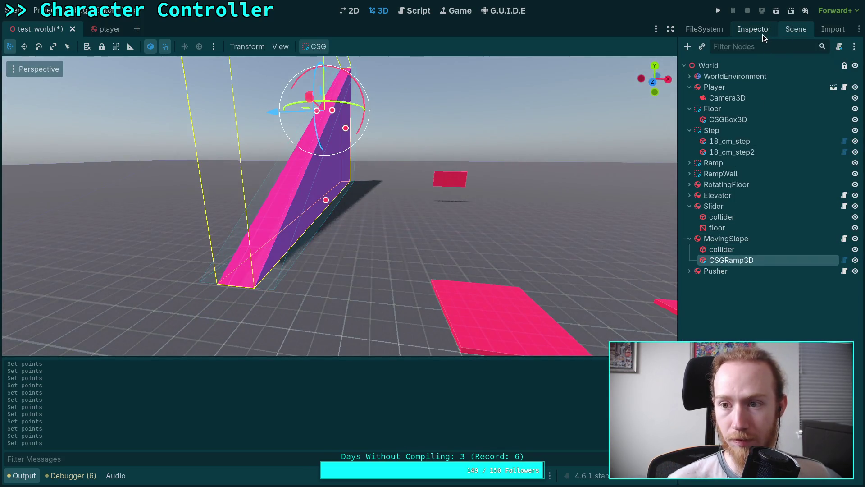
pyautogui.click(754, 28)
pyautogui.click(820, 160)
pyautogui.write('2')
pyautogui.press('Return')
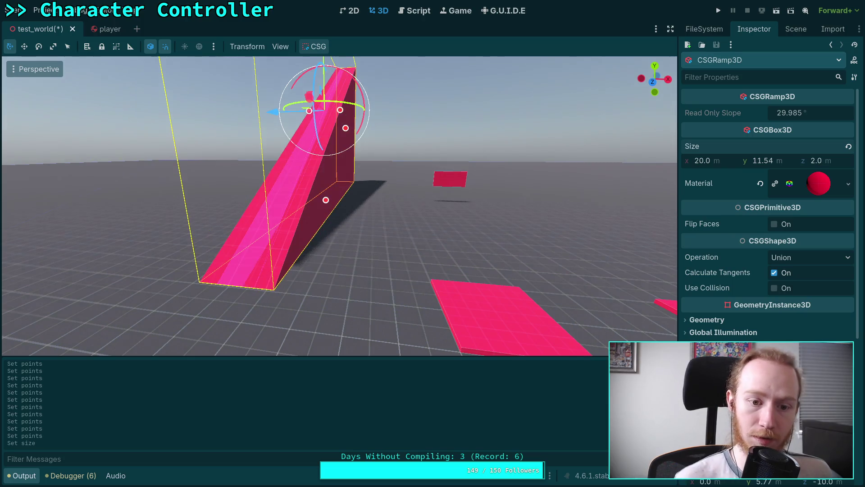
# Select MovingSlope and frame it in the viewport from the side
pyautogui.scroll(-3, 629, 88)
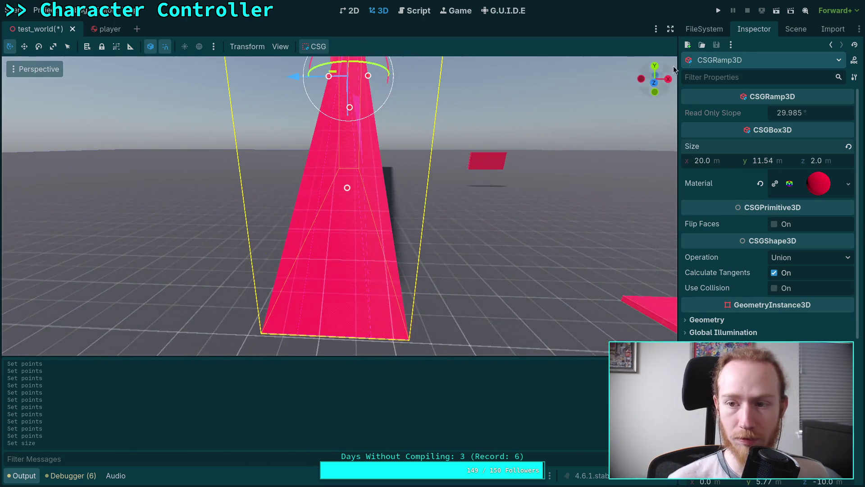
pyautogui.click(795, 28)
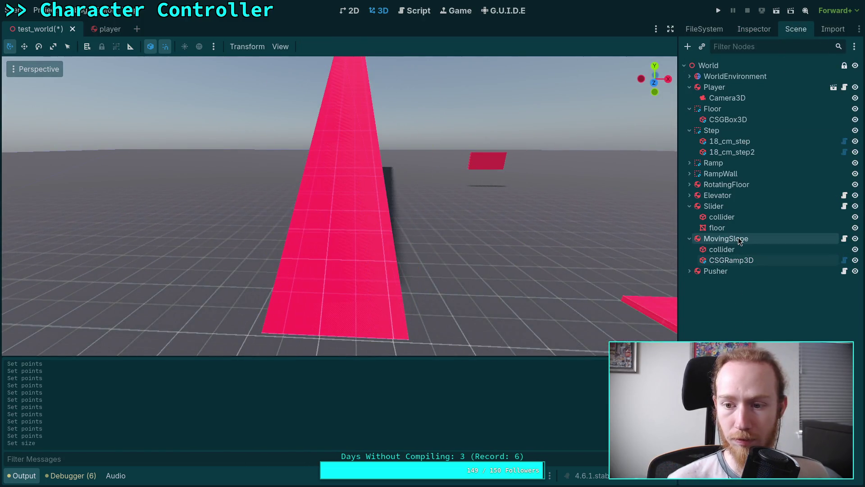
pyautogui.doubleClick(739, 241)
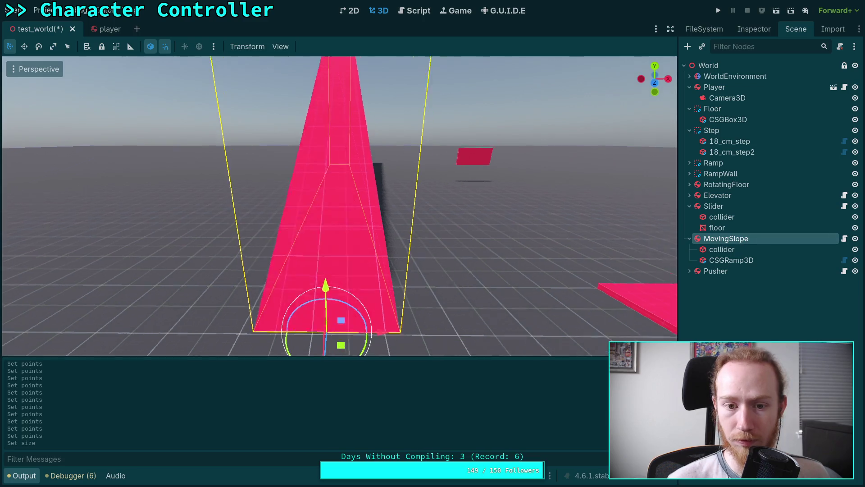
pyautogui.moveTo(655, 79); pyautogui.dragTo(633, 72)
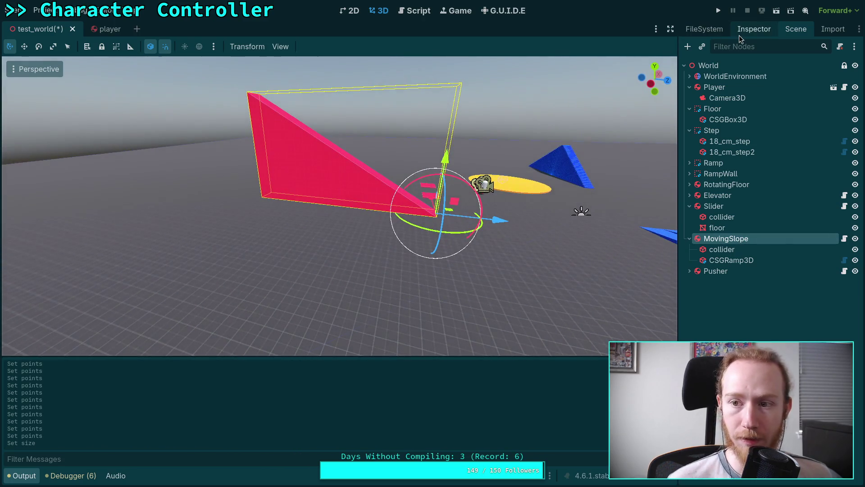
# Lock MovingSlope's linear X axis and shift it 1.2 units along negative Z
pyautogui.click(754, 28)
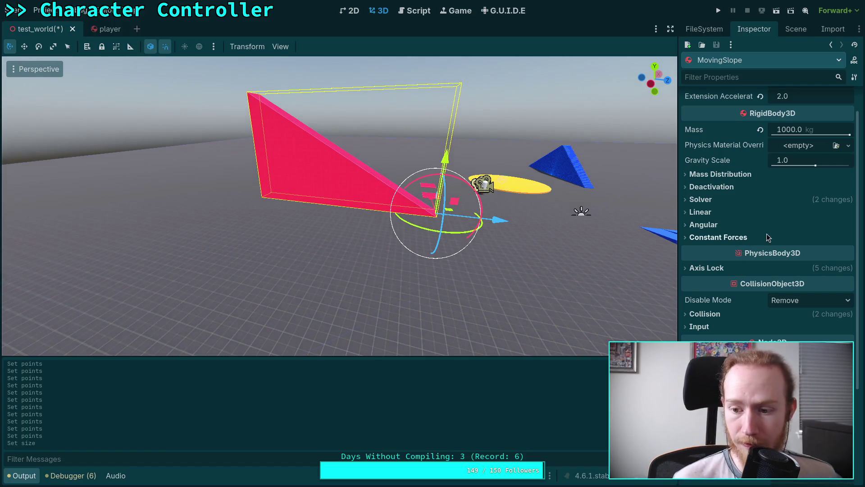
pyautogui.click(714, 270)
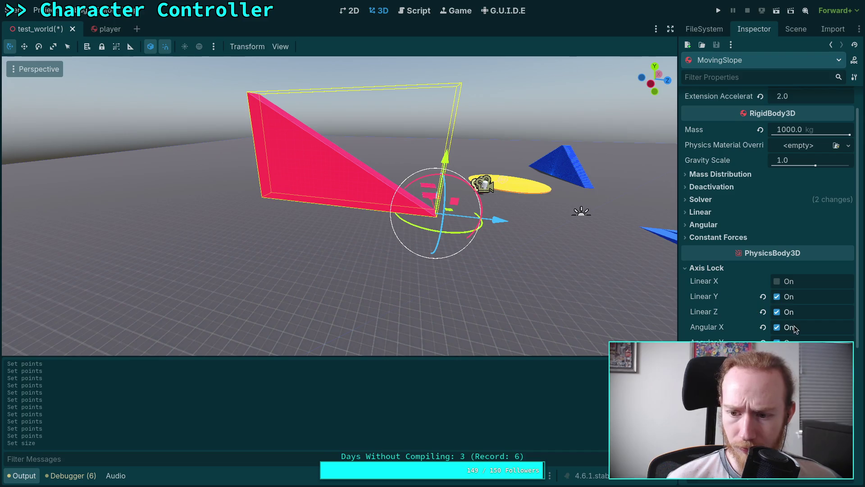
pyautogui.click(777, 282)
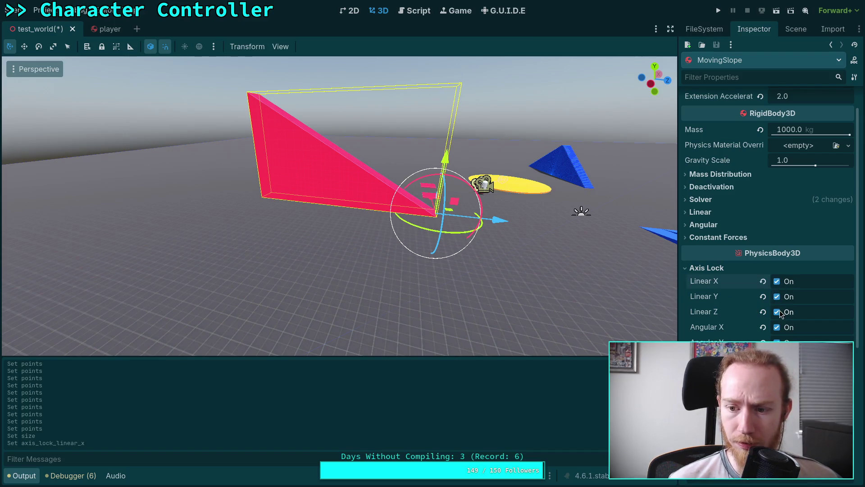
pyautogui.press('w')
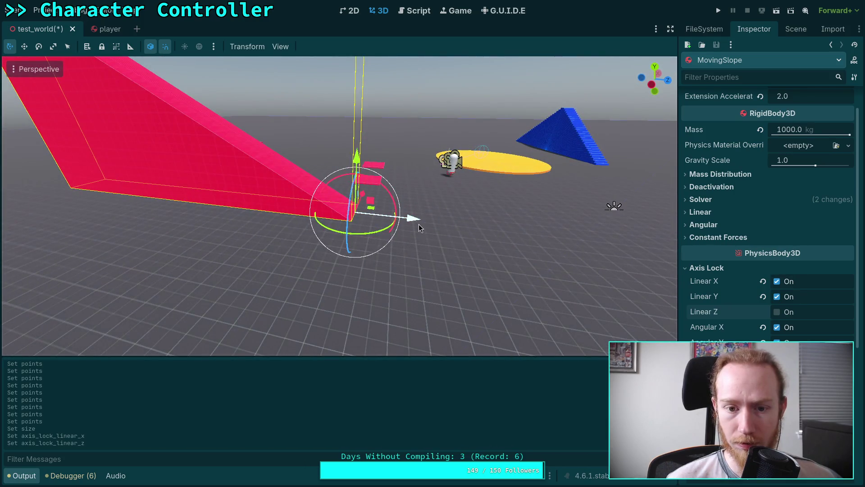
pyautogui.moveTo(418, 222); pyautogui.dragTo(360, 219)
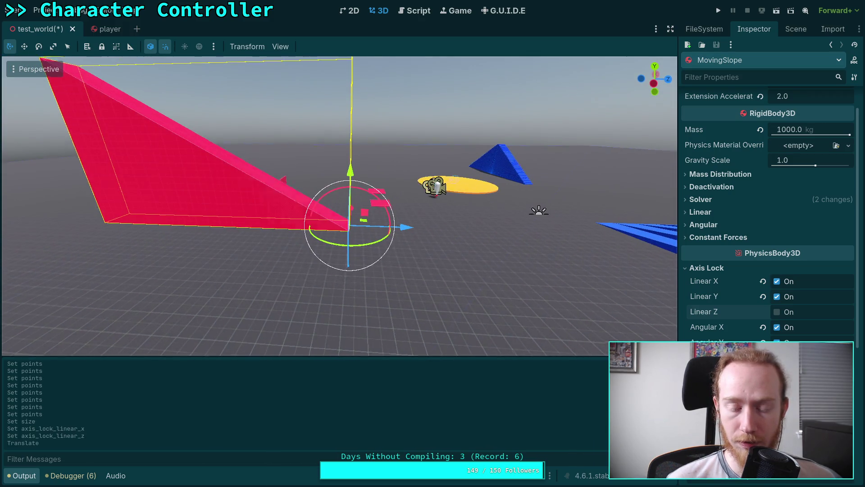
# Set Extension Length to -10.0 and extension acceleration to 1.0, then save the scene
pyautogui.scroll(2, 739, 238)
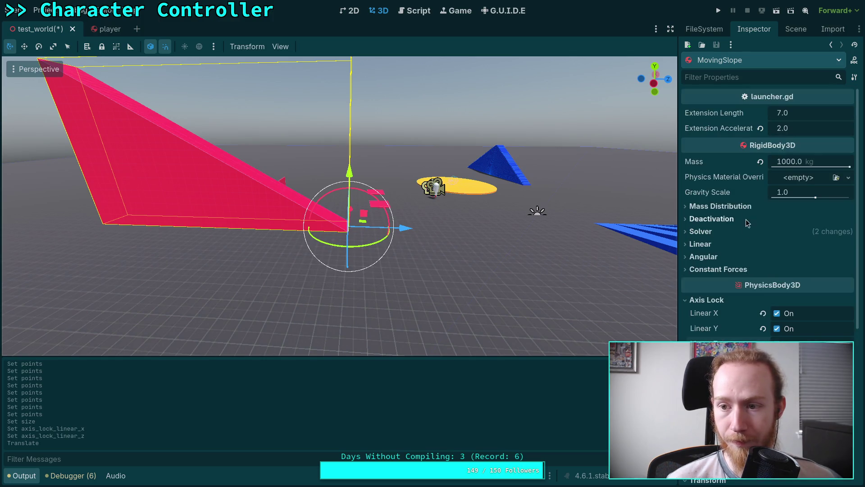
pyautogui.click(786, 113)
pyautogui.write('-10')
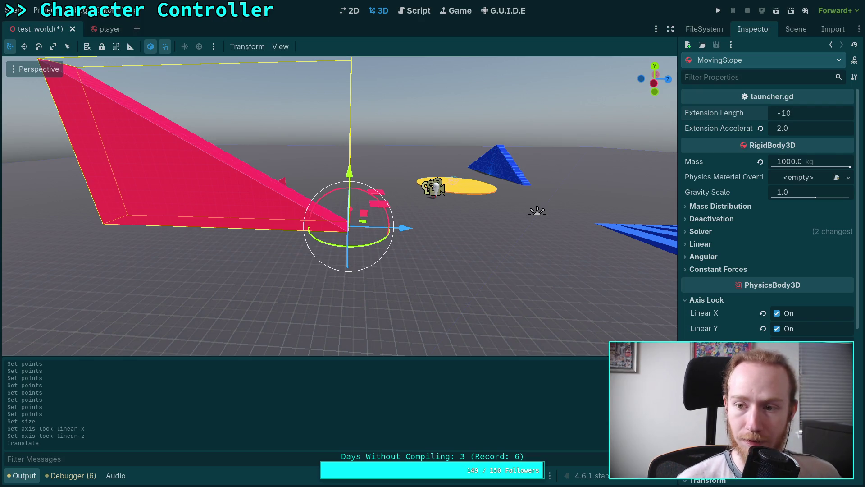
pyautogui.press('Return')
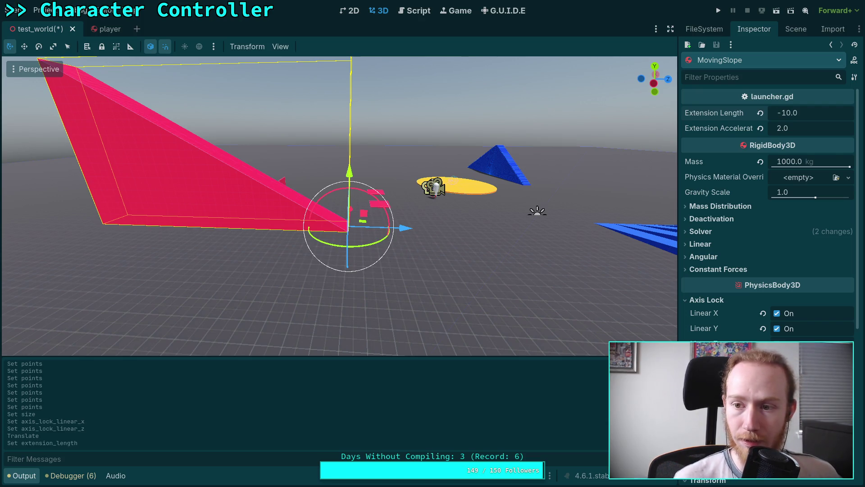
pyautogui.click(798, 129)
pyautogui.write('1')
pyautogui.press('Return')
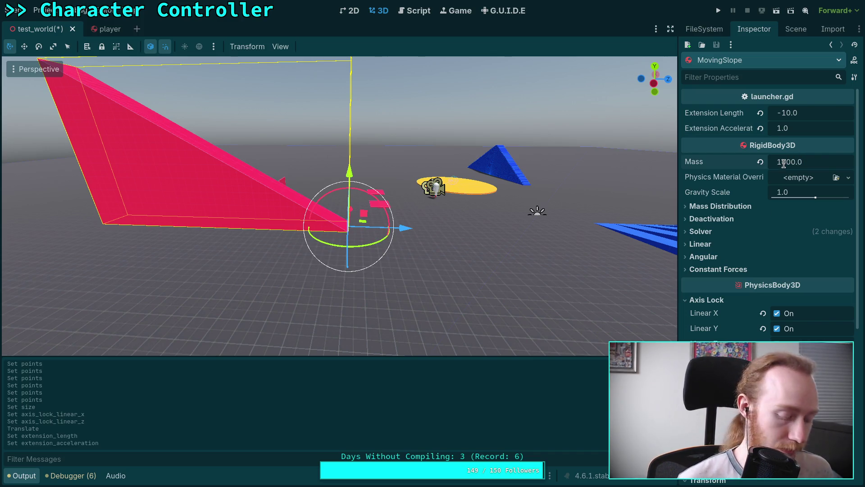
pyautogui.hotkey('ctrl', 's')
# Select the Player node to view its properties
pyautogui.click(796, 29)
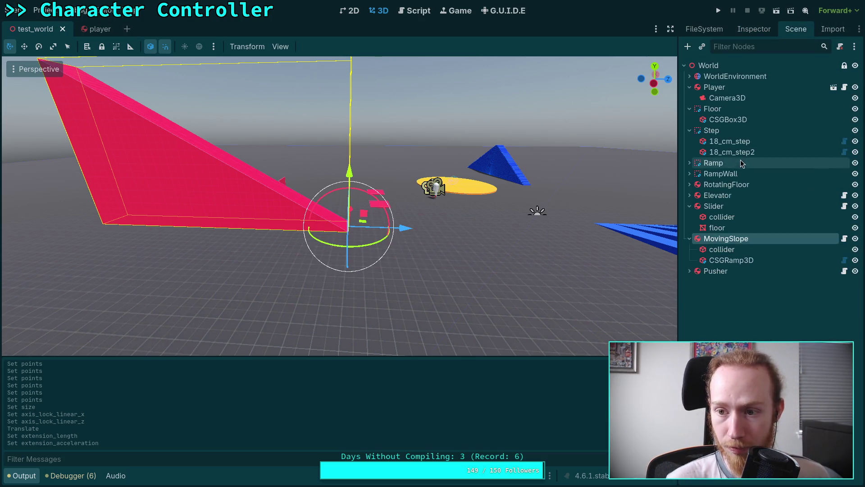
pyautogui.click(714, 87)
pyautogui.click(753, 29)
# Commit the edited mass value, save, and run the game
pyautogui.press('Return')
pyautogui.hotkey('ctrl', 's')
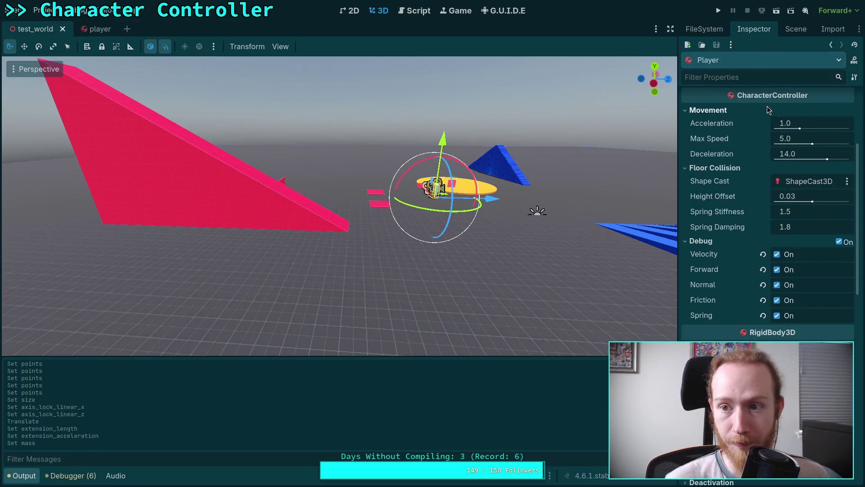
pyautogui.click(718, 12)
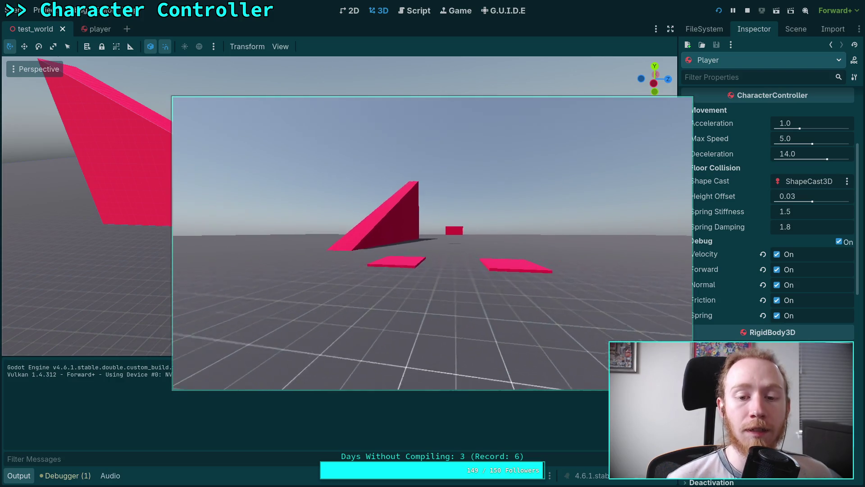
# Walk the player toward the ramp and back, then stop the game
pyautogui.press('w')
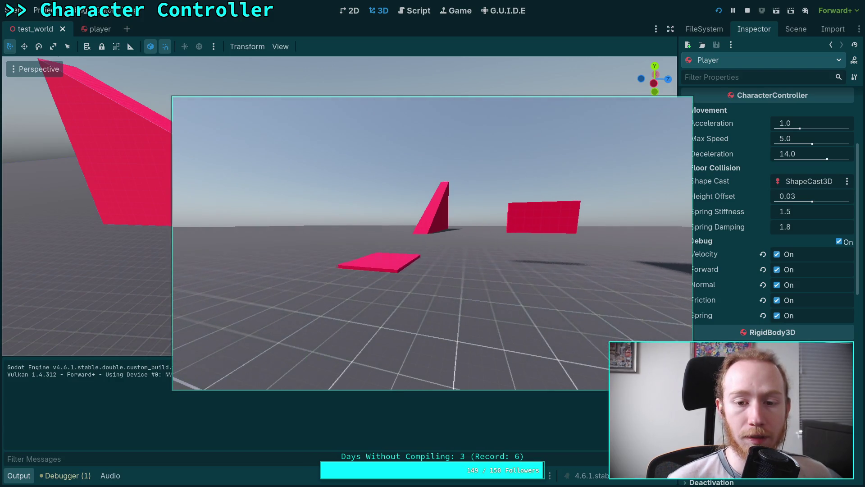
pyautogui.press('s')
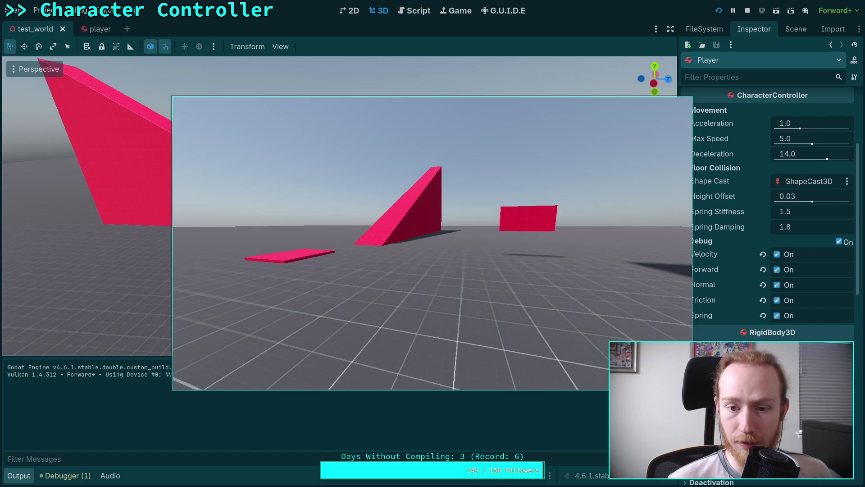
pyautogui.click(747, 10)
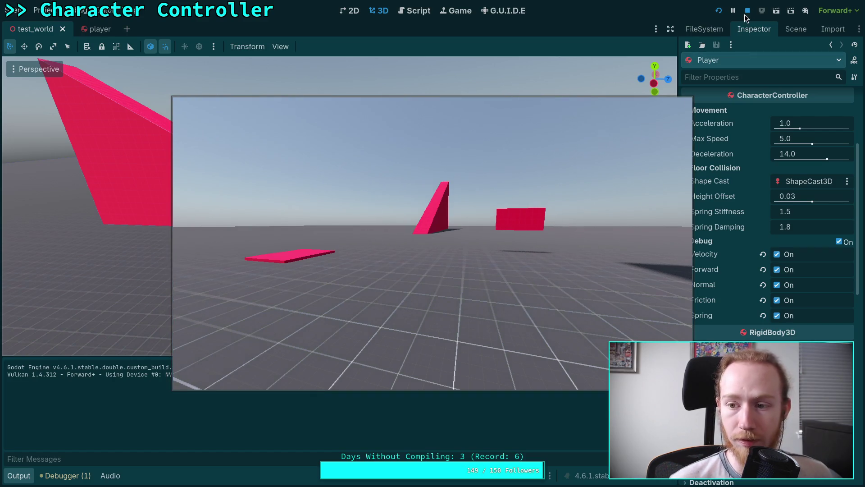
pyautogui.click(795, 28)
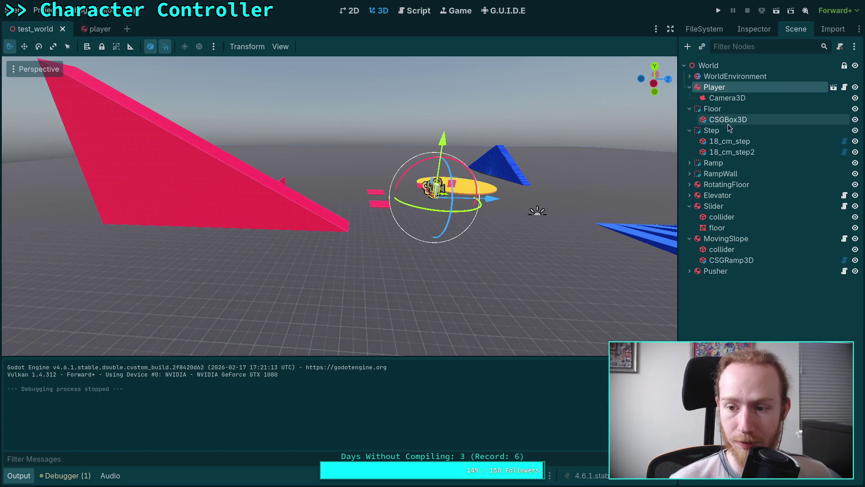
# Select the MovingSlope node and bring up its properties in the Inspector
pyautogui.click(718, 242)
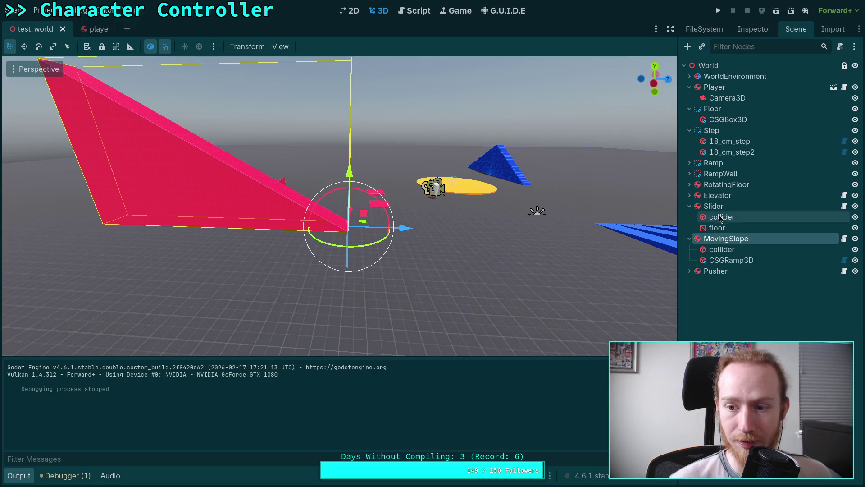
pyautogui.click(744, 30)
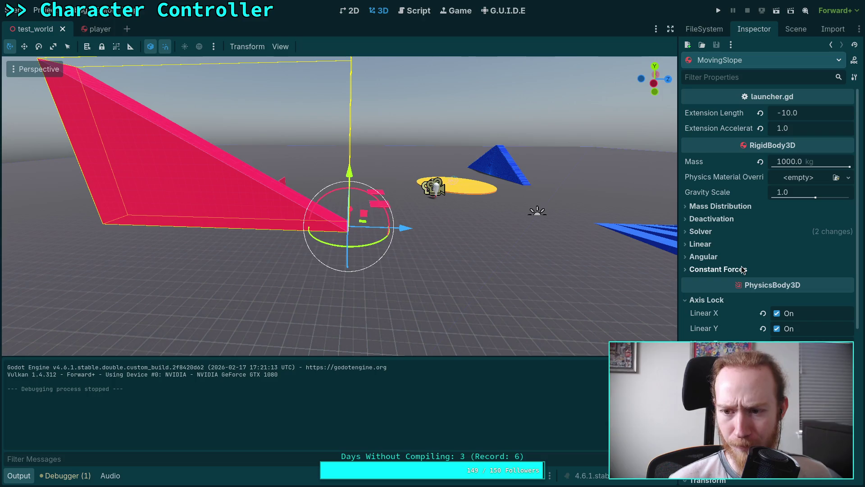
pyautogui.scroll(-5, 743, 311)
pyautogui.scroll(-2, 744, 316)
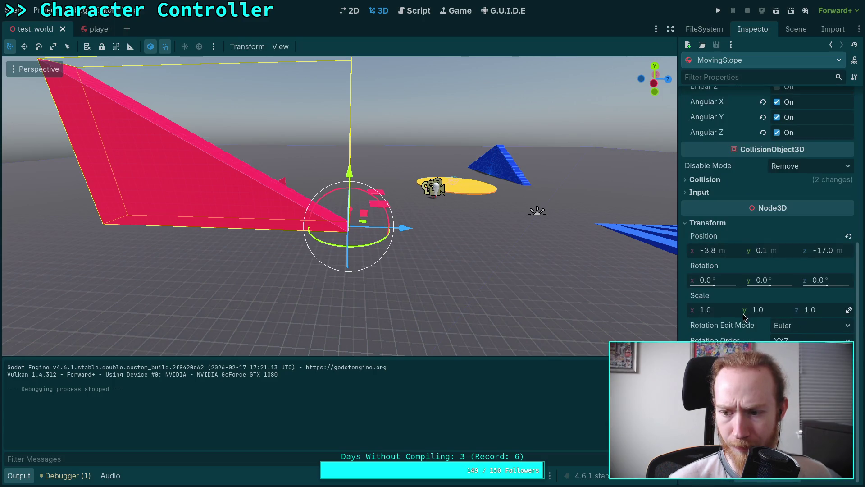
pyautogui.scroll(6, 735, 337)
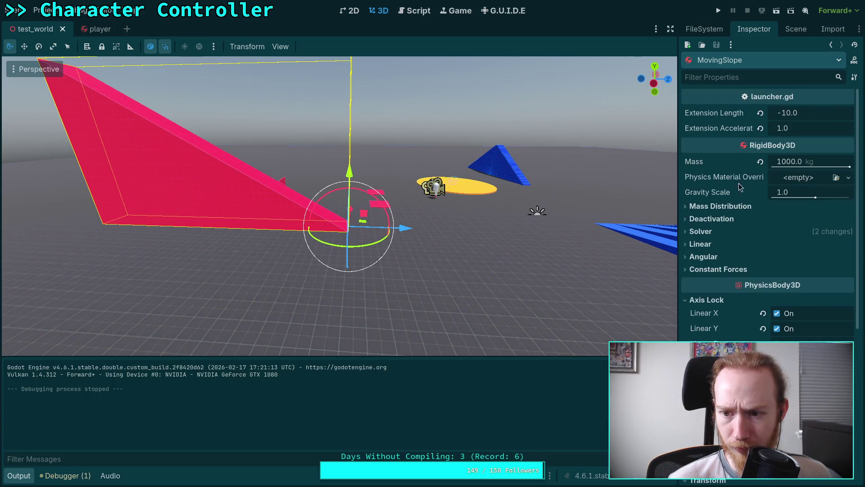
pyautogui.click(795, 29)
pyautogui.click(739, 260)
pyautogui.click(737, 239)
pyautogui.click(750, 33)
# Change MovingSlope's Extension Length from -10.0 to 10.0
pyautogui.doubleClick(784, 114)
pyautogui.press('BackSpace')
pyautogui.press('Return')
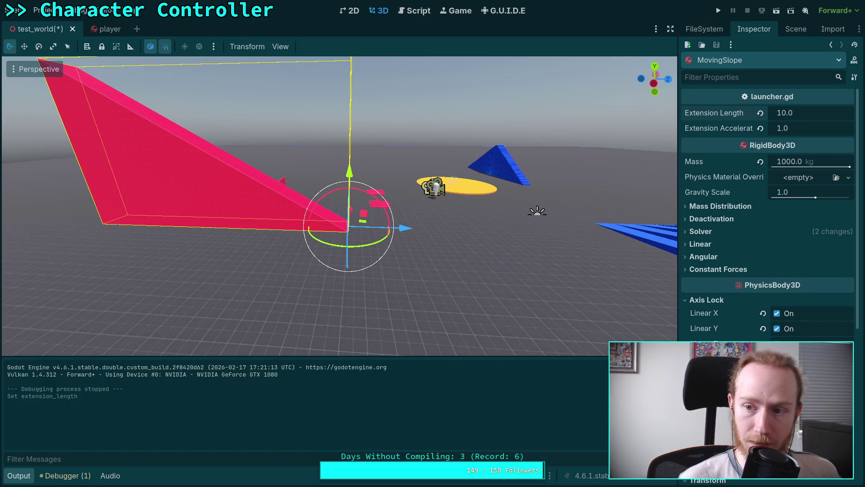
pyautogui.click(713, 231)
pyautogui.click(720, 231)
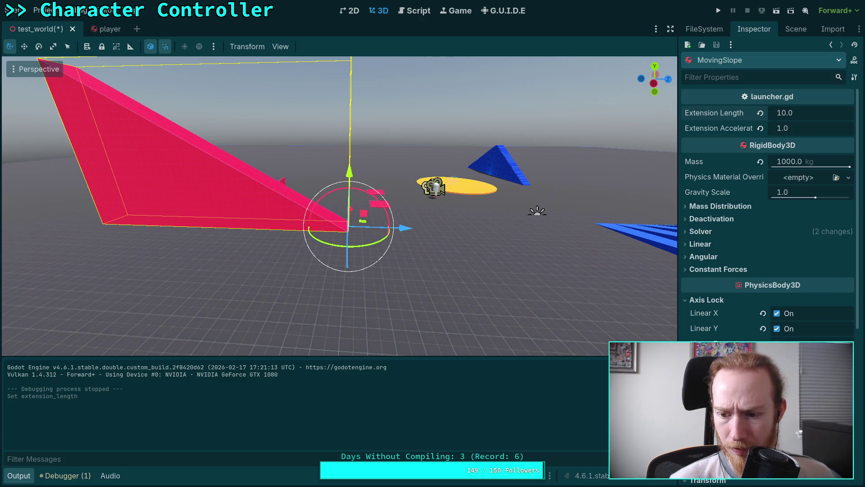
pyautogui.scroll(-4, 711, 314)
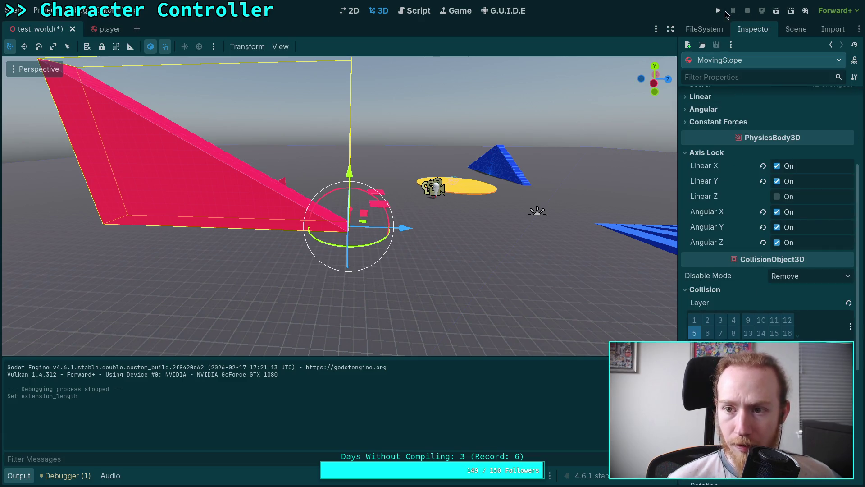
# Save and run the game to try the reversed slope, then stop it
pyautogui.click(719, 11)
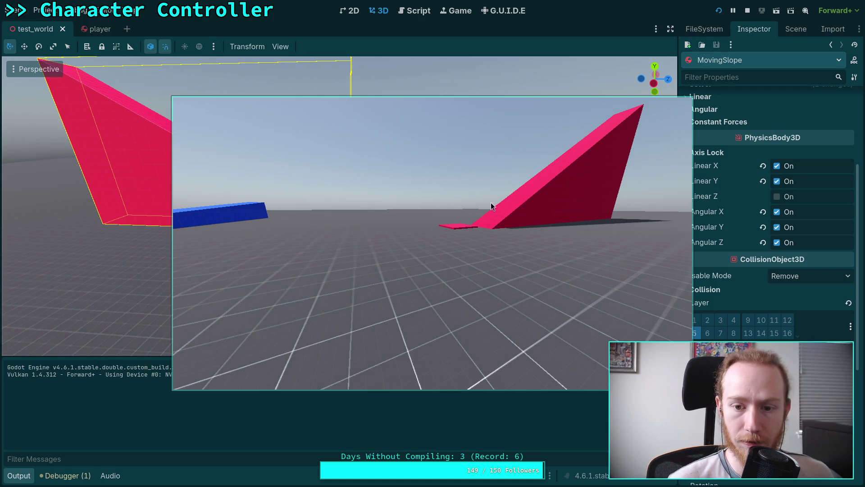
pyautogui.click(745, 12)
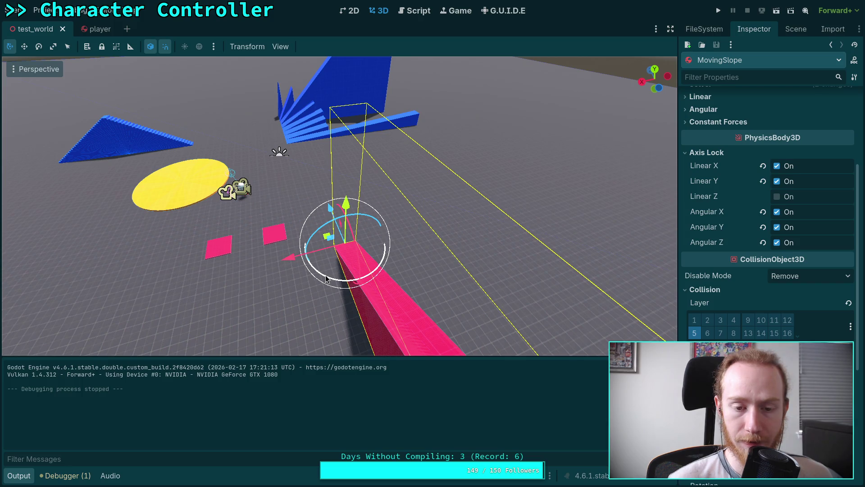
# Rotate the pink slope toward the upper right and reposition it along X
pyautogui.moveTo(326, 278); pyautogui.dragTo(387, 269)
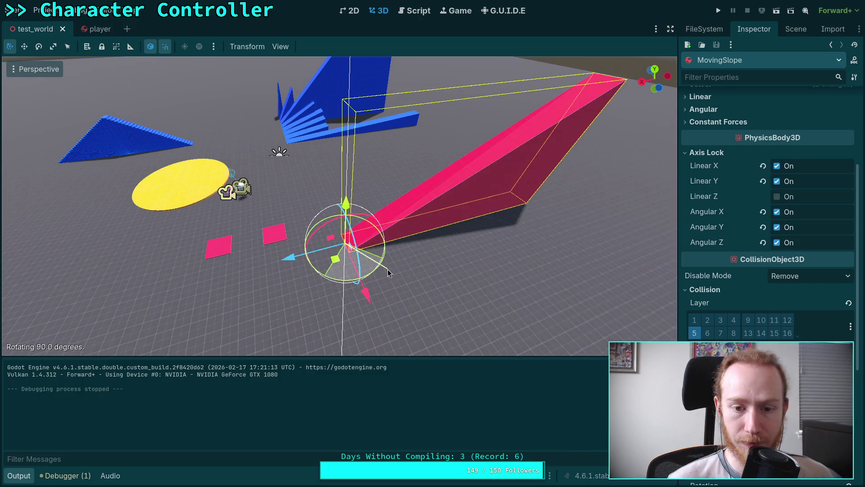
pyautogui.moveTo(296, 258); pyautogui.dragTo(314, 261)
pyautogui.moveTo(256, 226); pyautogui.dragTo(298, 226)
pyautogui.moveTo(200, 230); pyautogui.dragTo(185, 231)
pyautogui.scroll(4, 765, 197)
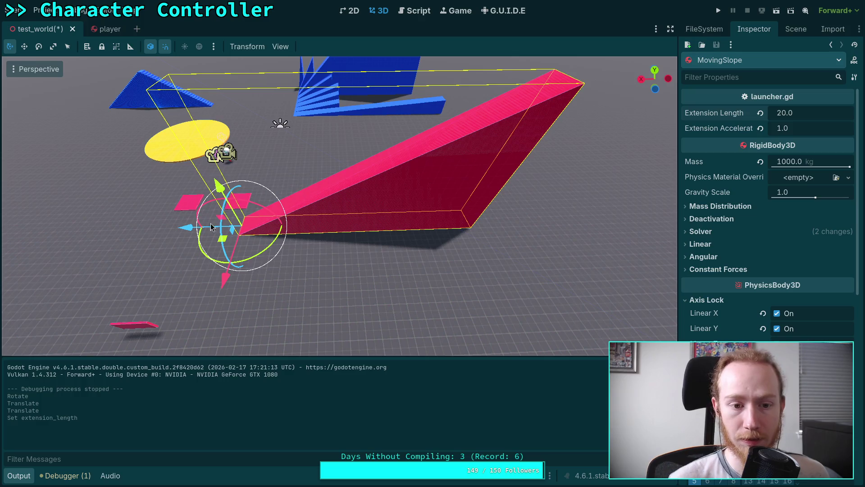
pyautogui.moveTo(184, 231)
pyautogui.mouseDown()
pyautogui.moveTo(429, 218)
pyautogui.moveTo(410, 220)
pyautogui.mouseUp()
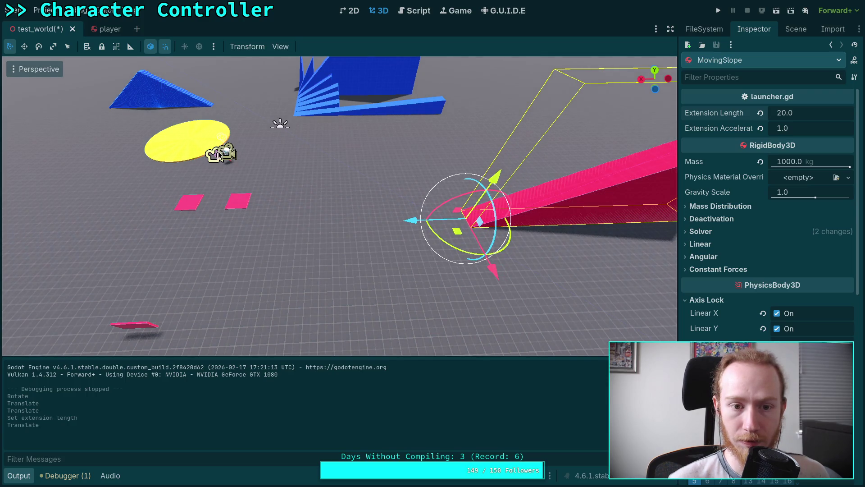
# Move the player across the floor beside the slope, turn it toward the slope, and save
pyautogui.click(217, 150)
pyautogui.moveTo(224, 160)
pyautogui.mouseDown()
pyautogui.moveTo(351, 218)
pyautogui.moveTo(400, 228)
pyautogui.mouseUp()
pyautogui.moveTo(393, 265); pyautogui.dragTo(483, 236)
pyautogui.hotkey('ctrl', 's')
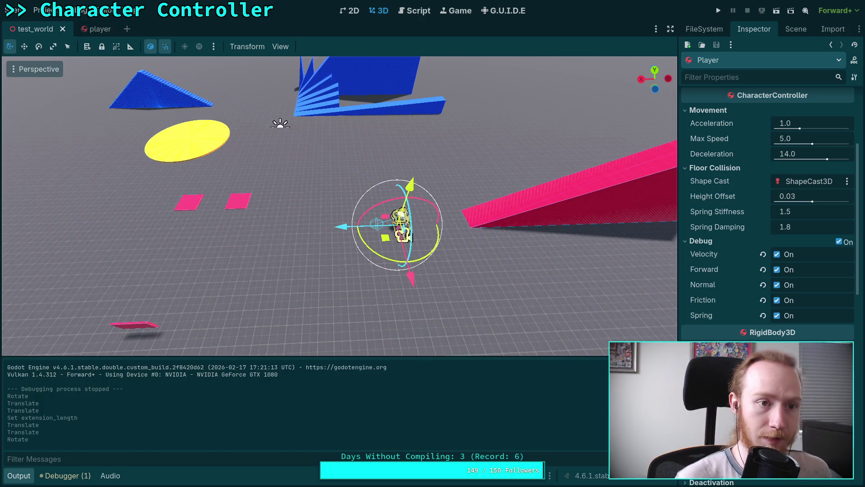
# Nudge the player slightly, save and run the game, then stop it
pyautogui.moveTo(409, 283); pyautogui.dragTo(407, 274)
pyautogui.press('F5')
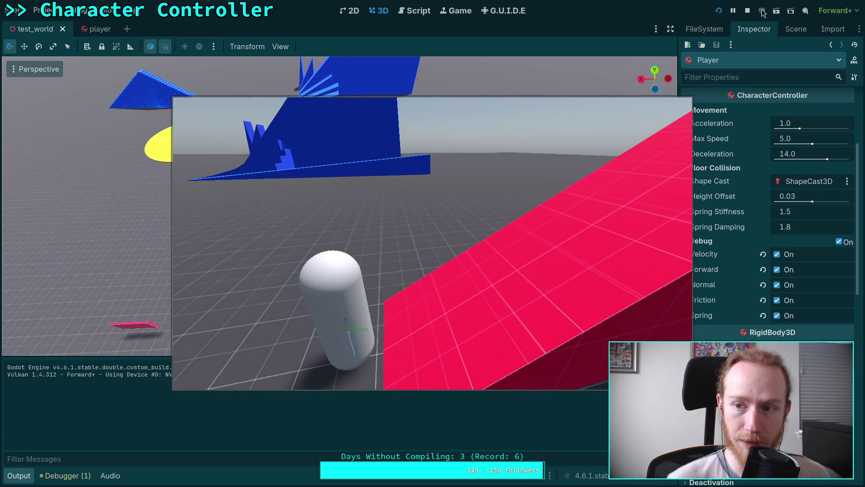
pyautogui.click(746, 12)
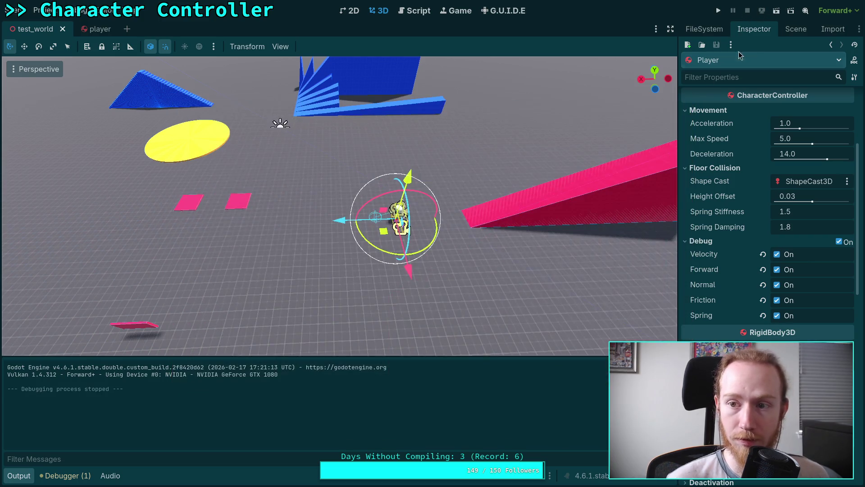
# Uncheck MovingSlope's Axis Lock Linear Z and Linear X, then run and stop the game
pyautogui.click(794, 29)
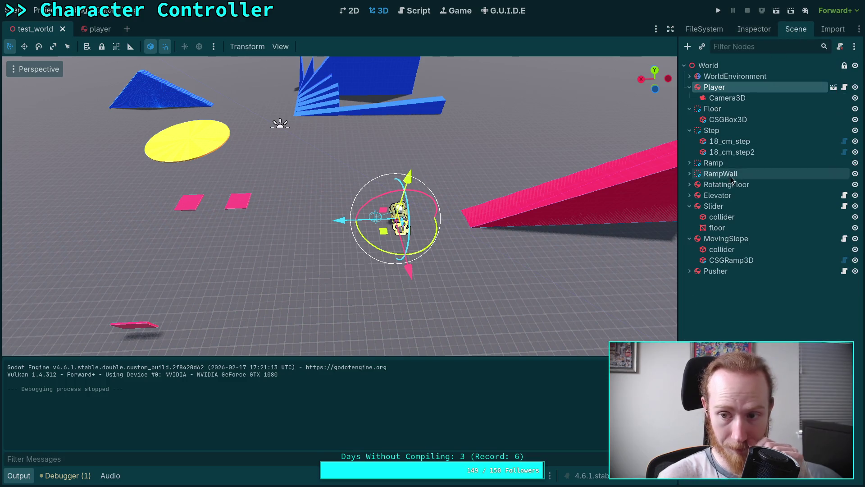
pyautogui.click(724, 239)
pyautogui.click(750, 29)
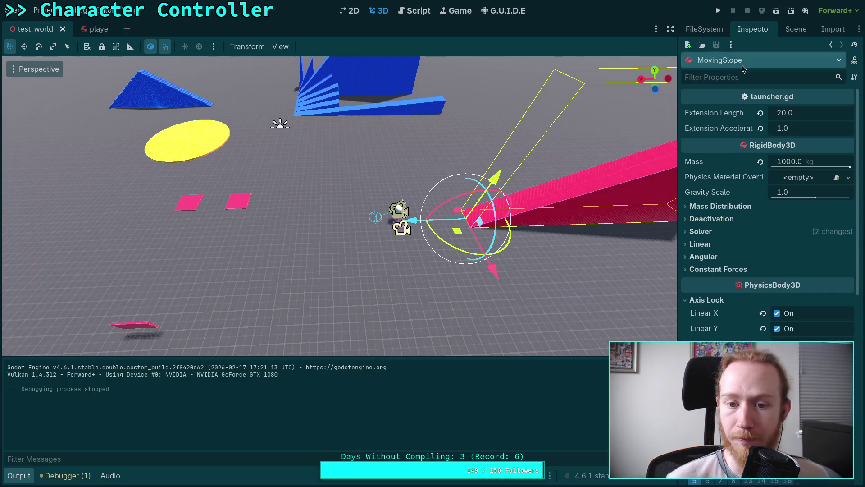
pyautogui.click(776, 344)
pyautogui.click(776, 313)
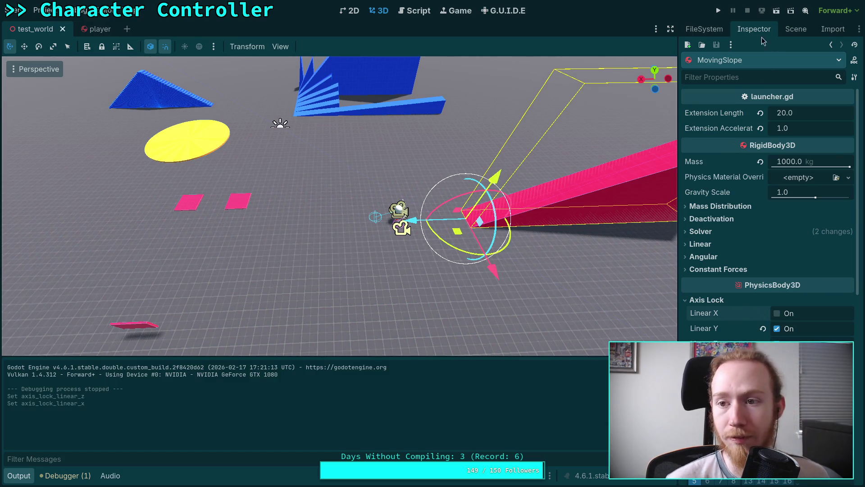
pyautogui.click(718, 11)
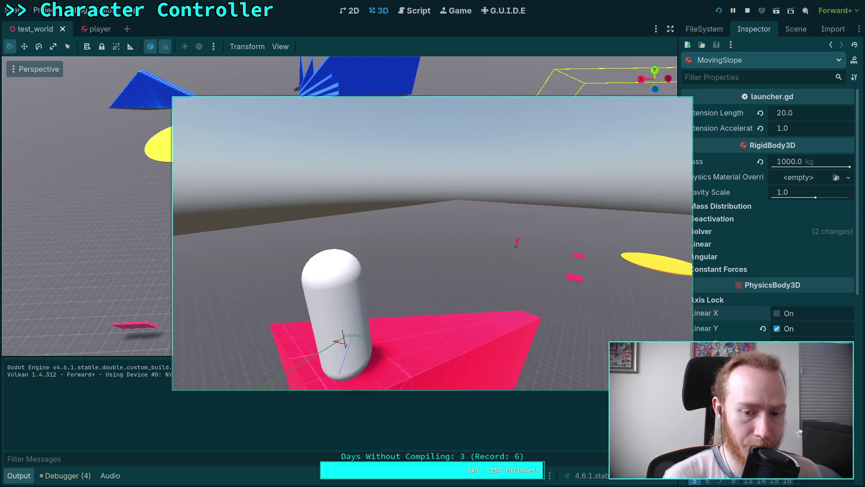
pyautogui.press('F8')
# Delete the spring_velocity, damp and spring_force lines from CharacterController.gd
pyautogui.scroll(-3, 245, 224)
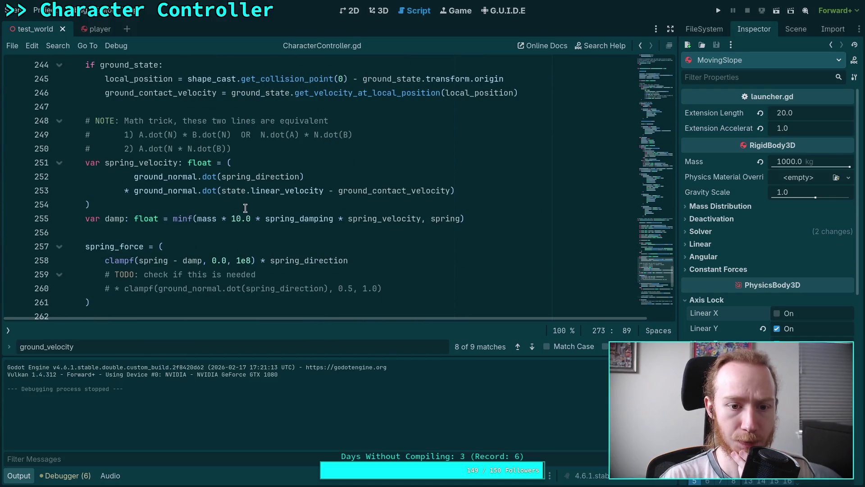
pyautogui.doubleClick(264, 185)
pyautogui.scroll(4, 195, 192)
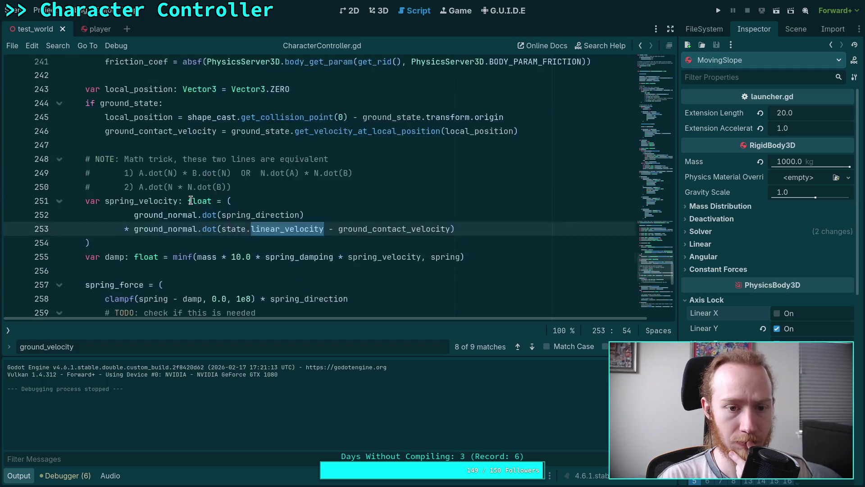
pyautogui.scroll(-6, 195, 193)
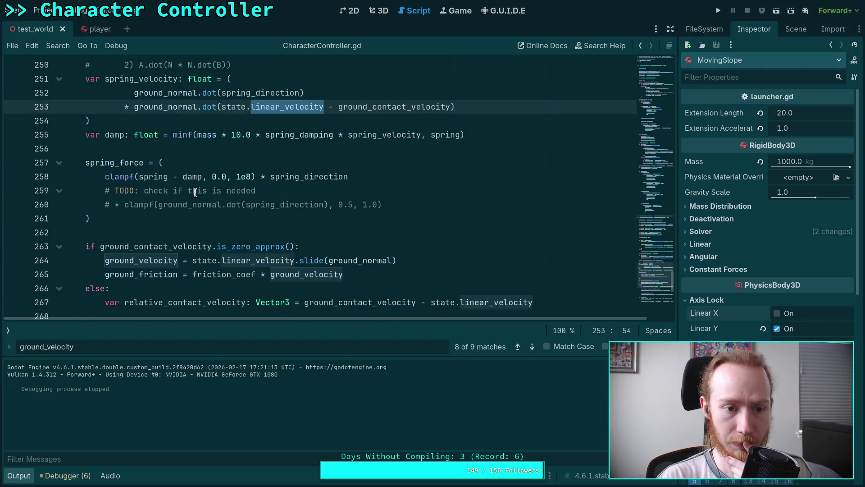
pyautogui.scroll(1, 195, 193)
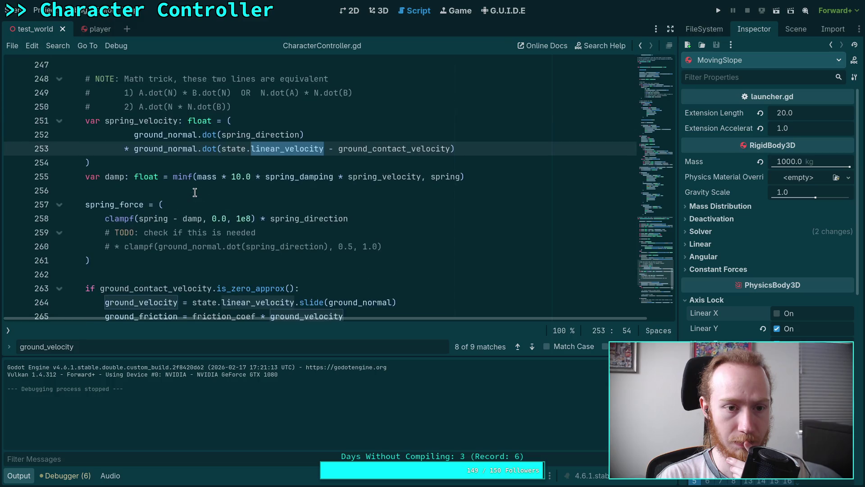
pyautogui.scroll(-2, 119, 192)
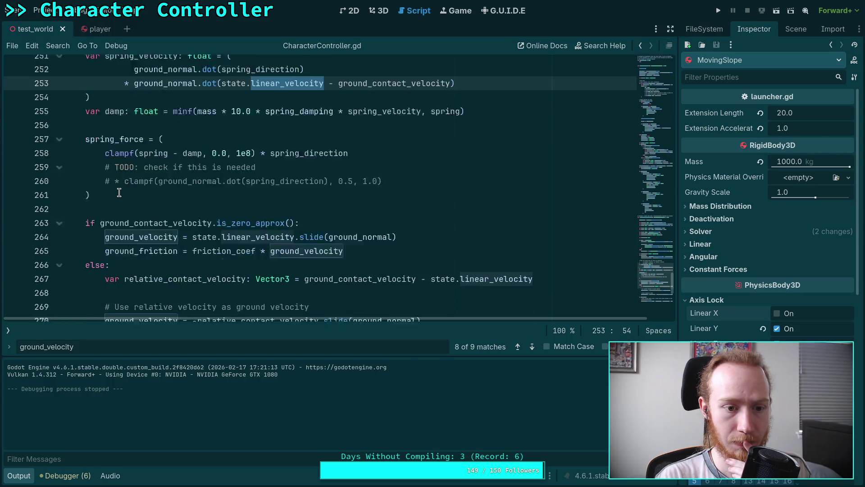
pyautogui.doubleClick(113, 121)
pyautogui.scroll(-4, 113, 121)
pyautogui.scroll(5, 154, 211)
pyautogui.moveTo(126, 213)
pyautogui.mouseDown()
pyautogui.moveTo(68, 225)
pyautogui.moveTo(69, 165)
pyautogui.mouseUp()
pyautogui.hotkey('ctrl', 'c')
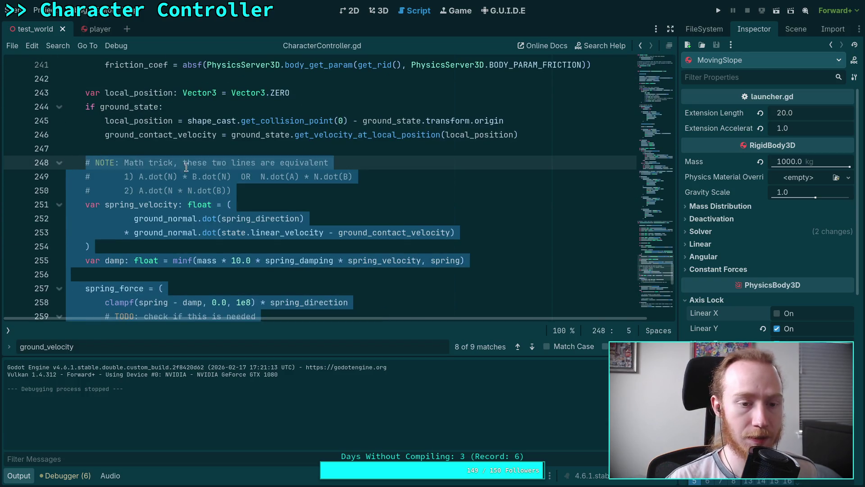
pyautogui.press('BackSpace')
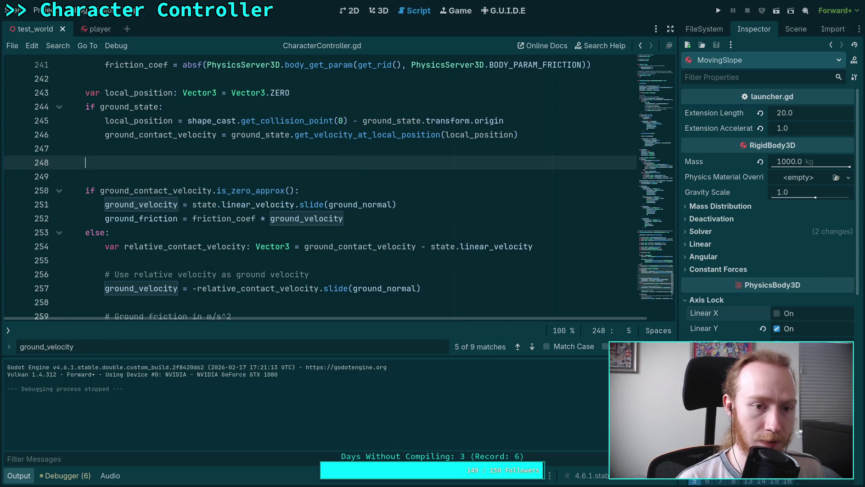
# Paste the spring calculation block back in after the ground friction line 258
pyautogui.press('BackSpace')
pyautogui.press('BackSpace')
pyautogui.press('BackSpace')
pyautogui.scroll(-2, 171, 231)
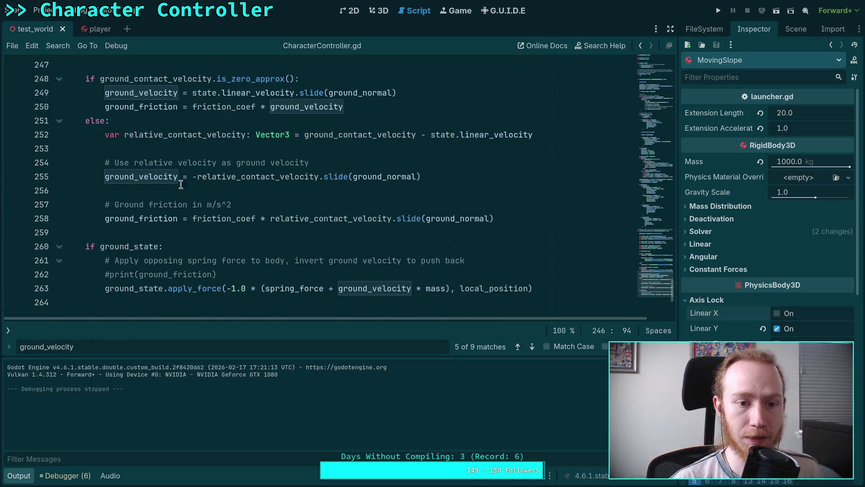
pyautogui.click(171, 231)
pyautogui.press('Return')
pyautogui.press('Return')
pyautogui.press('Up')
pyautogui.press('Tab')
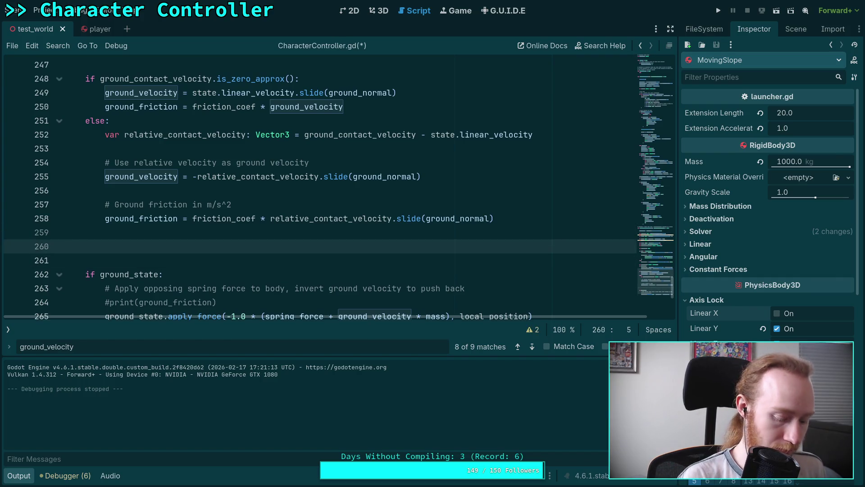
pyautogui.hotkey('ctrl', 'v')
# Replace spring_velocity's second dot argument on line 265 with ground_velocity and save
pyautogui.scroll(3, 156, 145)
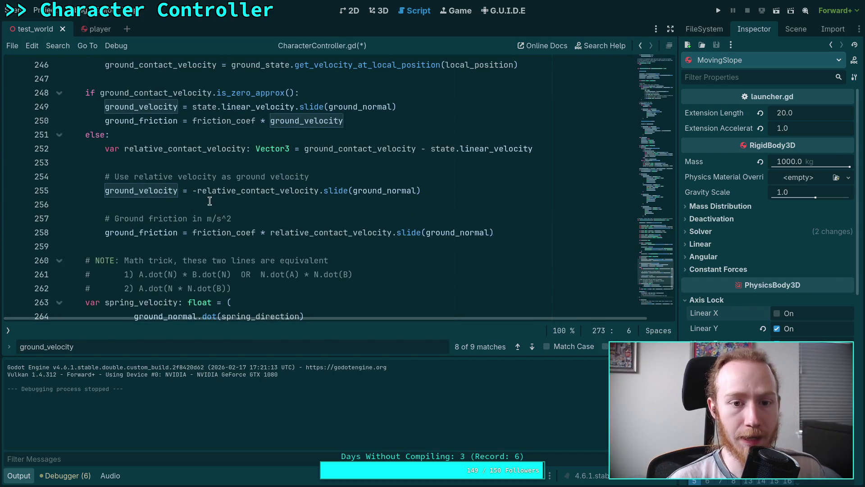
pyautogui.click(22, 476)
pyautogui.scroll(-1, 249, 290)
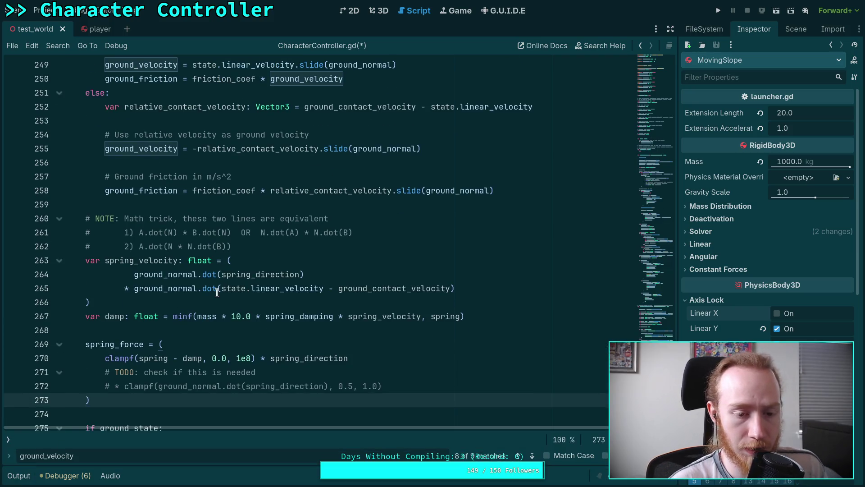
pyautogui.doubleClick(238, 277)
pyautogui.doubleClick(255, 290)
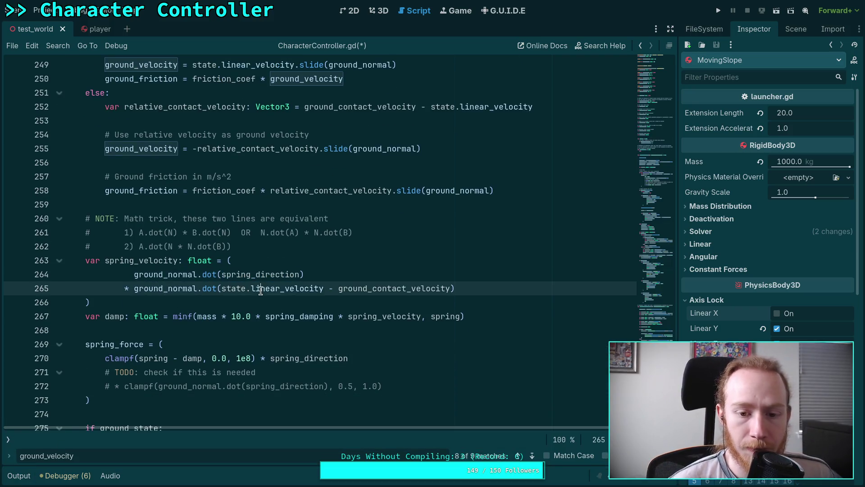
pyautogui.scroll(2, 246, 315)
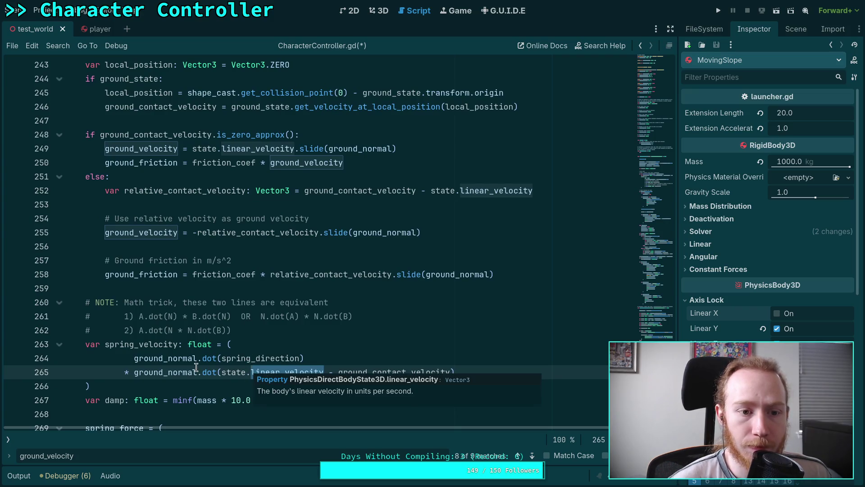
pyautogui.moveTo(221, 371); pyautogui.dragTo(453, 372)
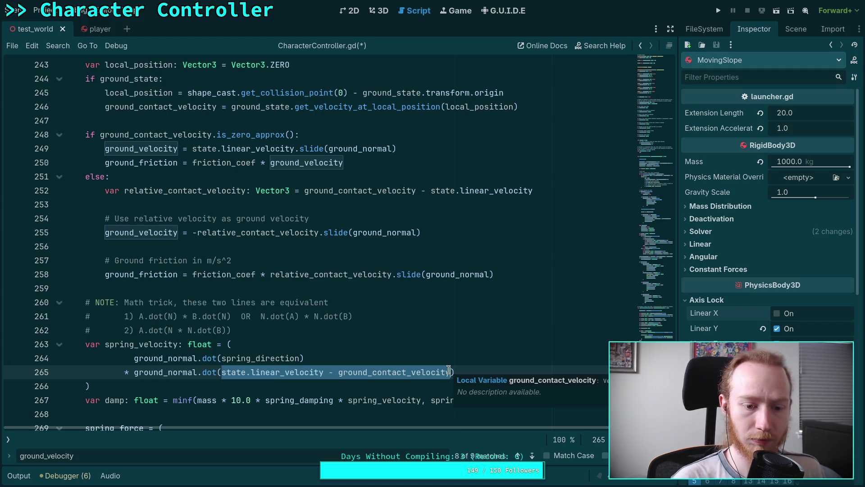
pyautogui.write('ground_normal.dot(ground_velo')
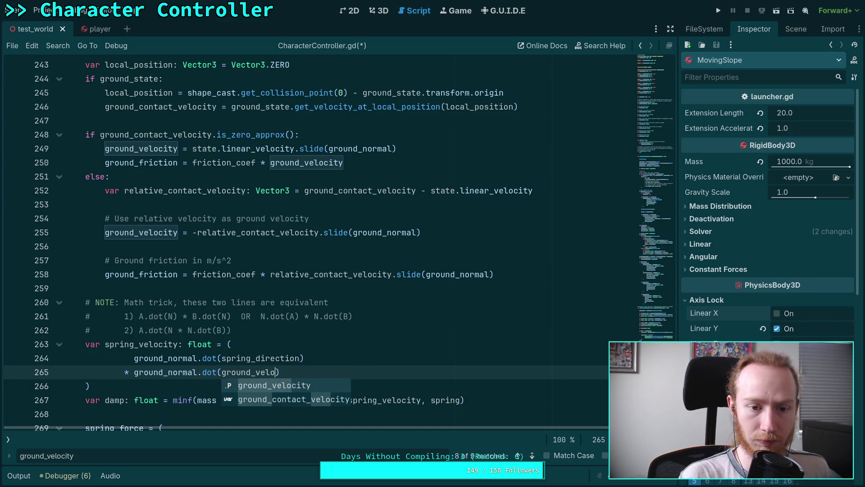
pyautogui.press('Return')
pyautogui.hotkey('ctrl', 's')
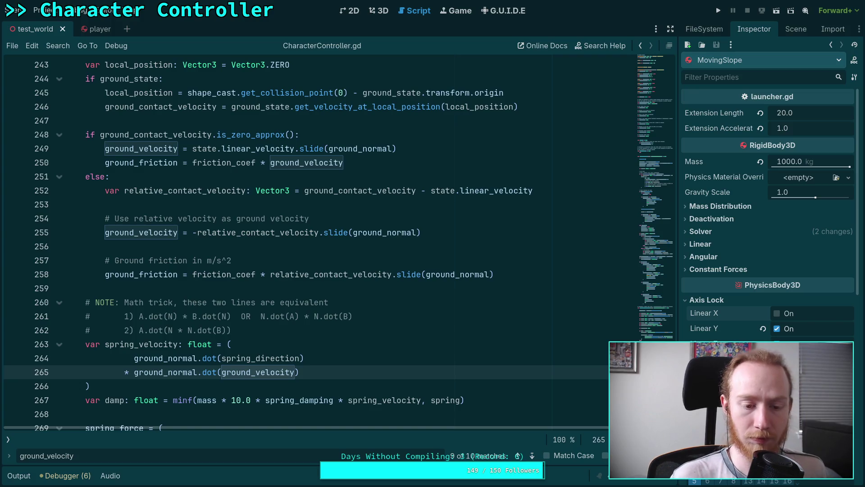
pyautogui.scroll(-1, 364, 331)
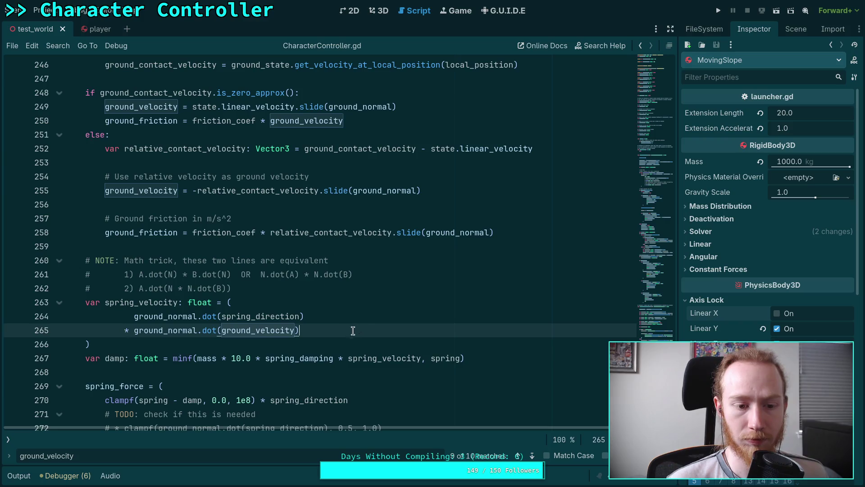
pyautogui.scroll(-3, 354, 329)
pyautogui.click(232, 325)
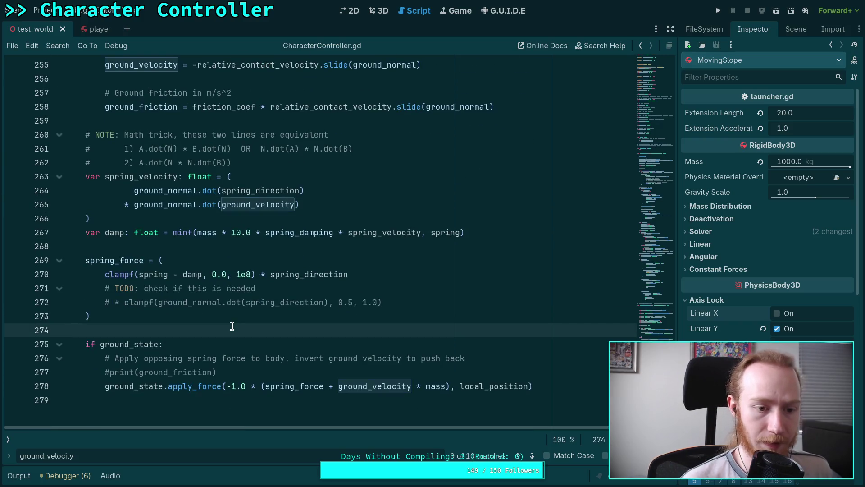
# Add print(offset) after the spring_force block, then run the game and stop it
pyautogui.press('Return')
pyautogui.press('Return')
pyautogui.write('print(of')
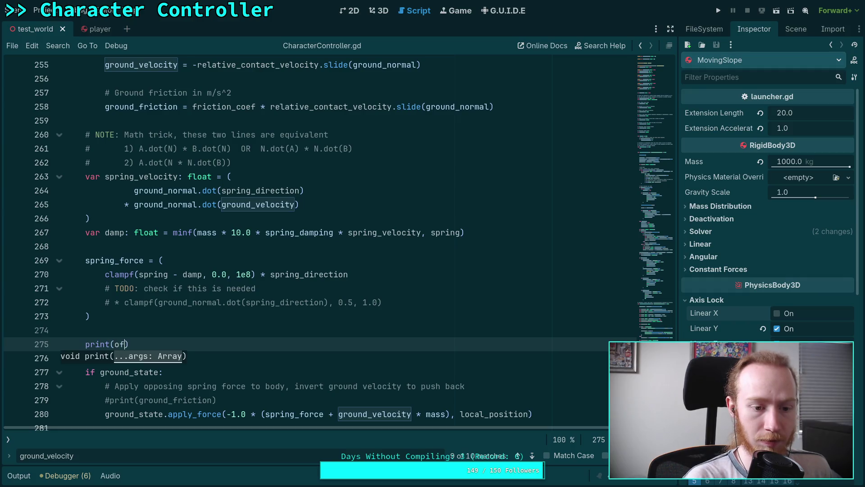
pyautogui.write('offset')
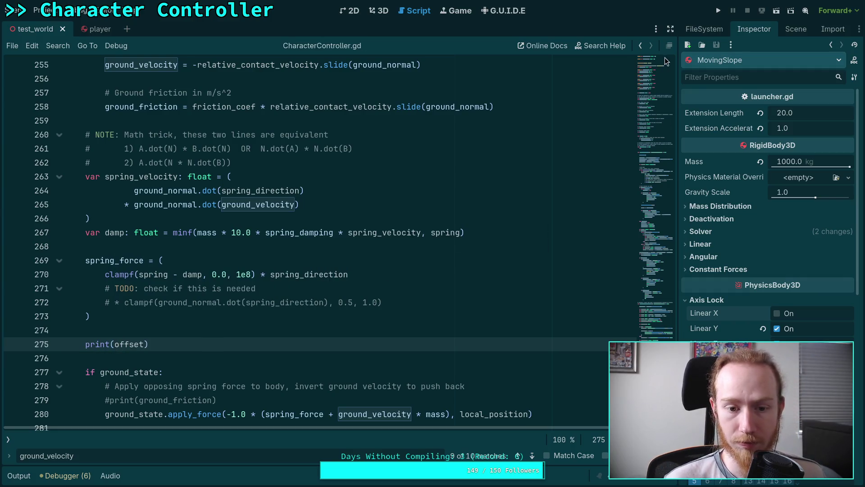
pyautogui.moveTo(390, 299); pyautogui.dragTo(109, 302)
pyautogui.click(305, 276)
pyautogui.click(718, 11)
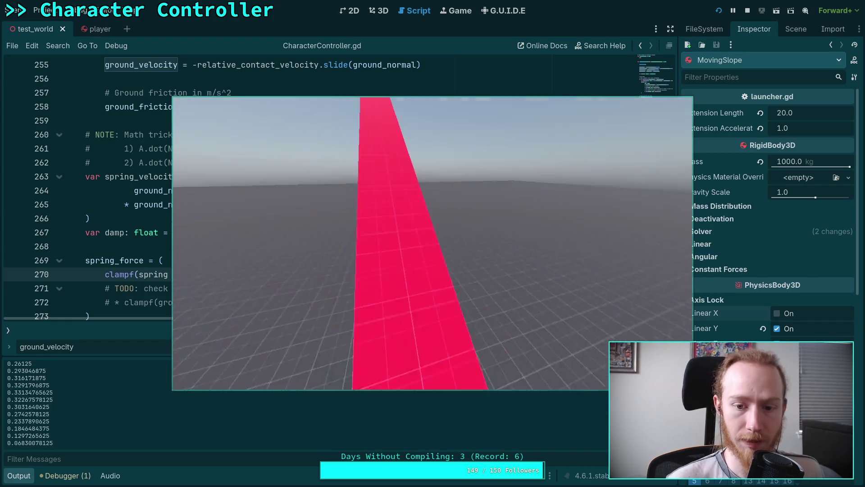
pyautogui.click(748, 11)
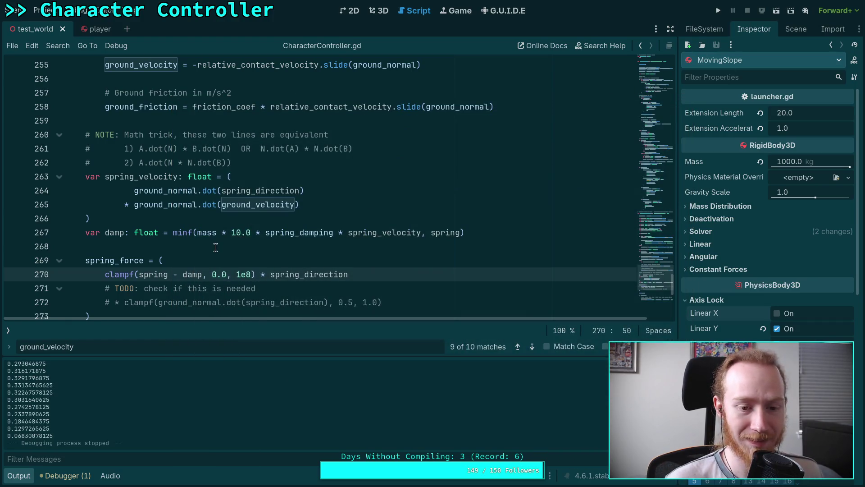
pyautogui.scroll(-1, 215, 247)
# Undo the ground_velocity edit, restoring the original linear-minus-contact velocity argument
pyautogui.scroll(2, 180, 256)
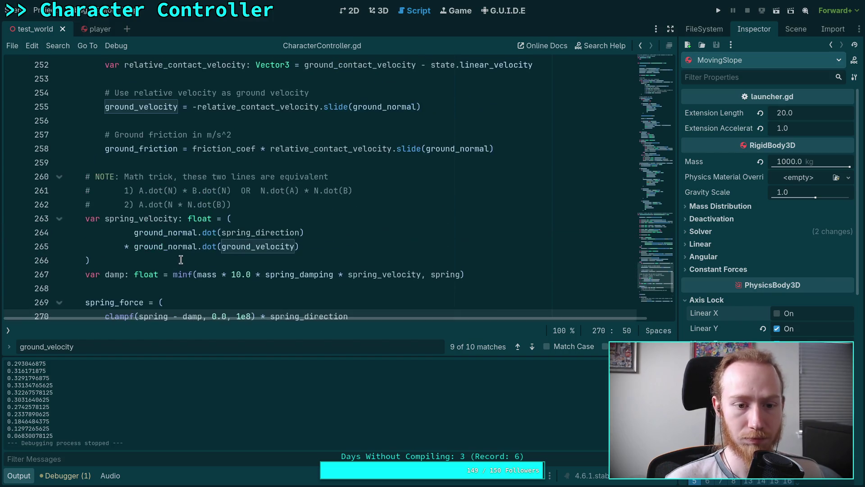
pyautogui.doubleClick(254, 248)
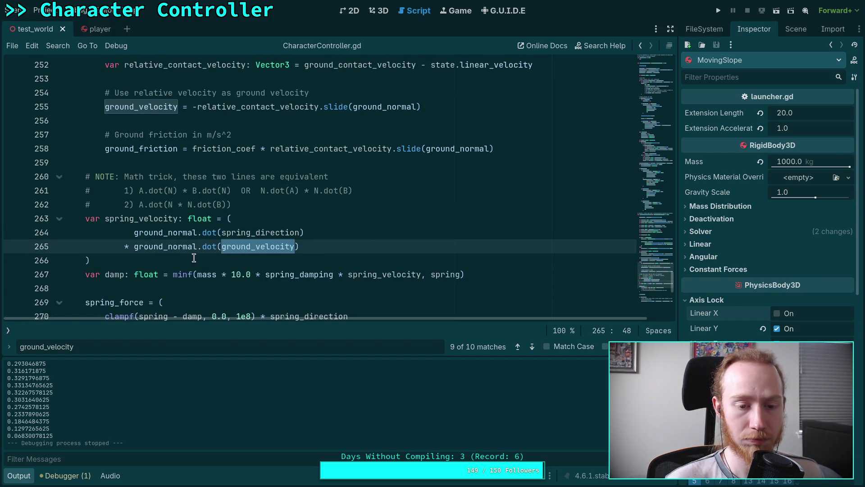
pyautogui.scroll(-2, 131, 306)
pyautogui.click(130, 306)
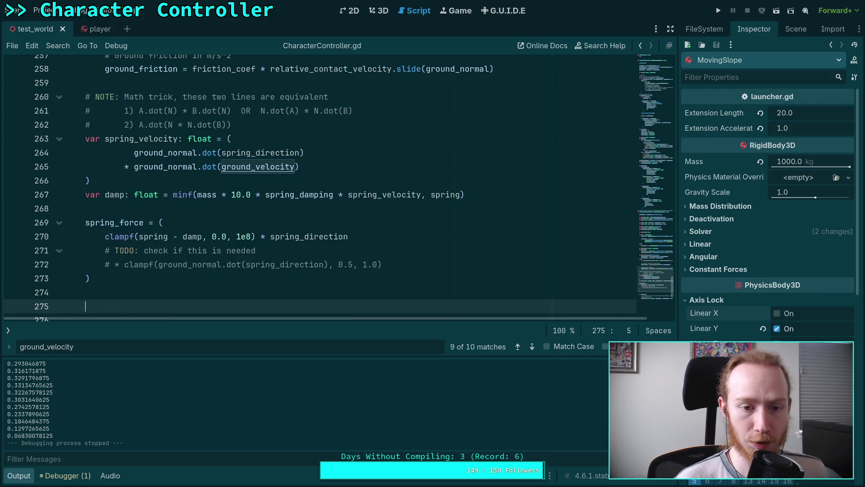
pyautogui.hotkey('ctrl', 'z')
pyautogui.hotkey('ctrl', 'z')
pyautogui.hotkey('ctrl', 'z')
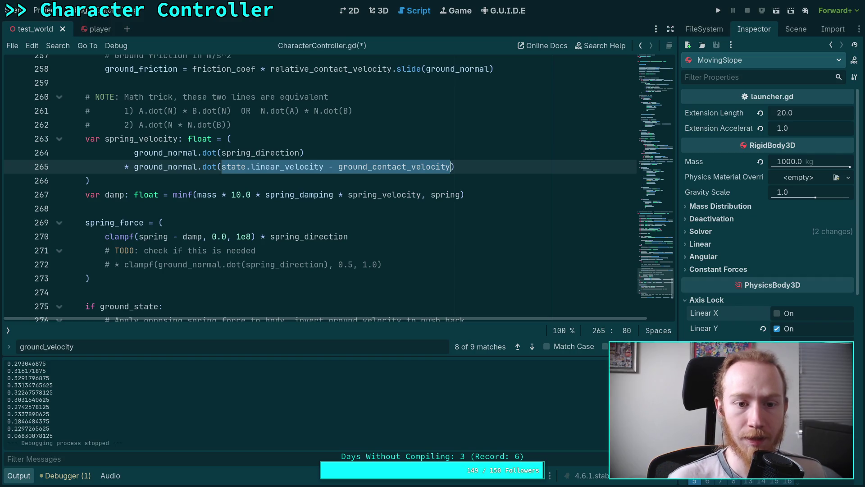
# Review the code between lines 255 and 273, checking where ground_velocity is used
pyautogui.scroll(4, 318, 214)
pyautogui.scroll(-1, 311, 248)
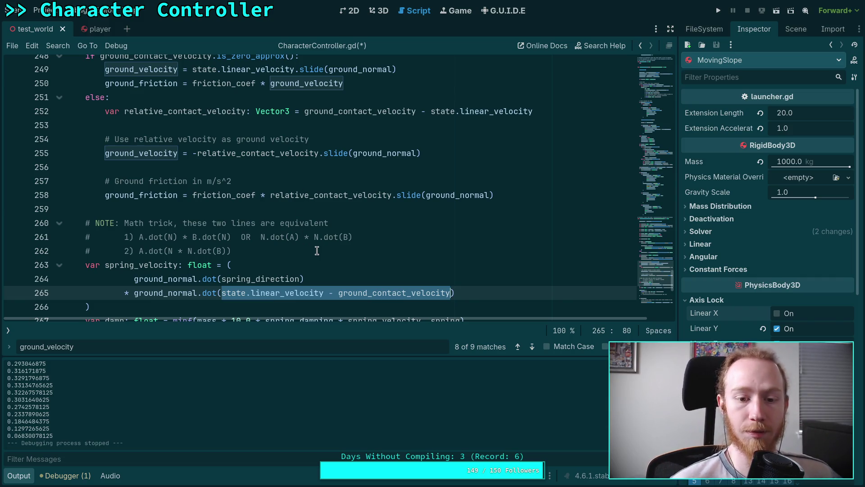
pyautogui.scroll(-1, 301, 260)
pyautogui.scroll(1, 299, 260)
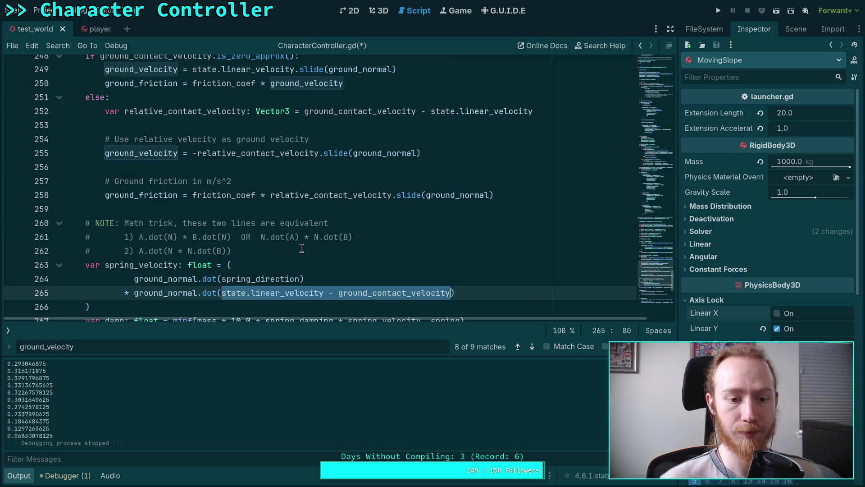
pyautogui.scroll(-4, 301, 248)
pyautogui.click(200, 241)
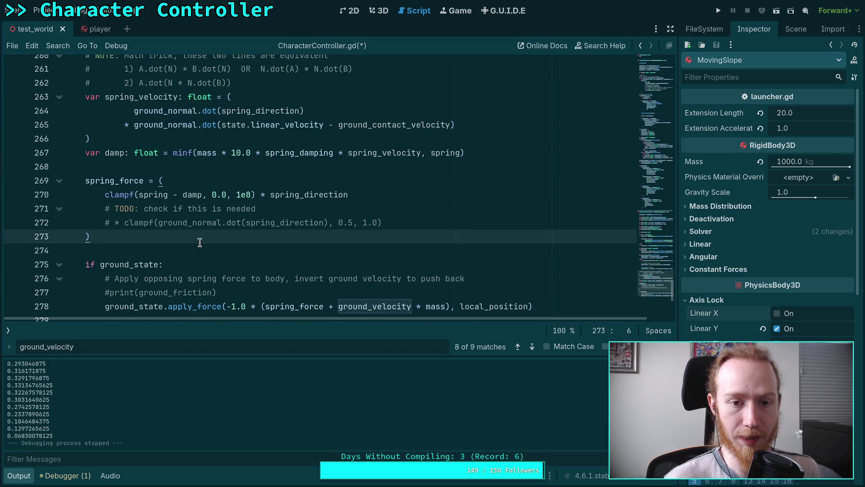
pyautogui.scroll(3, 205, 241)
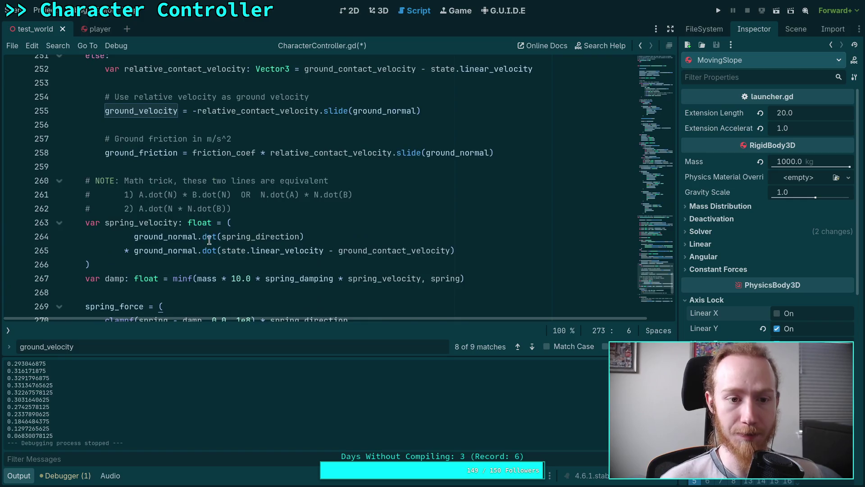
pyautogui.scroll(2, 209, 239)
pyautogui.doubleClick(154, 195)
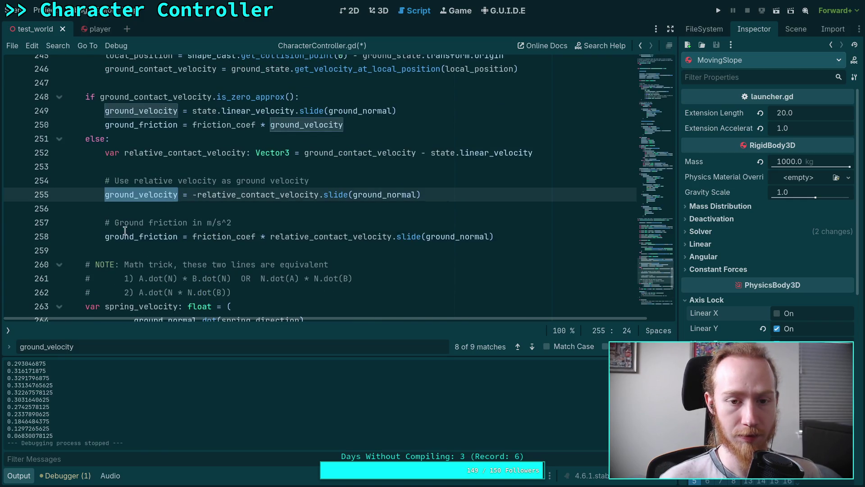
pyautogui.scroll(-5, 115, 221)
pyautogui.click(180, 237)
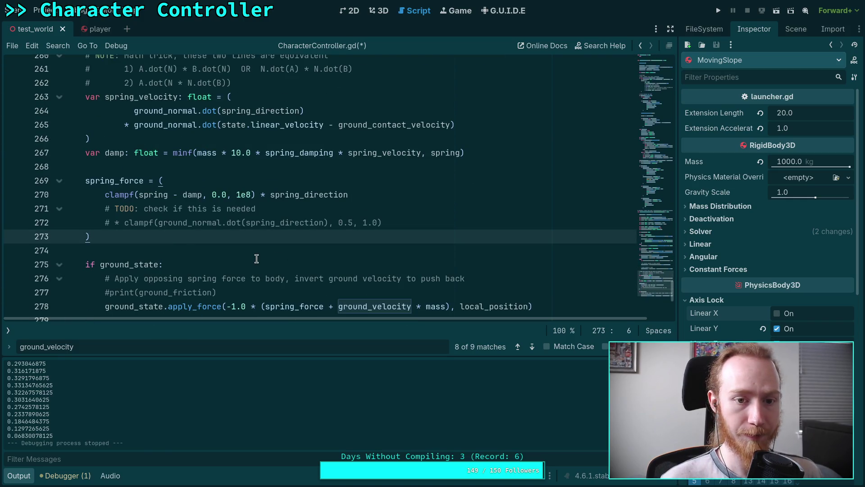
pyautogui.scroll(4, 257, 256)
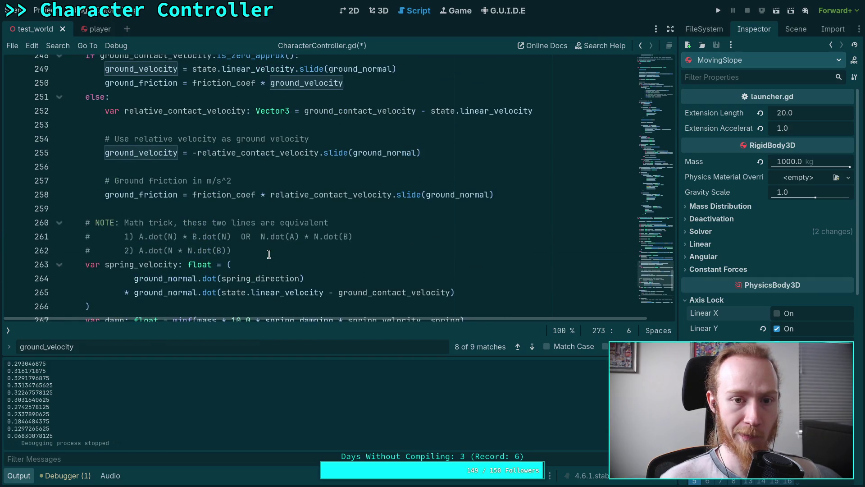
pyautogui.scroll(-2, 270, 254)
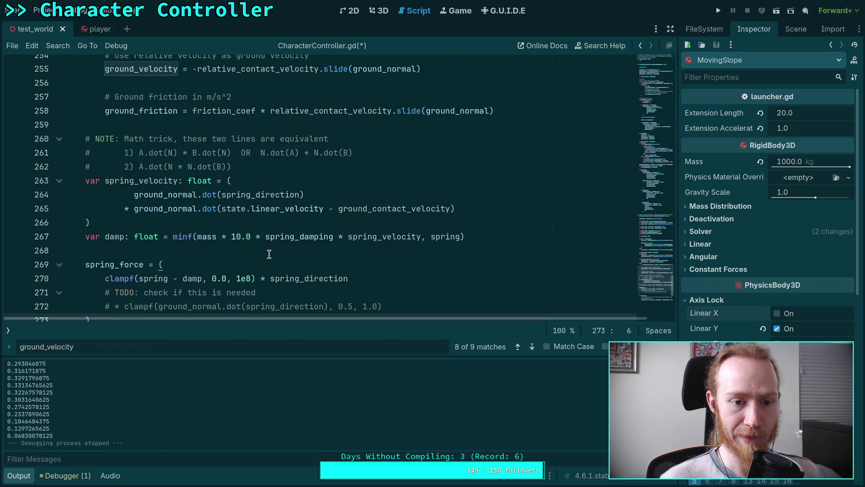
pyautogui.scroll(2, 269, 254)
pyautogui.scroll(-3, 270, 254)
pyautogui.scroll(3, 269, 254)
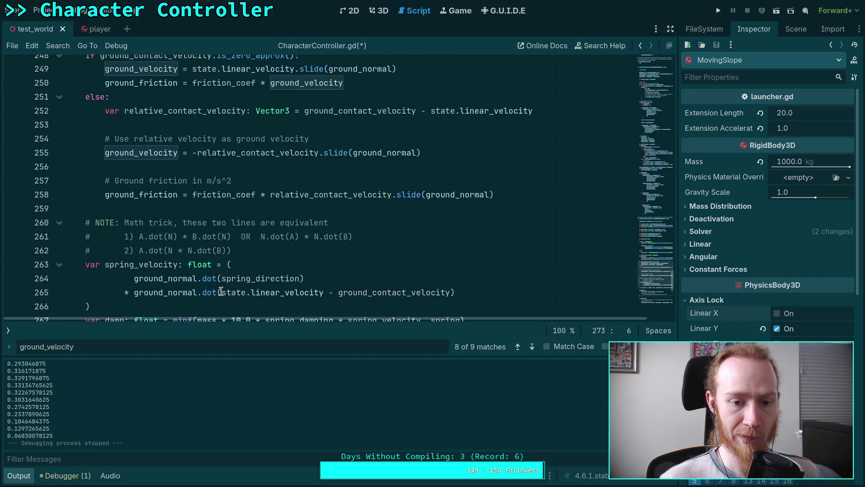
pyautogui.moveTo(221, 291)
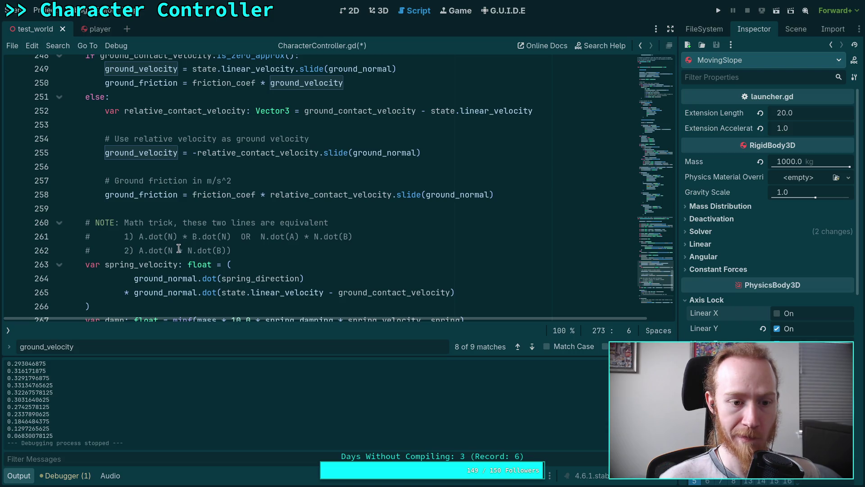
# Review the spring_velocity block on lines 260–266, then save the script
pyautogui.click(149, 264)
pyautogui.scroll(-1, 106, 265)
pyautogui.click(105, 264)
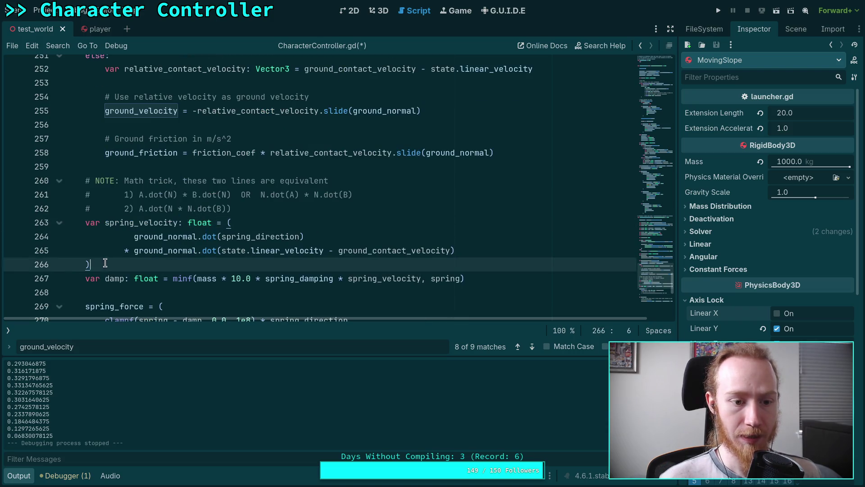
pyautogui.moveTo(105, 264); pyautogui.dragTo(85, 180)
pyautogui.scroll(3, 235, 220)
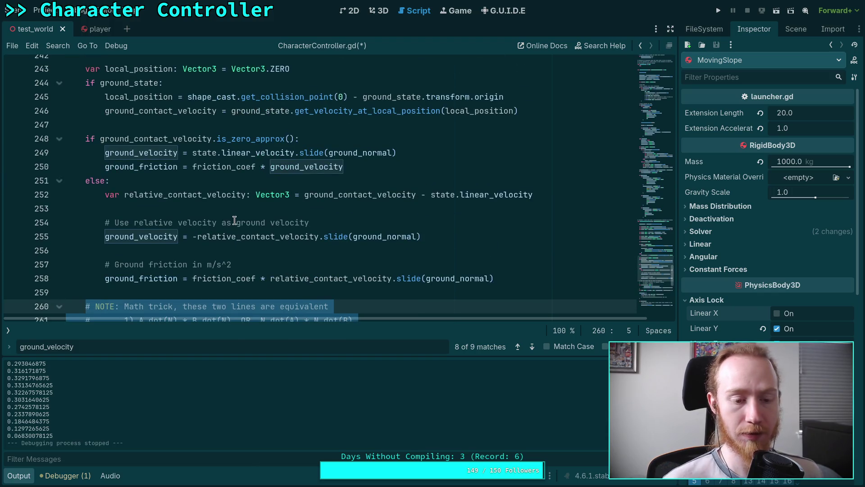
pyautogui.scroll(-2, 234, 219)
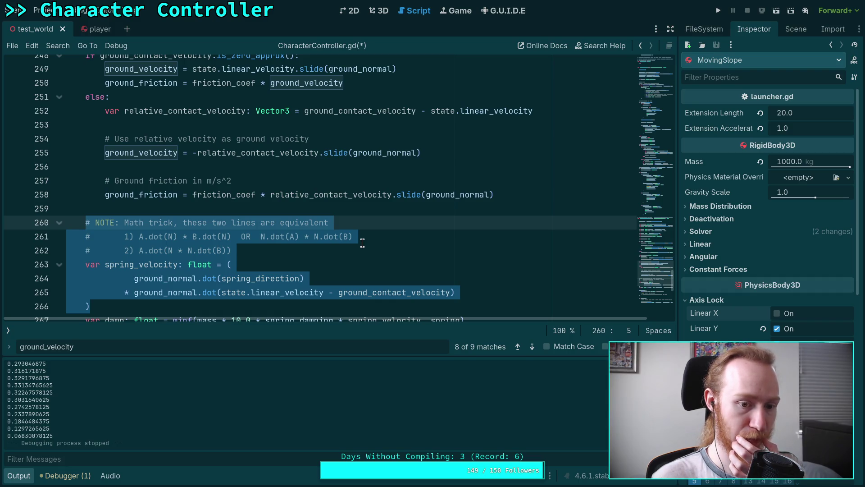
pyautogui.click(358, 251)
pyautogui.scroll(-1, 352, 282)
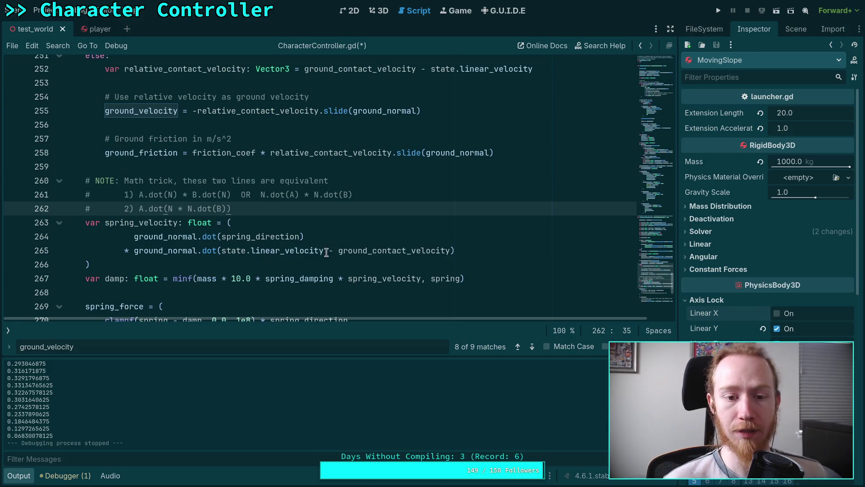
pyautogui.hotkey('ctrl', 's')
pyautogui.scroll(-2, 391, 190)
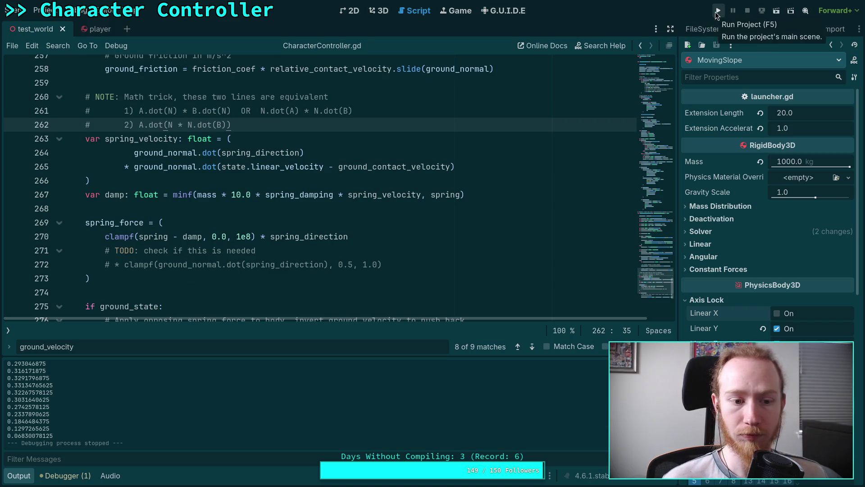
# Add print(offset) on line 275 after the spring force, then run and stop the game
pyautogui.scroll(-1, 177, 242)
pyautogui.click(177, 243)
pyautogui.press('Return')
pyautogui.press('Return')
pyautogui.write('print')
pyautogui.write('(offset')
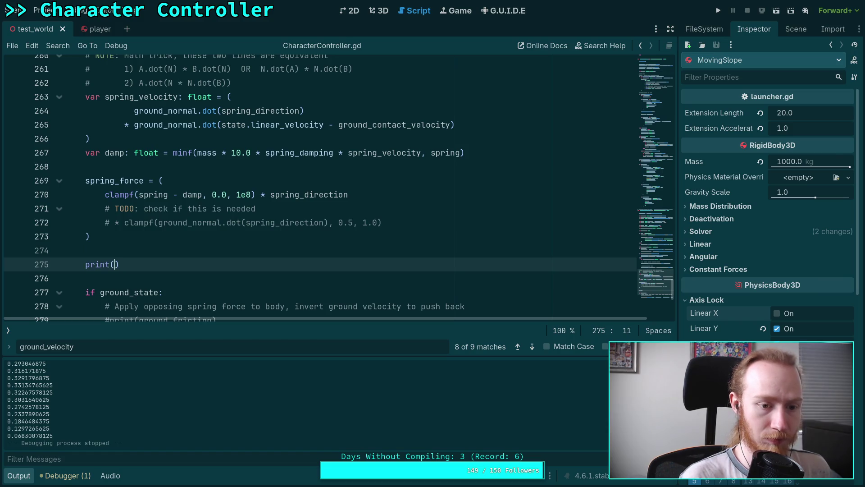
pyautogui.press('F5')
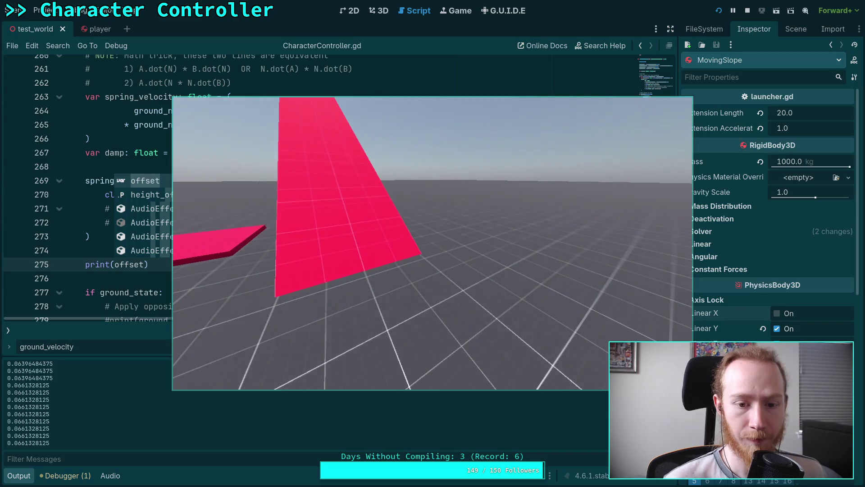
pyautogui.click(748, 11)
# Uncomment the clampf factor on line 272 and test walking toward the pink slope
pyautogui.click(115, 222)
pyautogui.press('BackSpace')
pyautogui.press('BackSpace')
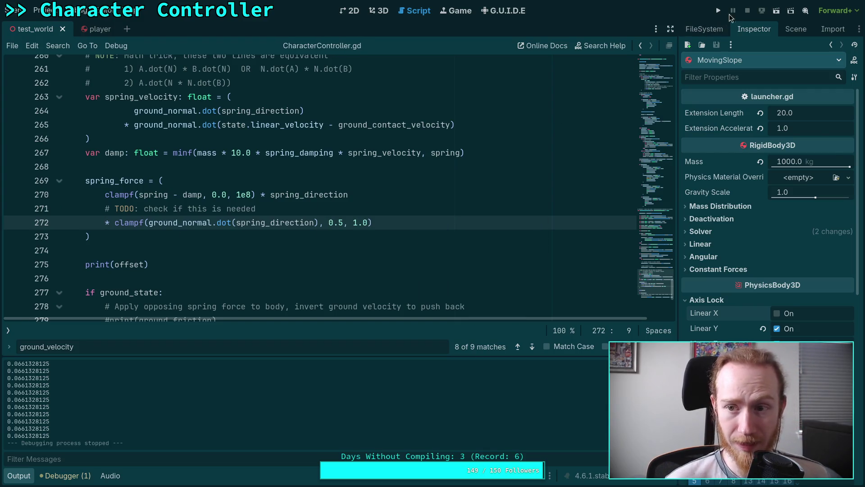
pyautogui.click(720, 10)
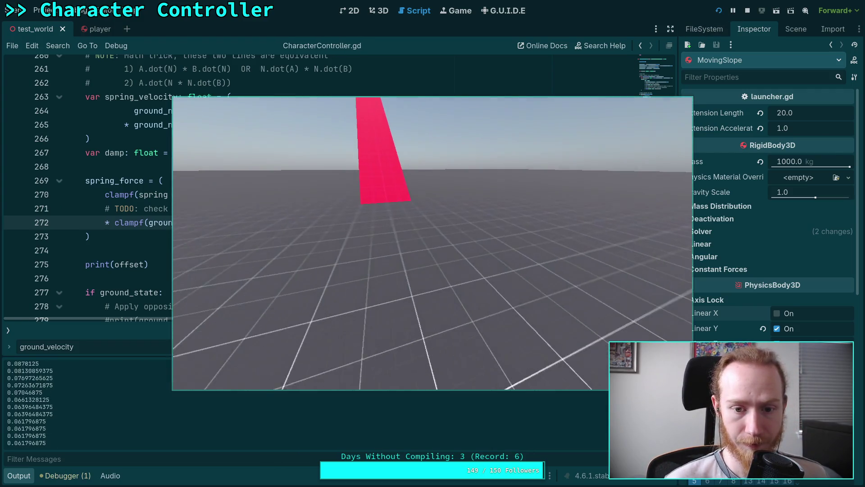
pyautogui.press('w')
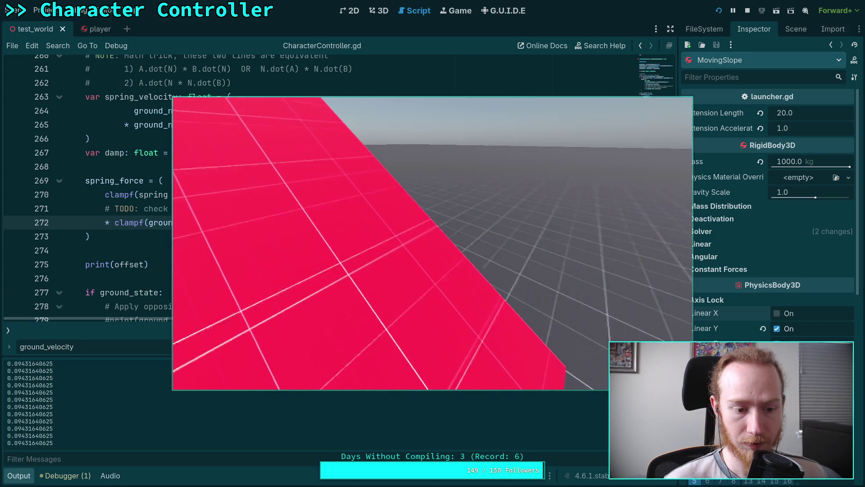
pyautogui.click(747, 10)
# Comment out the clampf line 272 again
pyautogui.hotkey('ctrl', 'k')
pyautogui.click(235, 249)
pyautogui.scroll(-2, 236, 262)
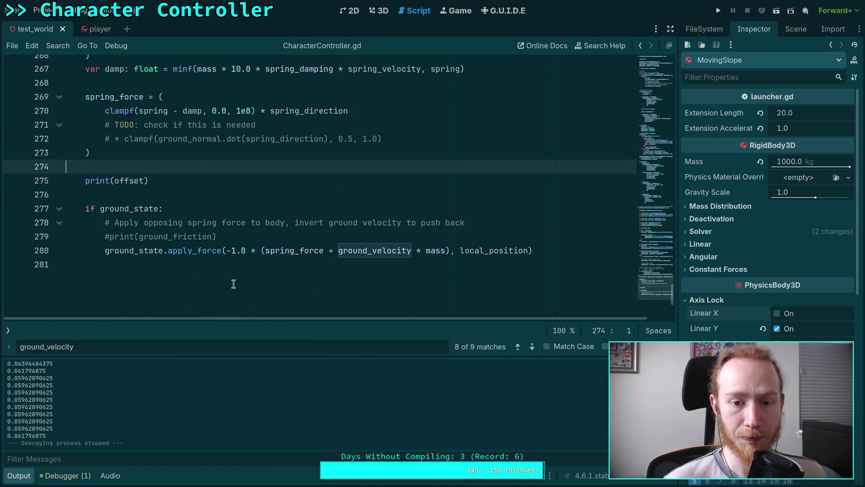
# Select the spring velocity expression on line 265 of CharacterController.gd
pyautogui.scroll(4, 234, 288)
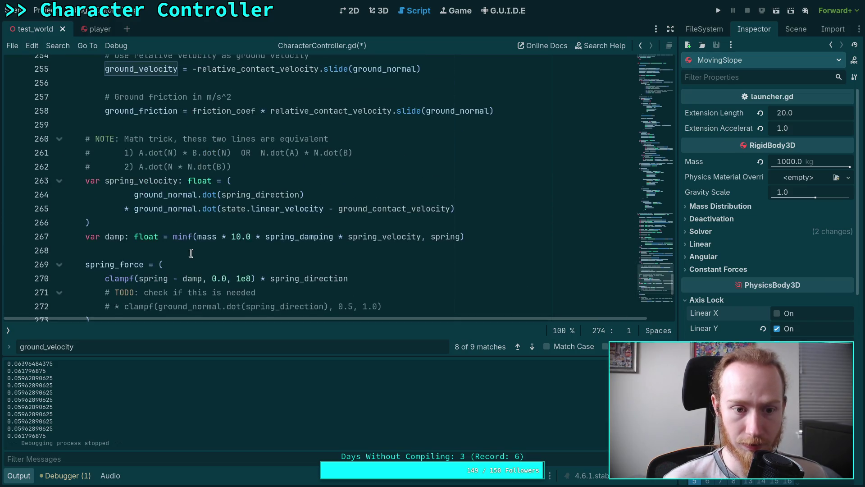
pyautogui.scroll(1, 191, 256)
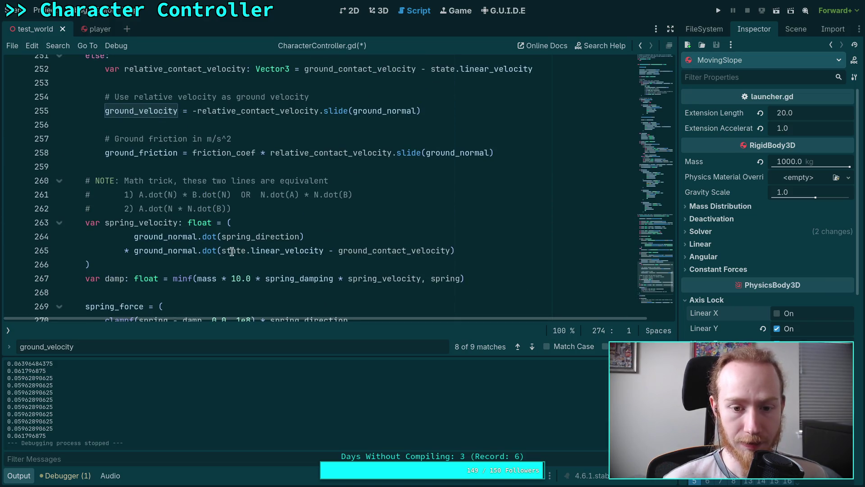
pyautogui.moveTo(221, 253); pyautogui.dragTo(451, 250)
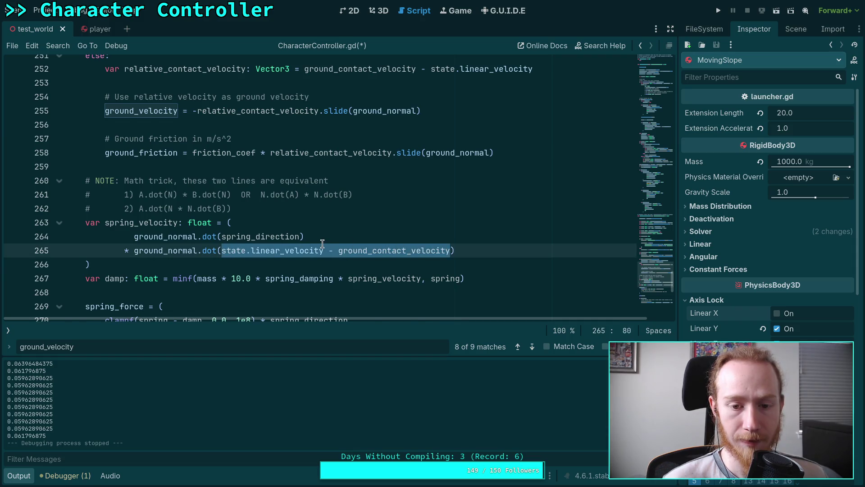
pyautogui.scroll(1, 322, 246)
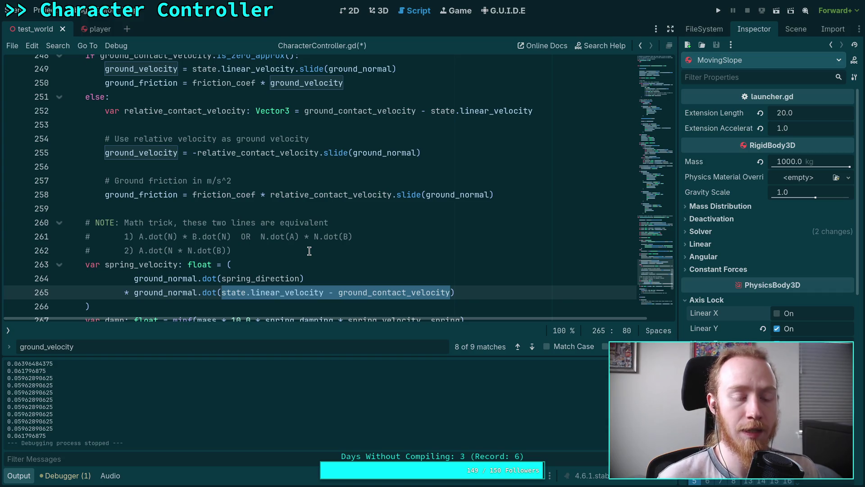
pyautogui.moveTo(339, 198)
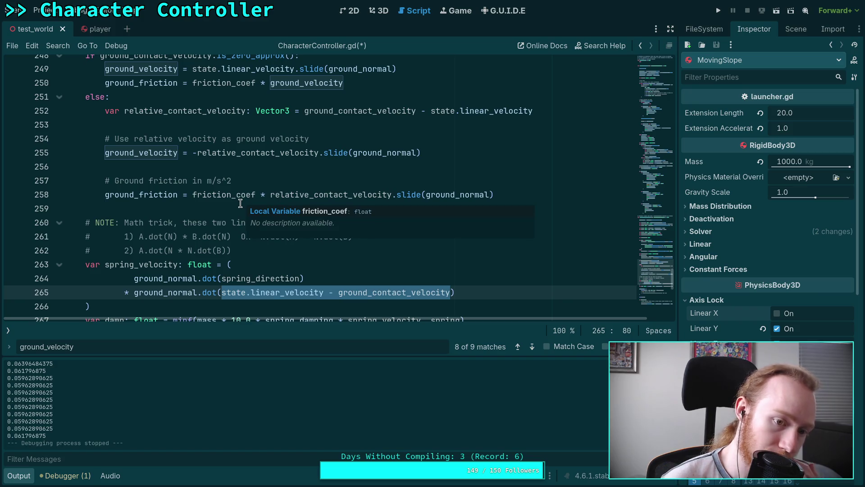
pyautogui.scroll(1, 240, 203)
pyautogui.scroll(1, 241, 203)
pyautogui.scroll(-2, 216, 270)
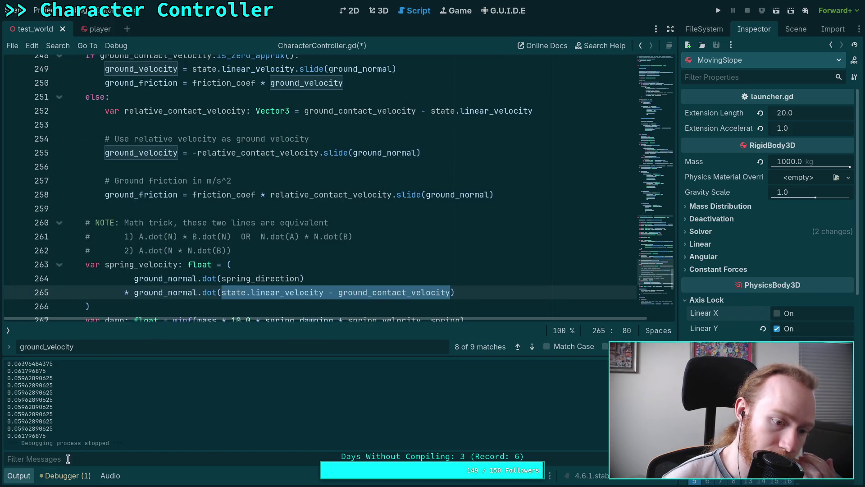
# Collapse the Output panel and switch to the web browser
pyautogui.click(19, 475)
pyautogui.scroll(2, 270, 226)
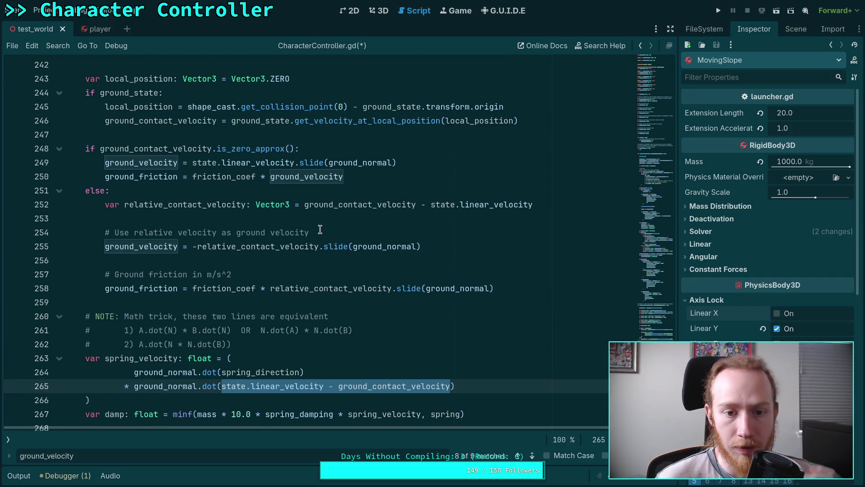
pyautogui.hotkey('alt', 'Tab')
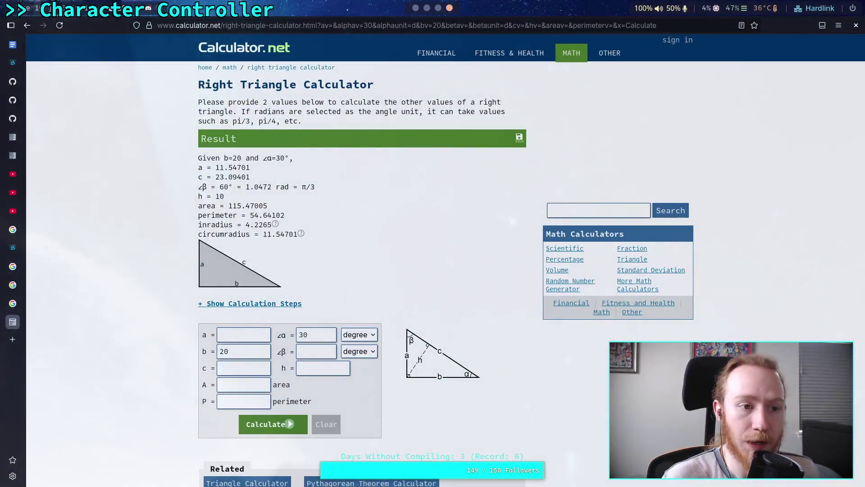
# Open godot-game/character/CharacterController.gd in the planet-game repository on GitHub
pyautogui.click(13, 82)
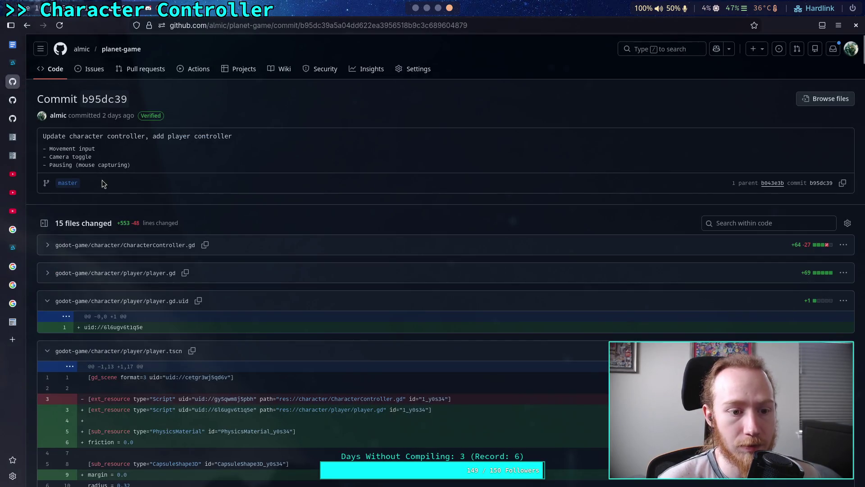
pyautogui.click(68, 74)
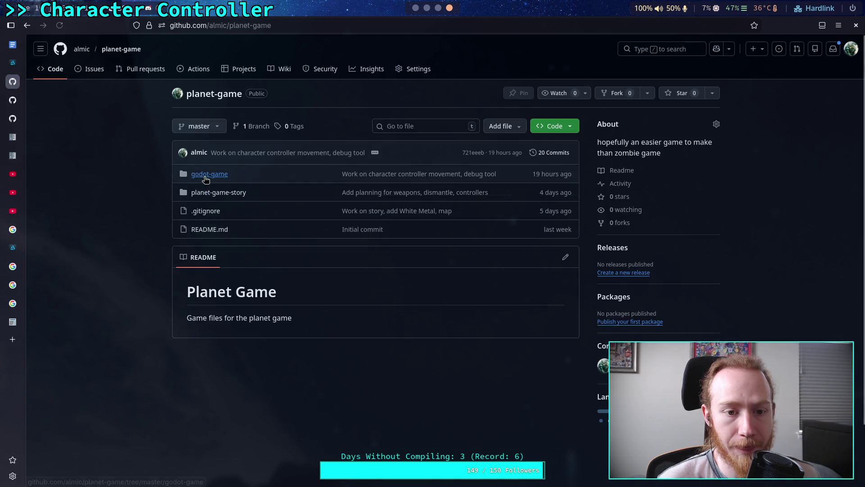
pyautogui.click(204, 173)
pyautogui.click(61, 200)
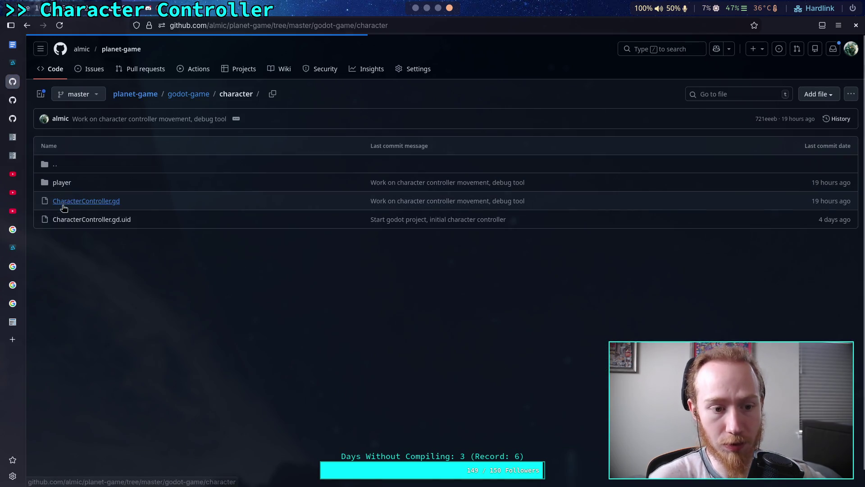
pyautogui.click(83, 201)
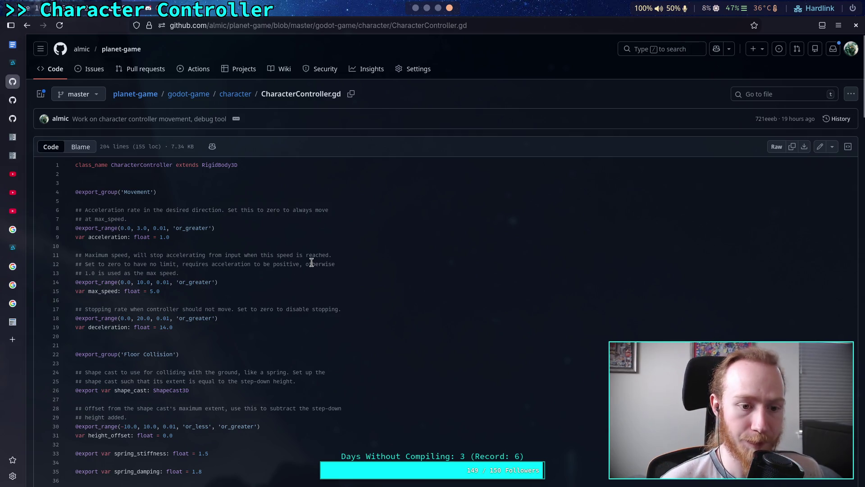
# Compare the spring_velocity code on lines 113 and 122, then return to Godot
pyautogui.scroll(-20, 393, 253)
pyautogui.scroll(-7, 397, 292)
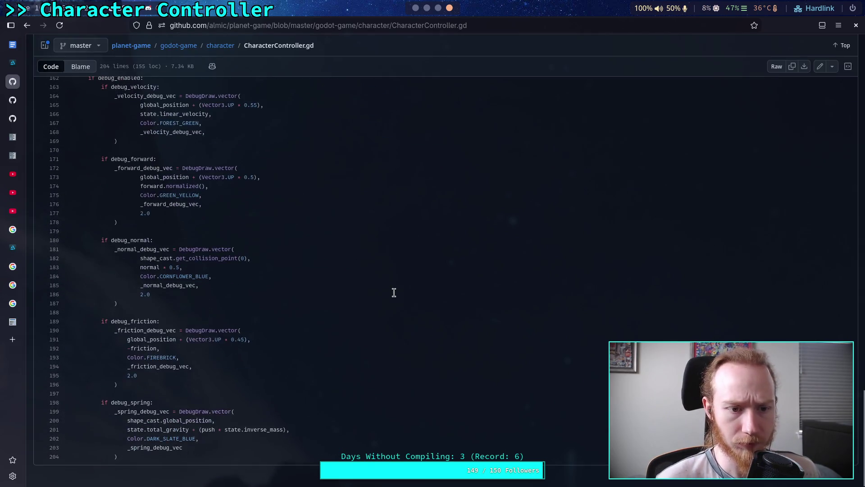
pyautogui.scroll(8, 394, 293)
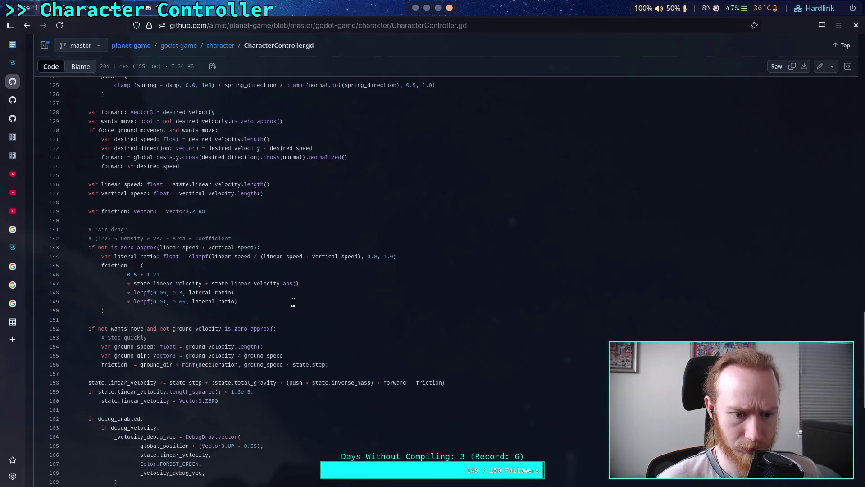
pyautogui.scroll(6, 292, 302)
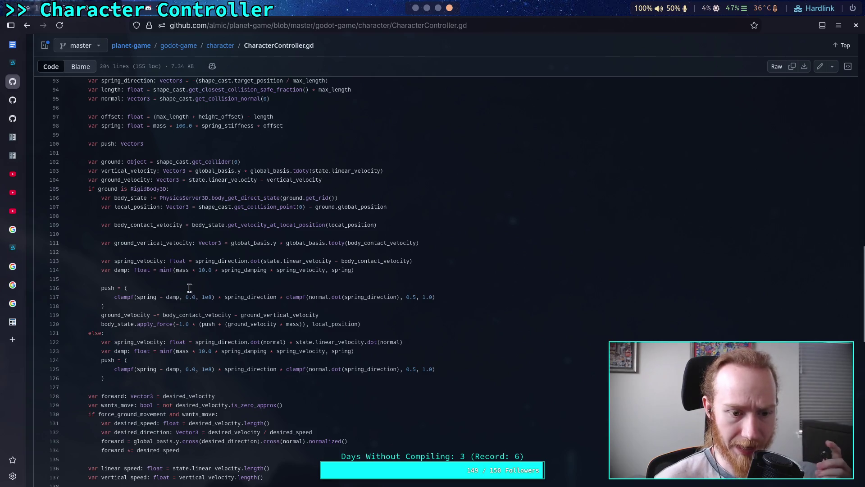
pyautogui.moveTo(102, 337); pyautogui.dragTo(268, 373)
pyautogui.click(320, 385)
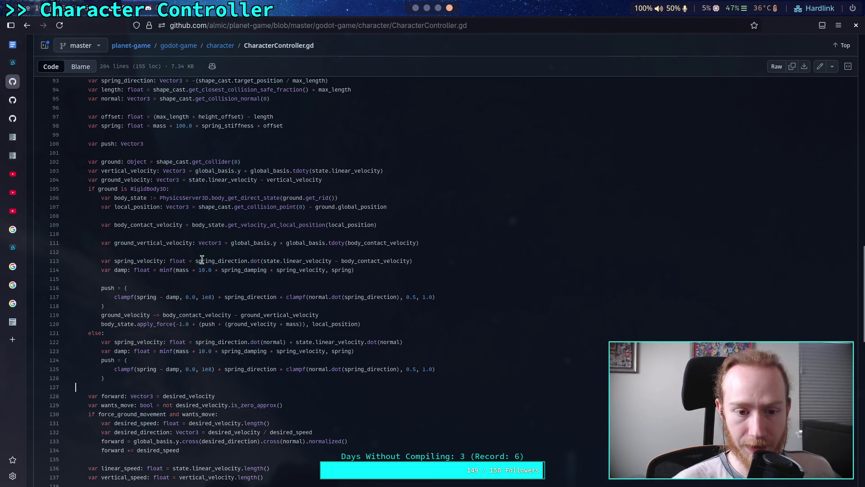
pyautogui.moveTo(195, 261); pyautogui.dragTo(412, 261)
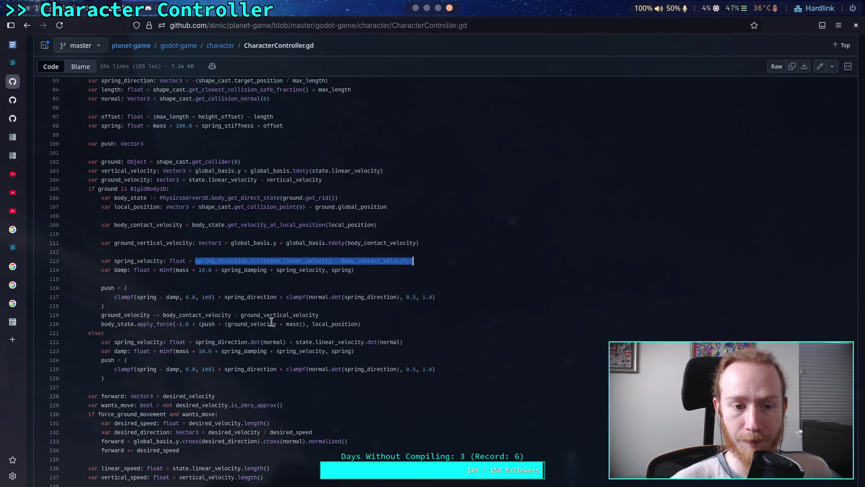
pyautogui.moveTo(289, 342); pyautogui.dragTo(192, 342)
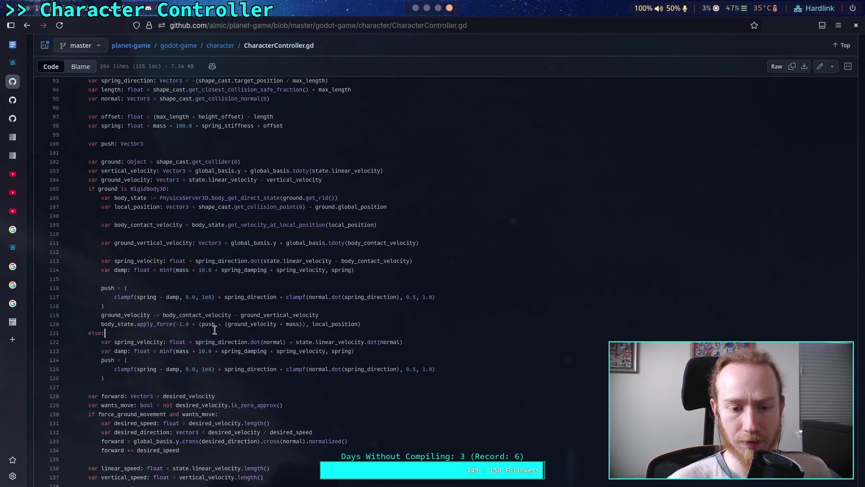
pyautogui.click(427, 8)
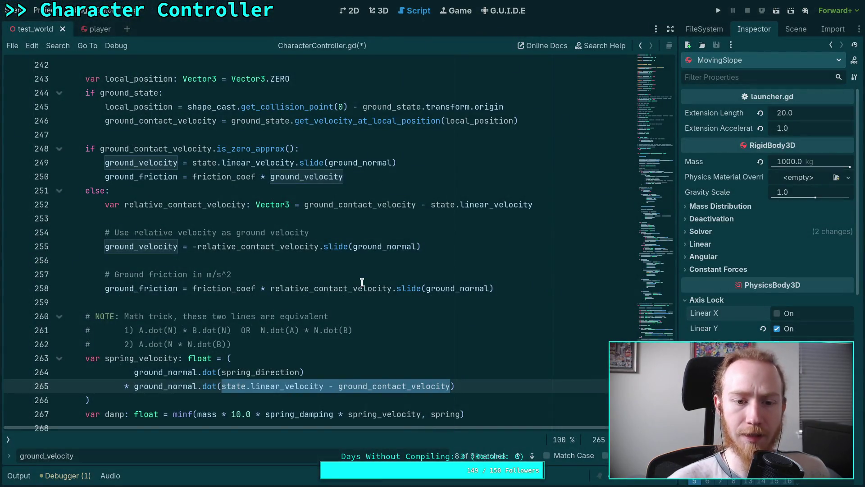
# Highlight ground_normal.dot(spring_direction) and the velocity difference on lines 264–265
pyautogui.scroll(-3, 323, 281)
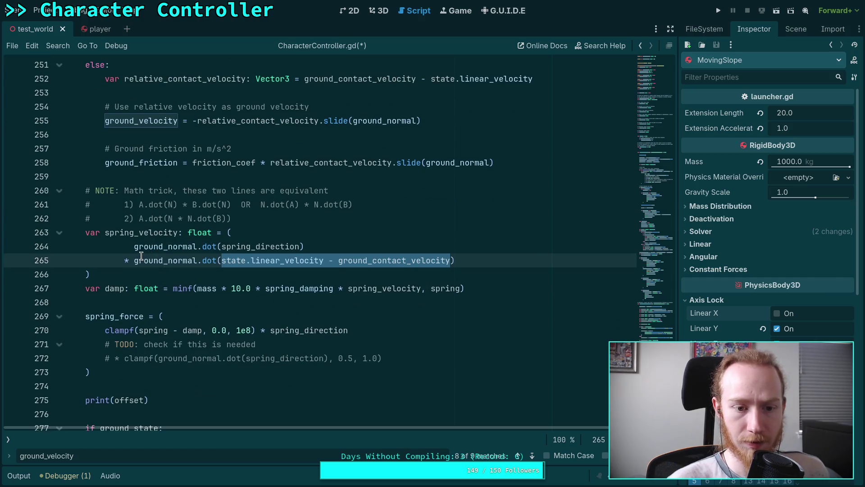
pyautogui.scroll(2, 265, 262)
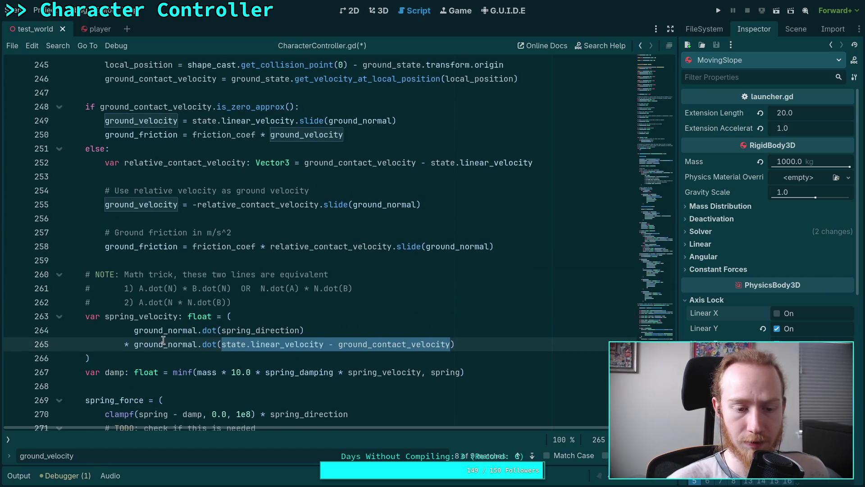
pyautogui.moveTo(133, 330); pyautogui.dragTo(332, 329)
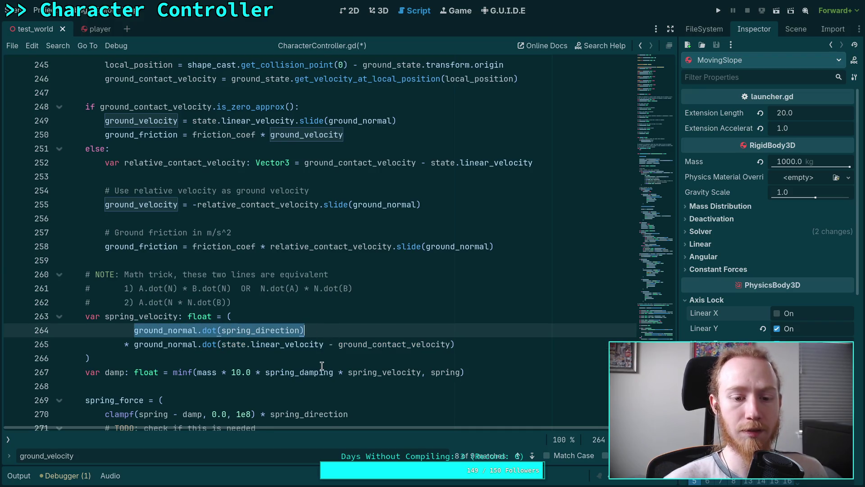
pyautogui.moveTo(322, 364)
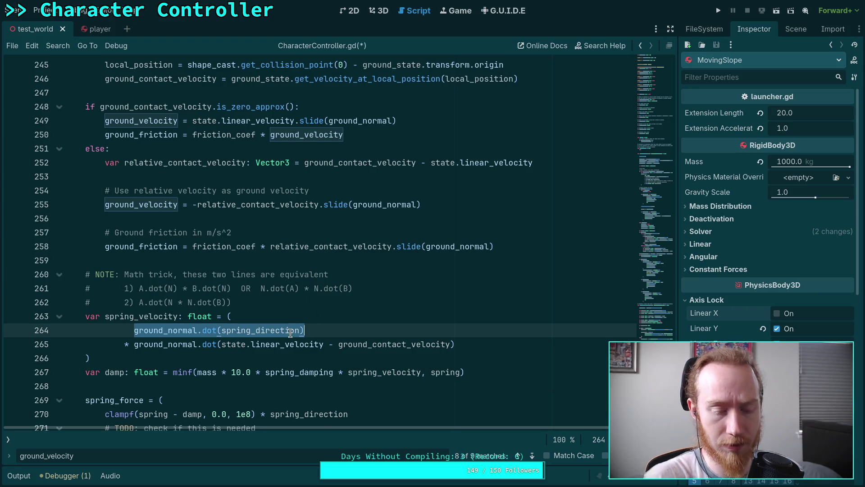
pyautogui.moveTo(411, 350); pyautogui.dragTo(455, 348)
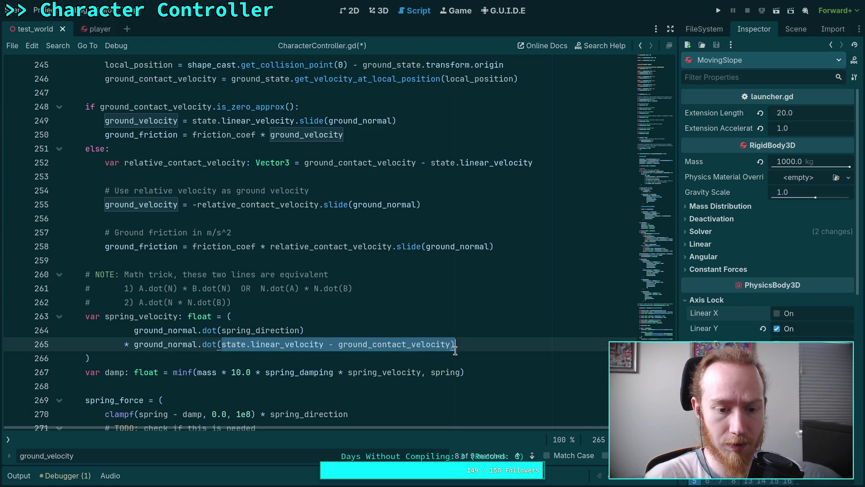
pyautogui.scroll(-1, 435, 364)
pyautogui.click(442, 308)
pyautogui.moveTo(221, 302); pyautogui.dragTo(451, 303)
# Move up to the ground_velocity declaration near line 83
pyautogui.scroll(1, 362, 307)
pyautogui.scroll(1, 362, 307)
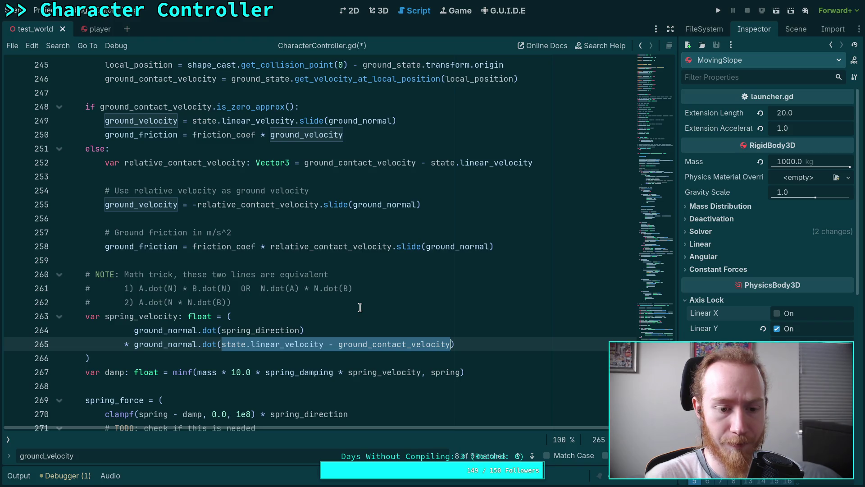
pyautogui.scroll(3, 360, 308)
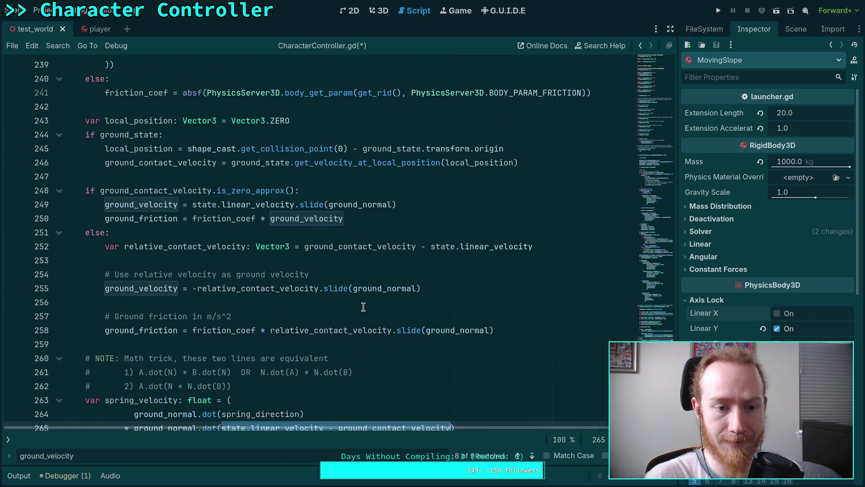
pyautogui.moveTo(651, 332); pyautogui.dragTo(656, 158)
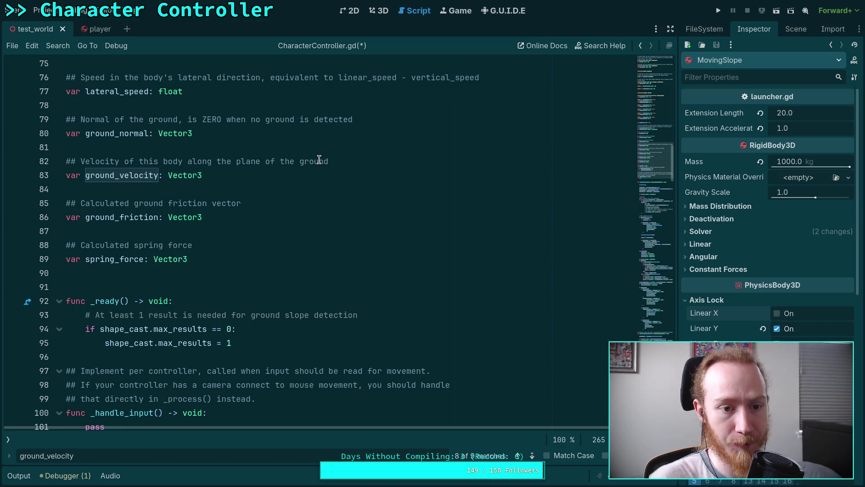
pyautogui.moveTo(335, 164); pyautogui.dragTo(187, 163)
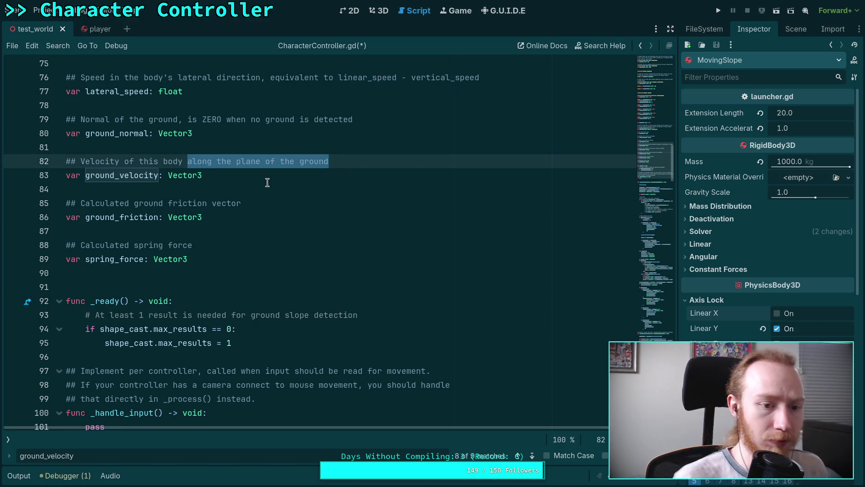
pyautogui.write('relative')
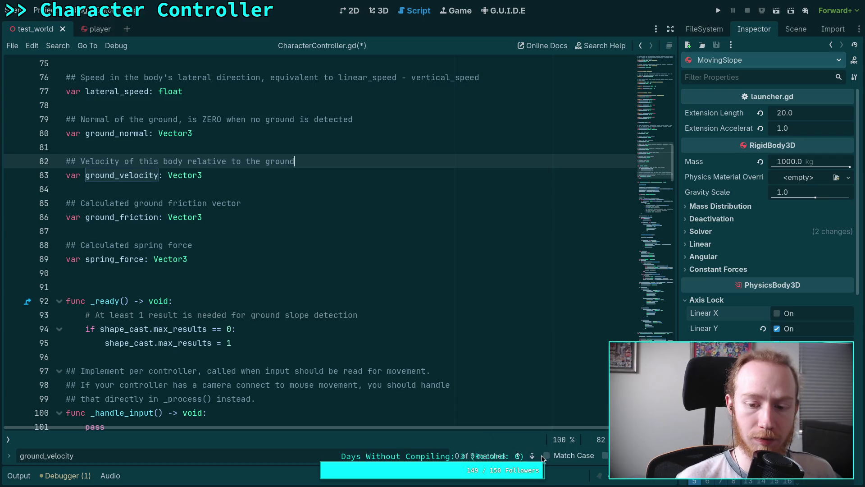
pyautogui.click(532, 456)
pyautogui.click(532, 455)
pyautogui.click(532, 456)
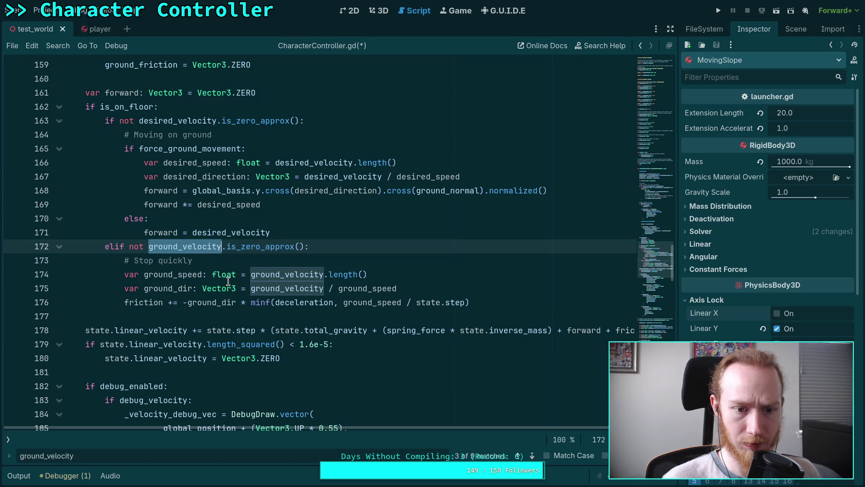
pyautogui.moveTo(230, 280)
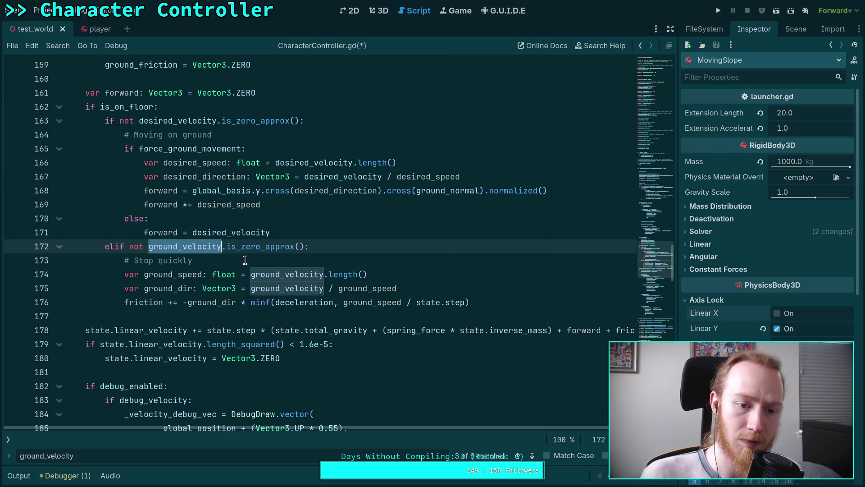
pyautogui.click(236, 263)
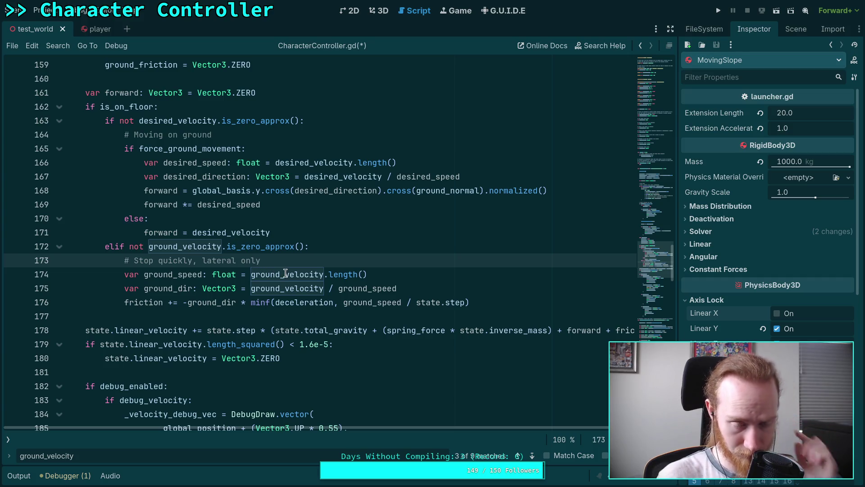
pyautogui.press('Return')
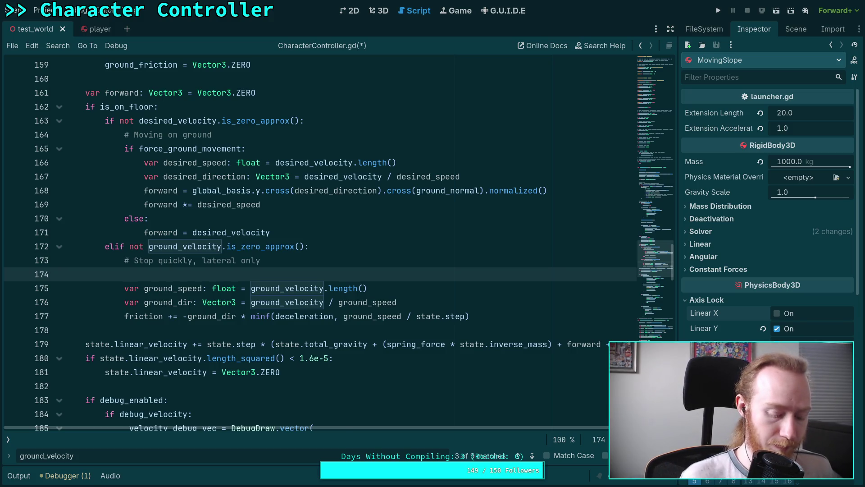
pyautogui.press('BackSpace')
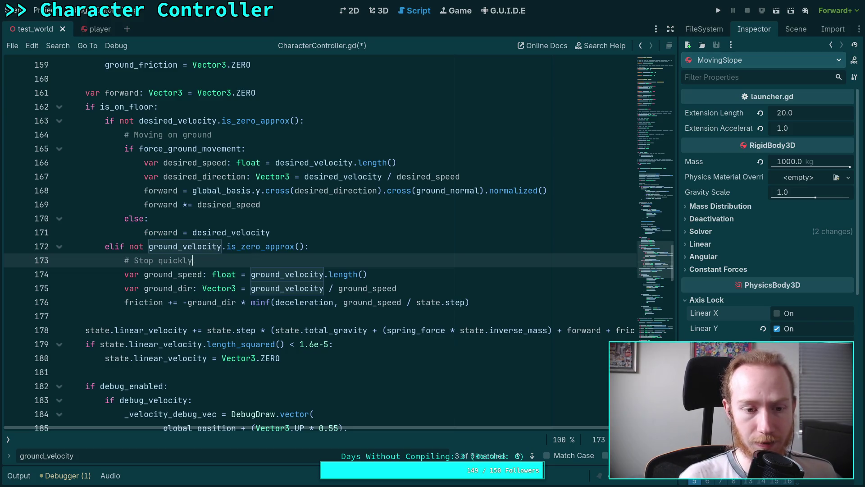
pyautogui.click(187, 65)
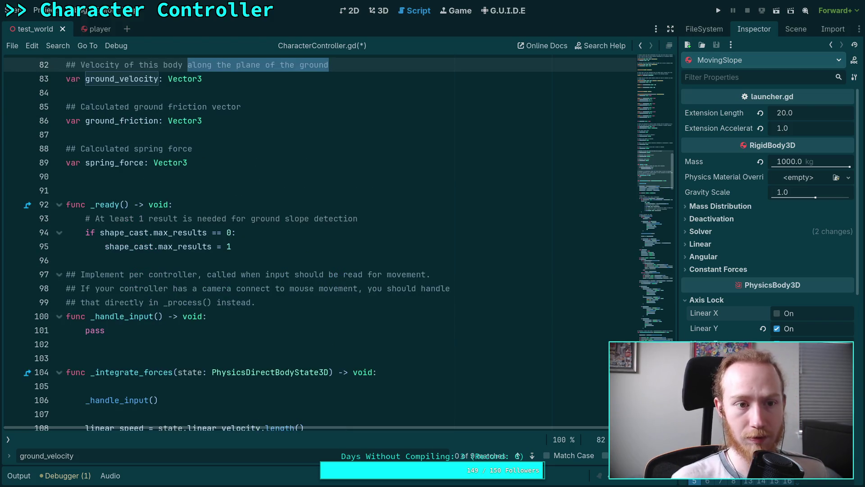
pyautogui.scroll(2, 346, 205)
pyautogui.click(342, 199)
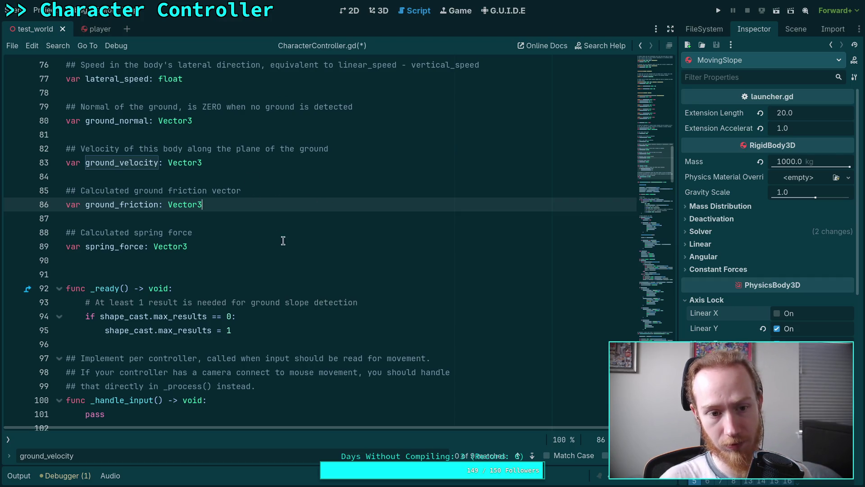
# Select the state.linear_velocity - ground_contact_velocity expression on line 265
pyautogui.scroll(-20, 296, 255)
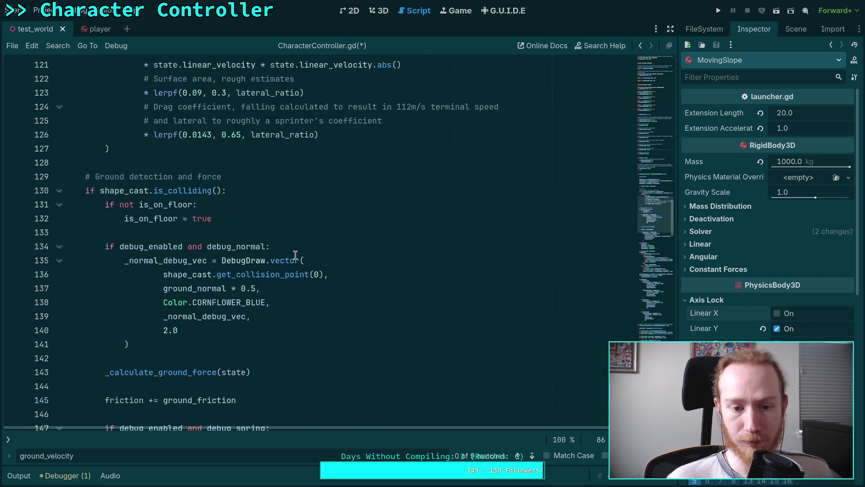
pyautogui.scroll(-19, 295, 255)
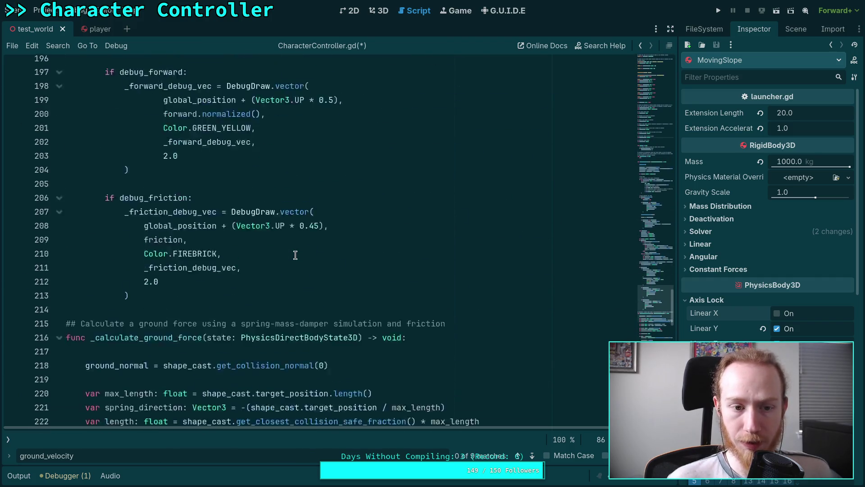
pyautogui.scroll(-4, 295, 250)
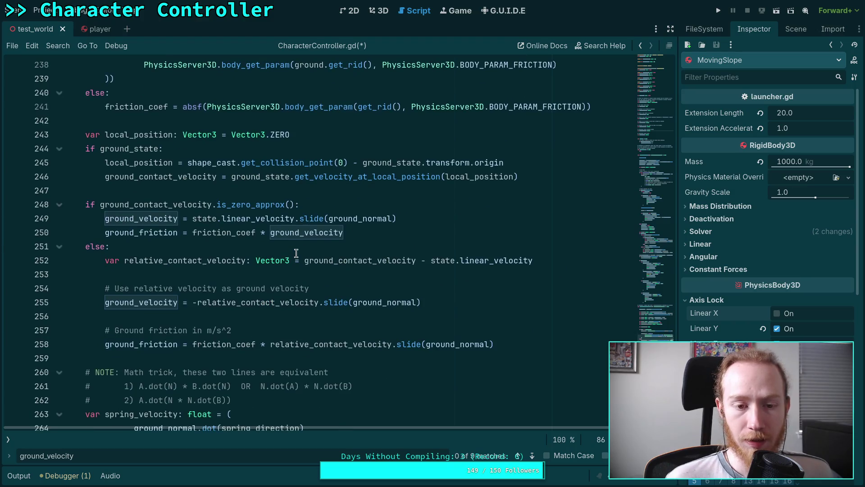
pyautogui.scroll(-2, 311, 246)
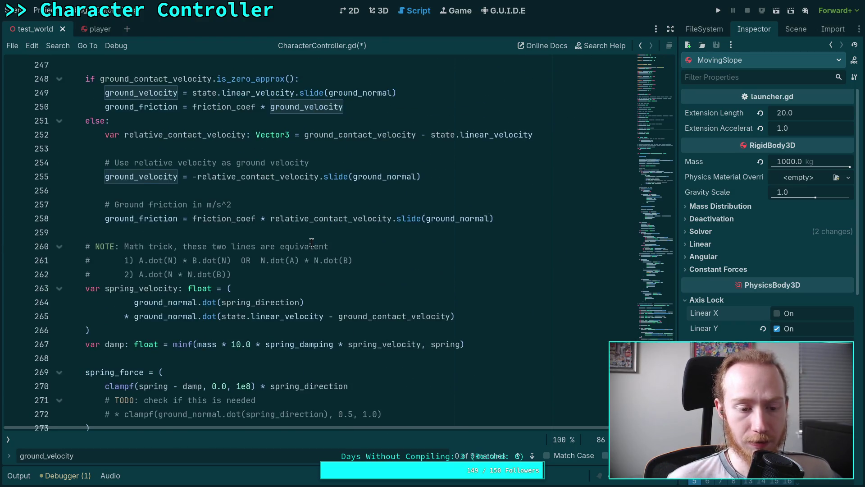
pyautogui.scroll(1, 211, 223)
pyautogui.scroll(1, 217, 221)
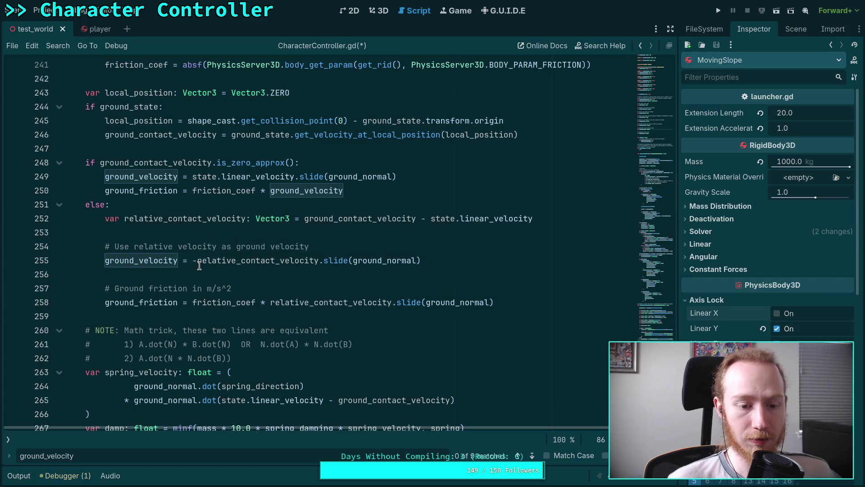
pyautogui.scroll(-2, 257, 293)
pyautogui.scroll(1, 275, 330)
pyautogui.moveTo(221, 359); pyautogui.dragTo(451, 363)
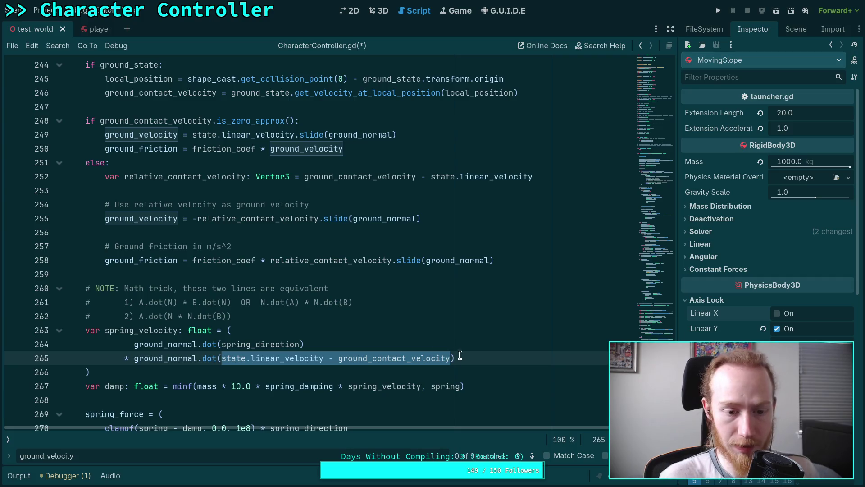
# Insert a new line after line 262 and begin a print() call
pyautogui.click(341, 318)
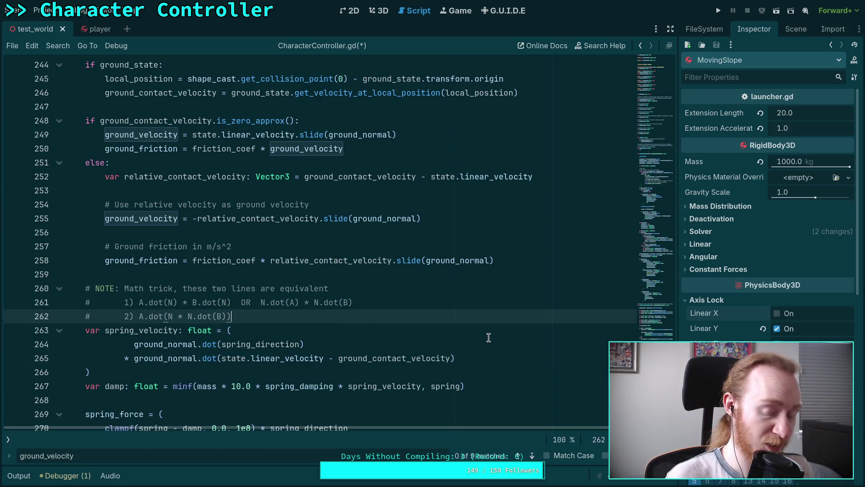
pyautogui.press('Return')
pyautogui.write('print')
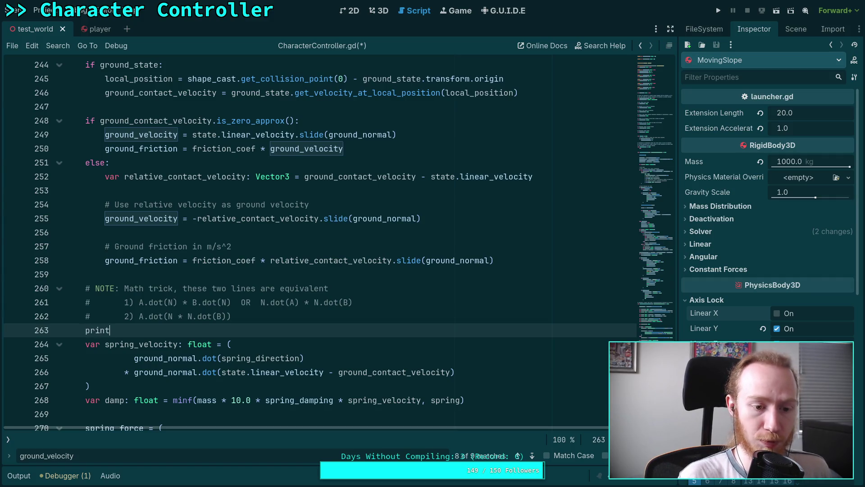
pyautogui.write('(')
# Copy the velocity difference into print() on line 263, save, and run the game
pyautogui.moveTo(222, 372); pyautogui.dragTo(453, 372)
pyautogui.rightClick(444, 374)
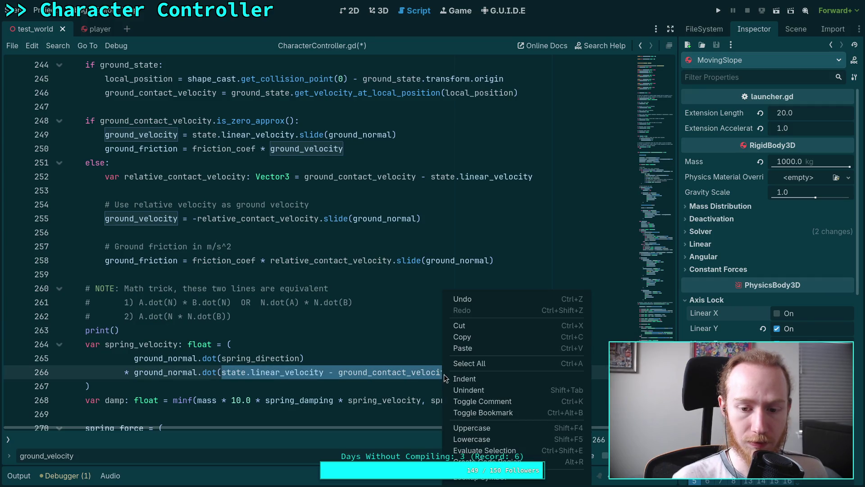
pyautogui.click(469, 338)
pyautogui.click(116, 332)
pyautogui.hotkey('ctrl', 'v')
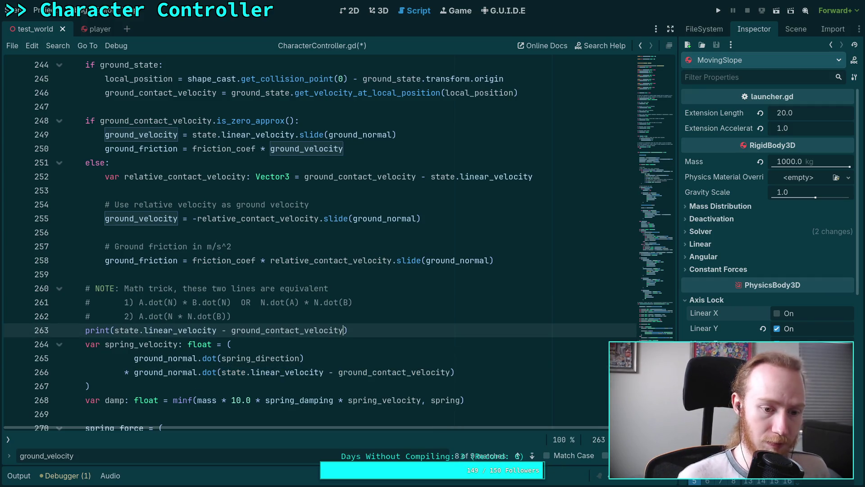
pyautogui.hotkey('ctrl', 's')
pyautogui.scroll(-2, 219, 295)
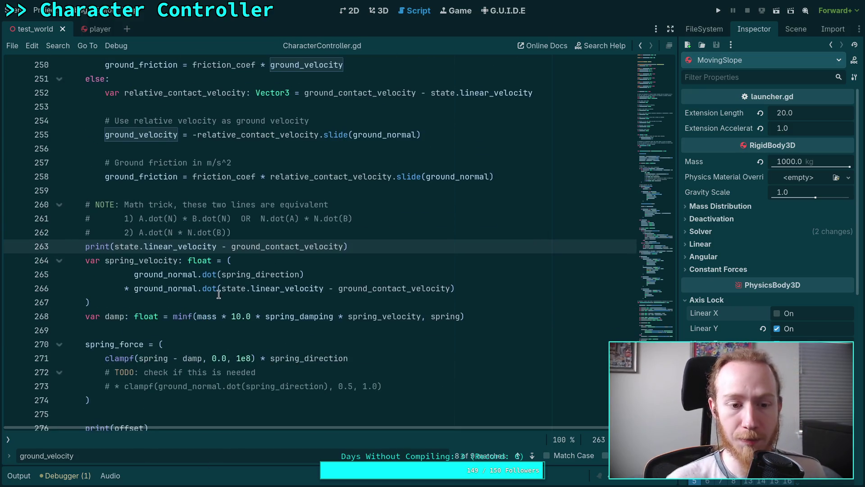
pyautogui.click(718, 11)
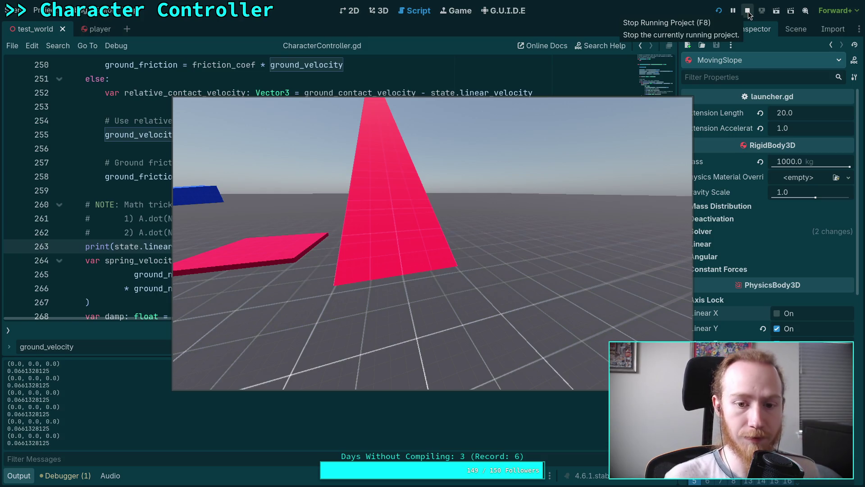
# Walk the player onto the moving slope, then stop the game
pyautogui.click(426, 241)
pyautogui.press('w')
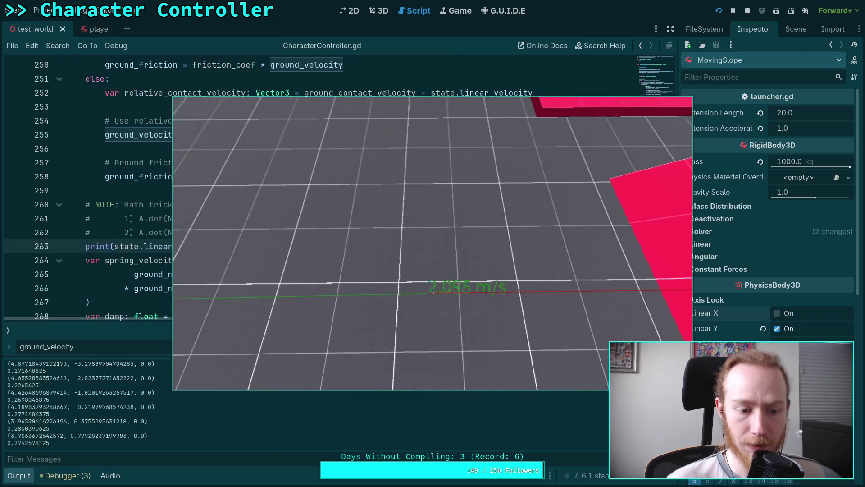
pyautogui.click(747, 10)
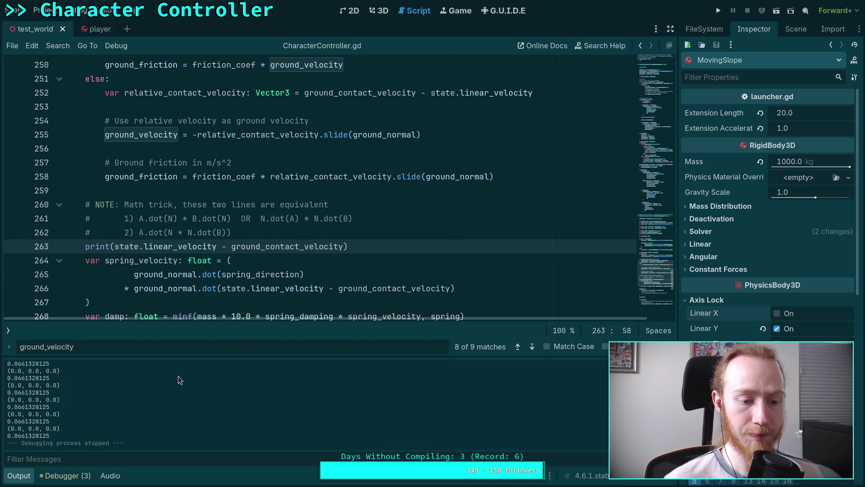
# Review the logged velocities in the Output log and run the project again
pyautogui.scroll(5, 66, 407)
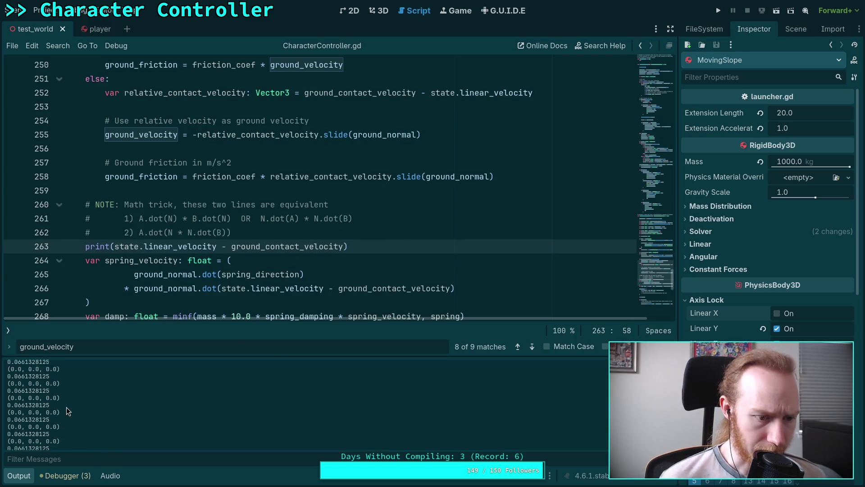
pyautogui.scroll(3, 66, 407)
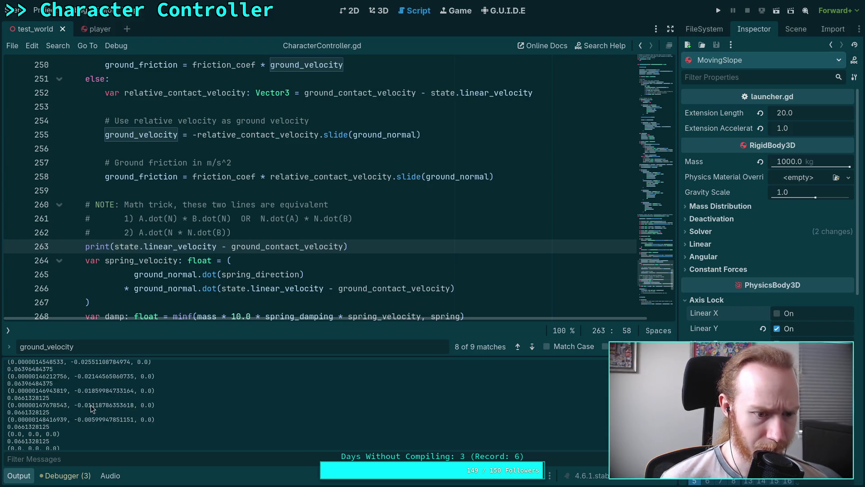
pyautogui.scroll(6, 81, 410)
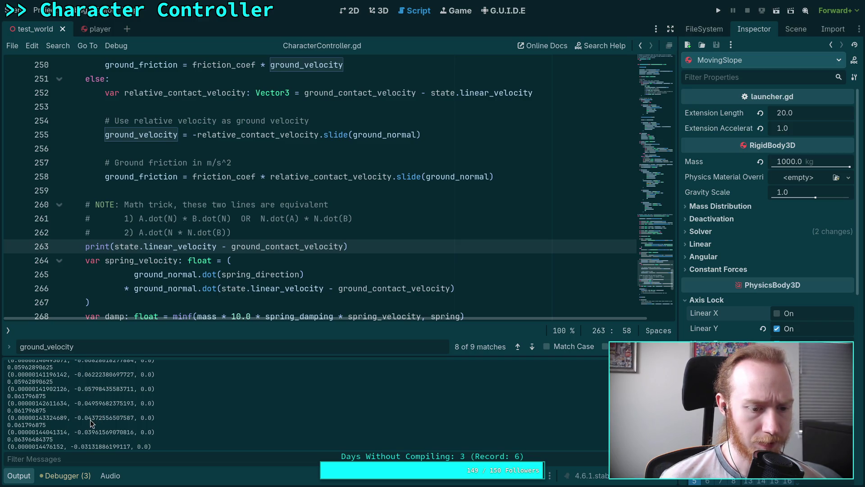
pyautogui.scroll(2, 90, 422)
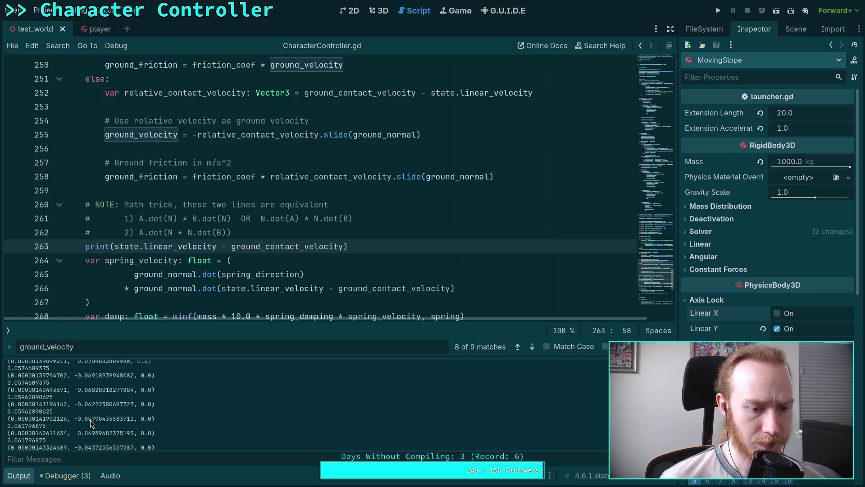
pyautogui.scroll(1, 90, 423)
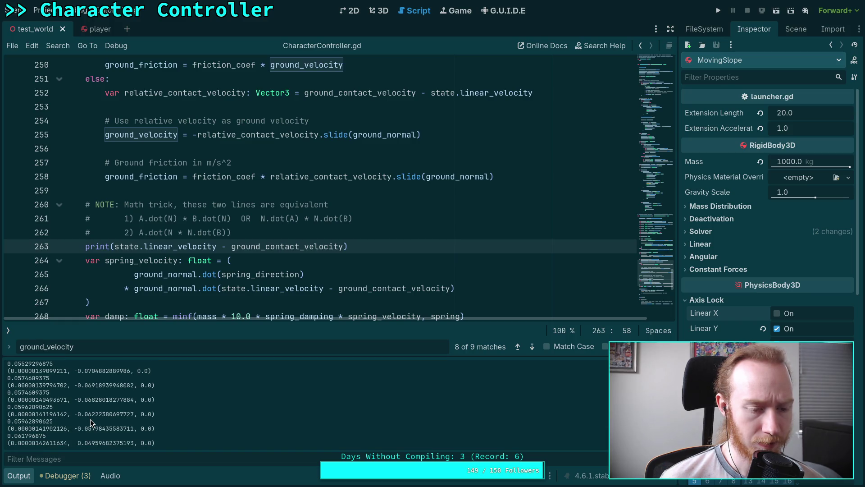
pyautogui.scroll(3, 90, 422)
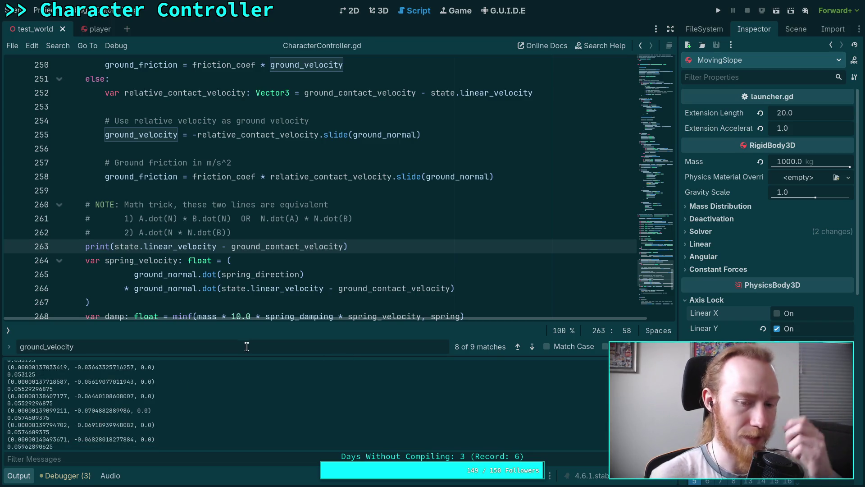
pyautogui.press('F5')
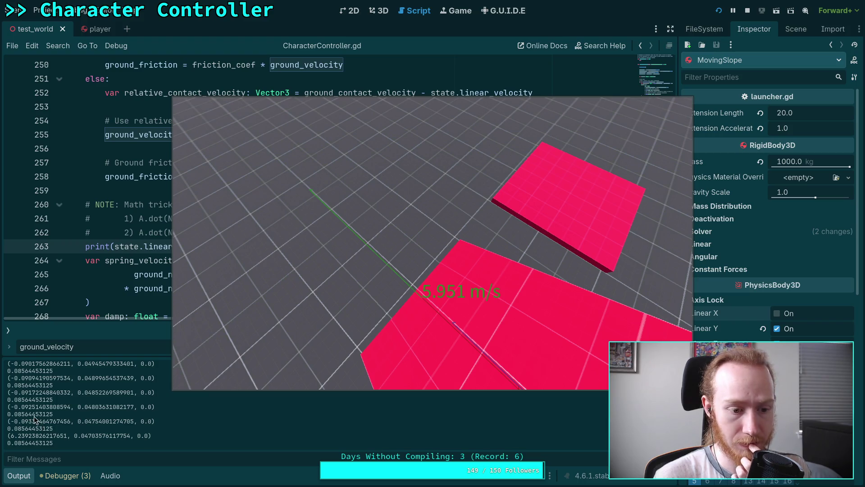
pyautogui.scroll(5, 40, 409)
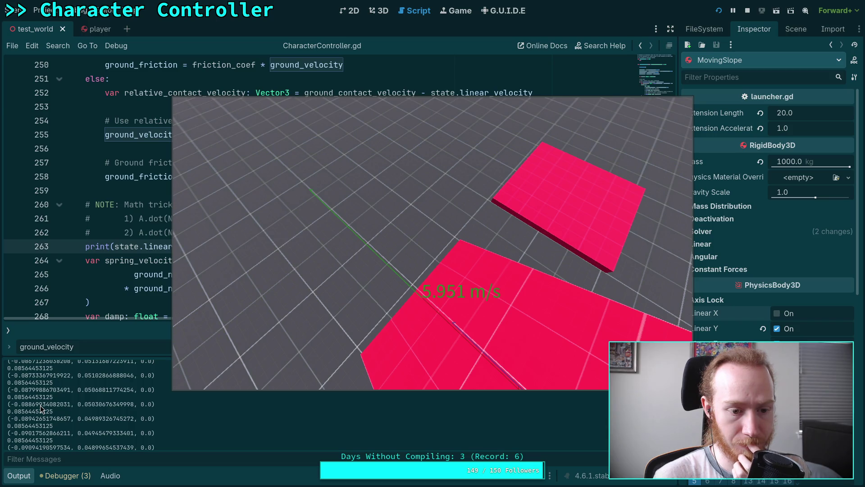
pyautogui.scroll(3, 41, 408)
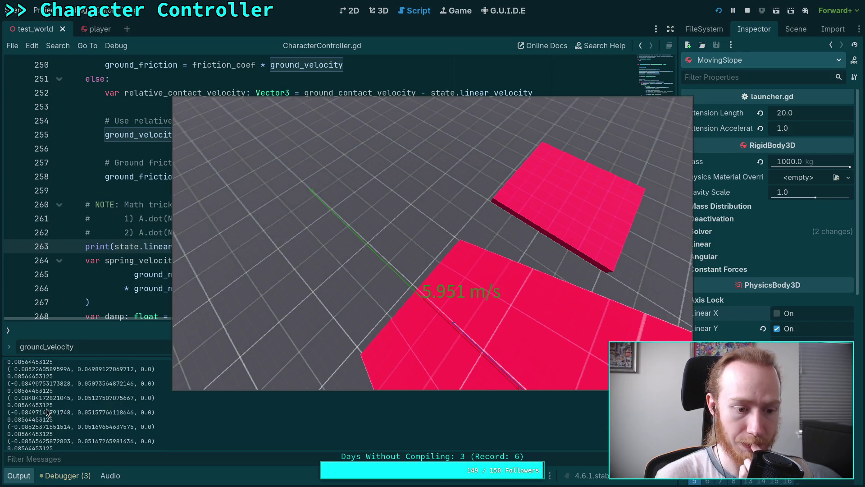
pyautogui.scroll(3, 46, 409)
pyautogui.scroll(3, 45, 409)
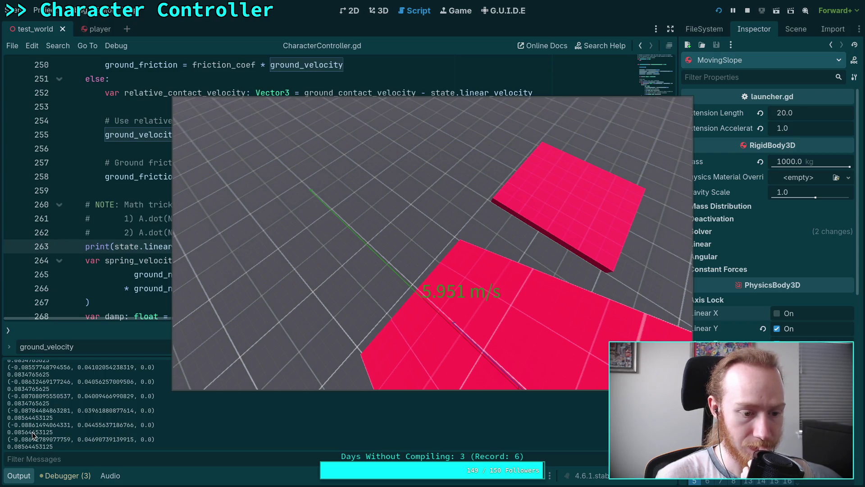
pyautogui.scroll(-2, 36, 437)
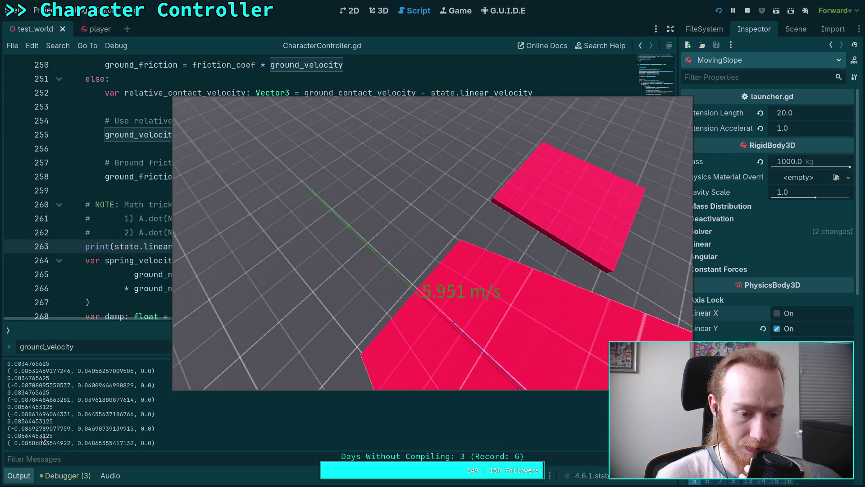
pyautogui.scroll(-4, 40, 440)
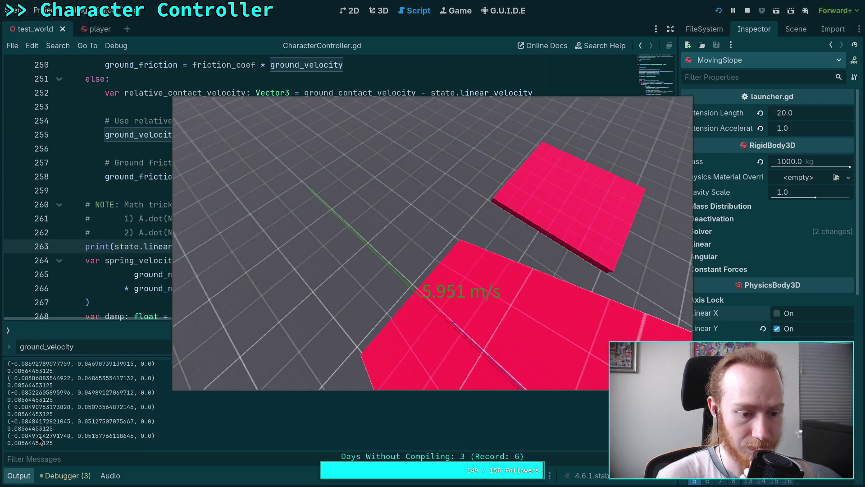
pyautogui.scroll(-5, 41, 439)
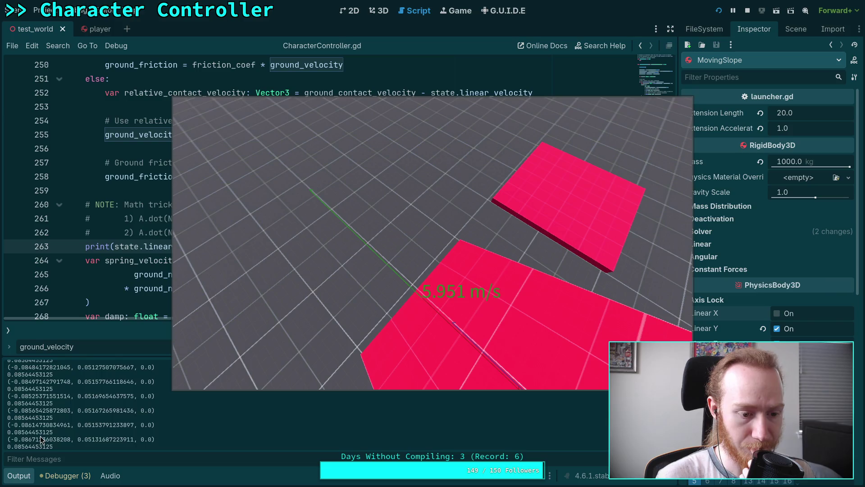
pyautogui.scroll(-3, 40, 440)
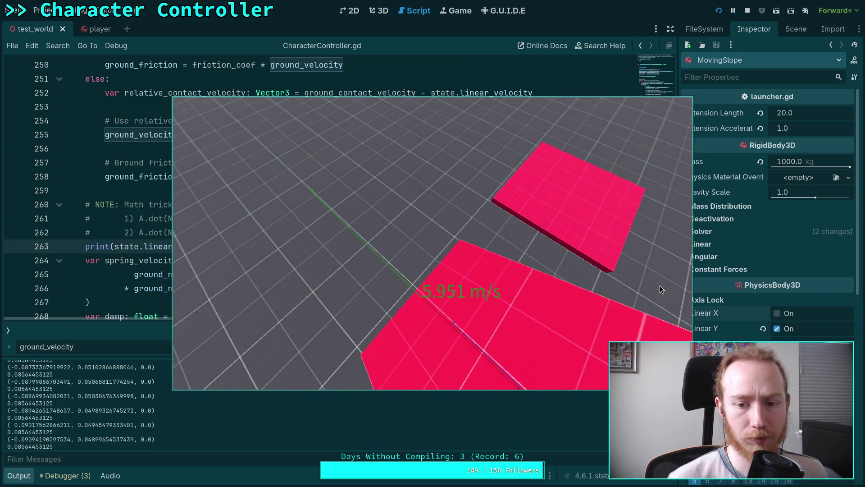
# Set MovingSlope's linear damp to 0.2 and test it by walking onto the slope
pyautogui.click(748, 11)
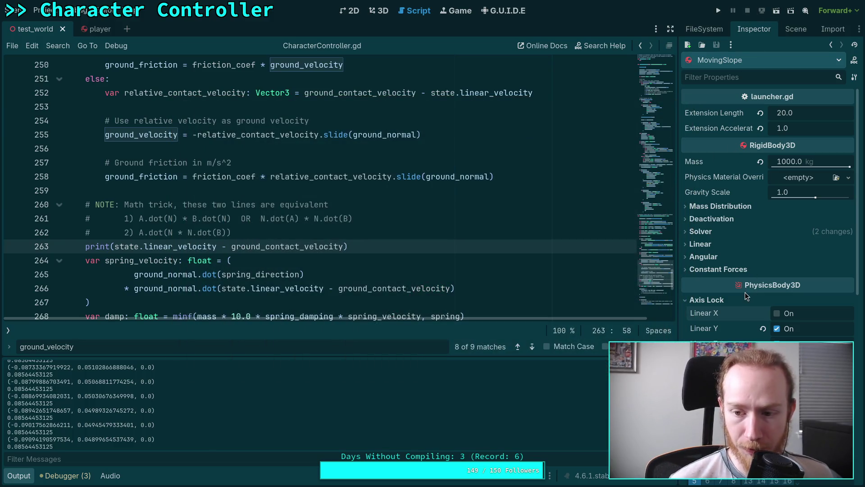
pyautogui.click(709, 242)
pyautogui.click(810, 304)
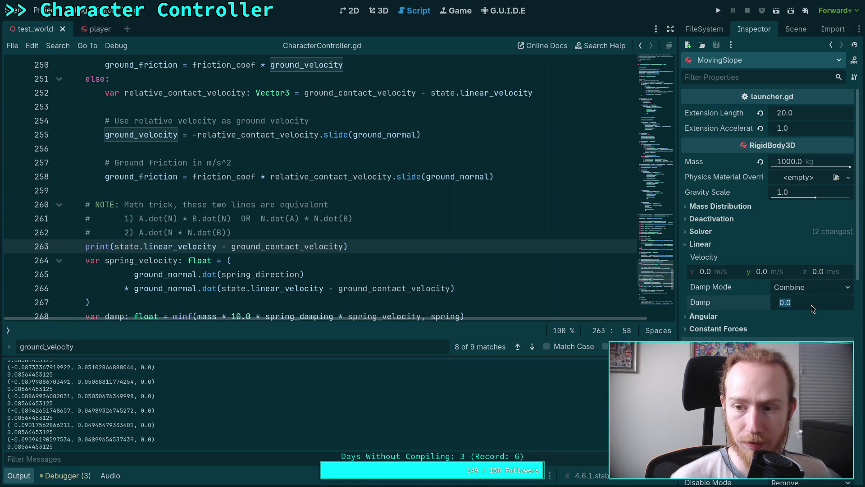
pyautogui.write('.2')
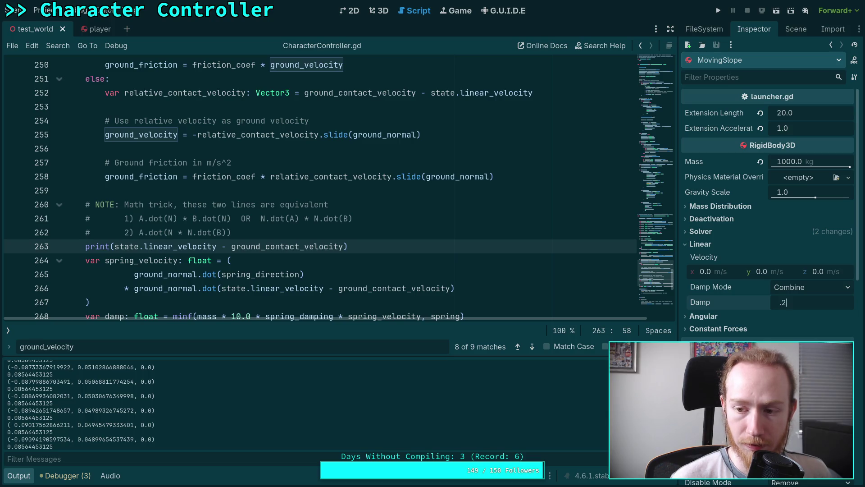
pyautogui.press('Return')
pyautogui.press('F5')
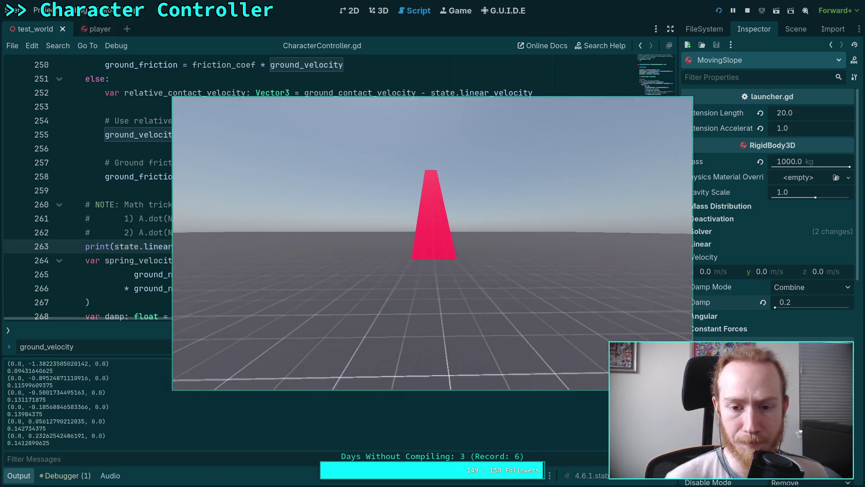
pyautogui.press('w')
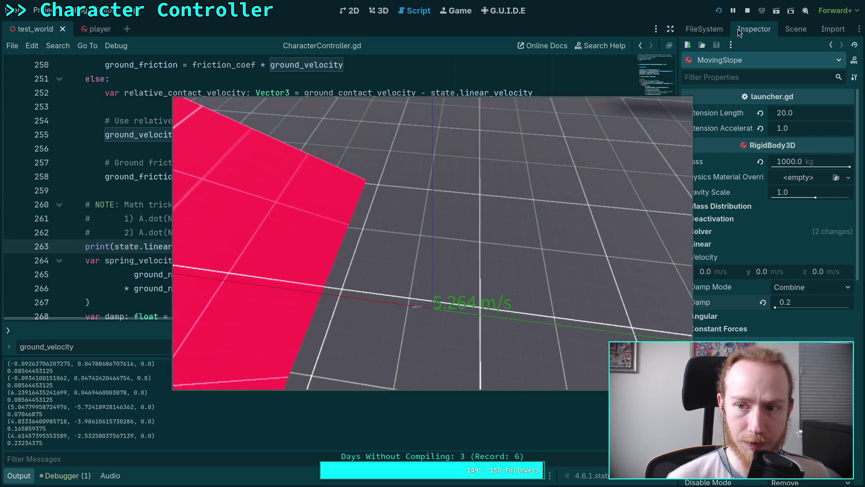
# Change linear damp to 0.5 and test the game again
pyautogui.click(747, 11)
pyautogui.click(811, 302)
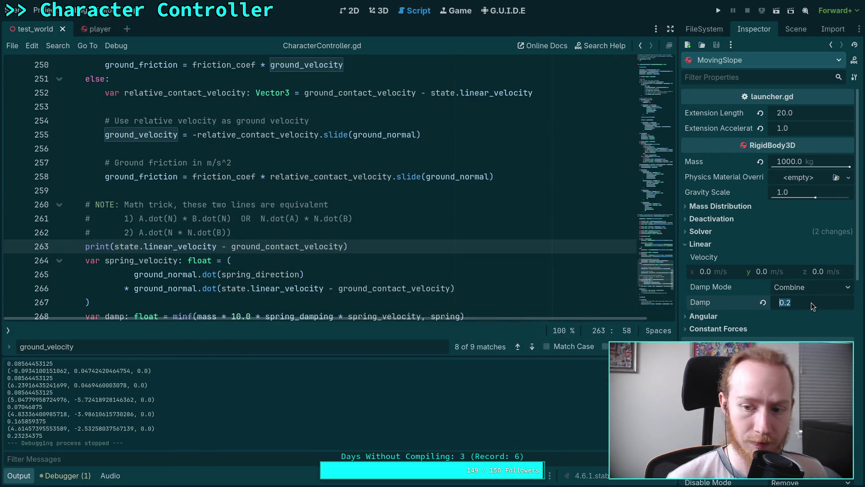
pyautogui.write('0.5')
pyautogui.press('Return')
pyautogui.press('F5')
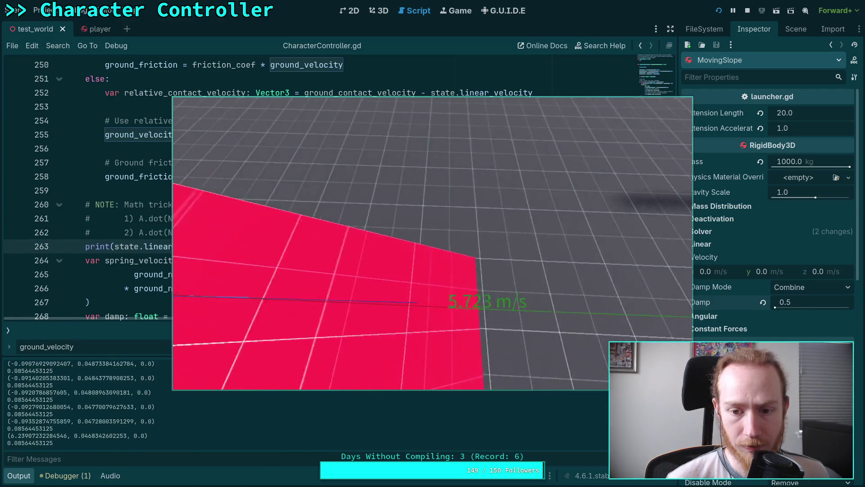
pyautogui.press('F8')
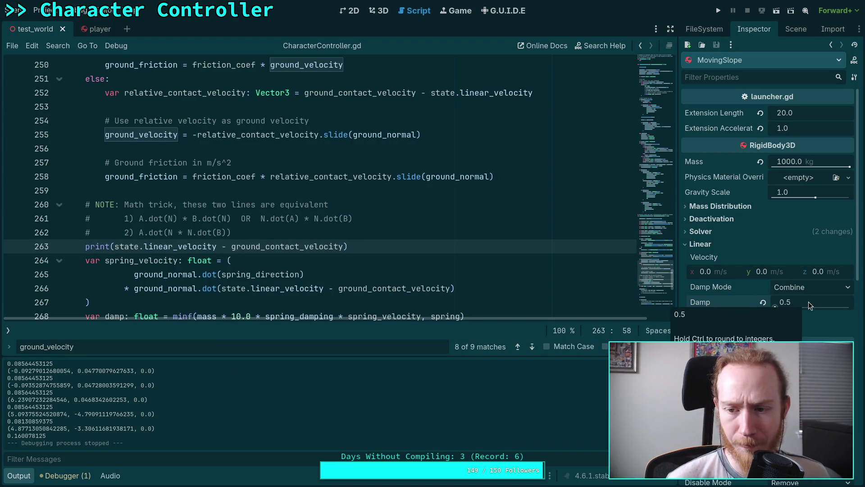
# Reset linear damp to 0.0 and save the test_world scene
pyautogui.click(725, 233)
pyautogui.click(730, 231)
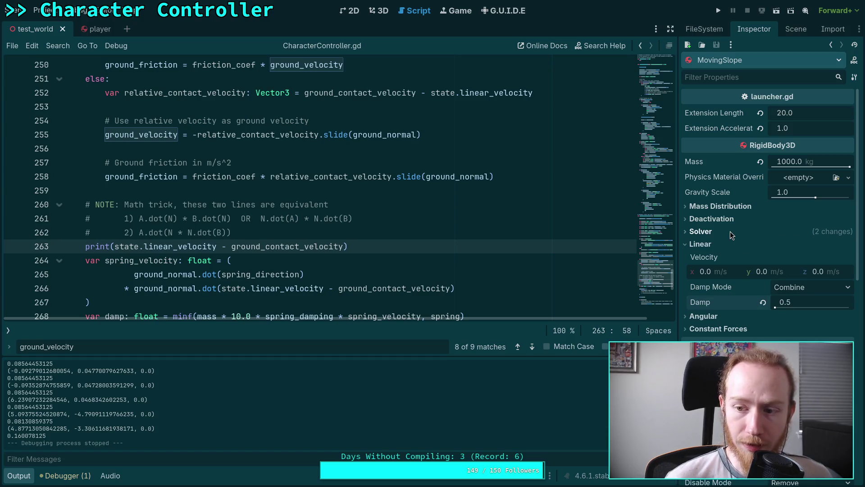
pyautogui.click(762, 302)
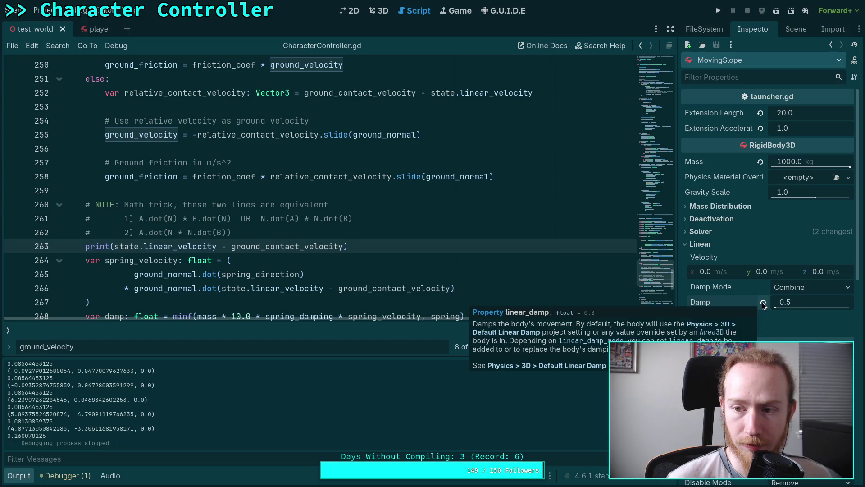
pyautogui.hotkey('ctrl', 's')
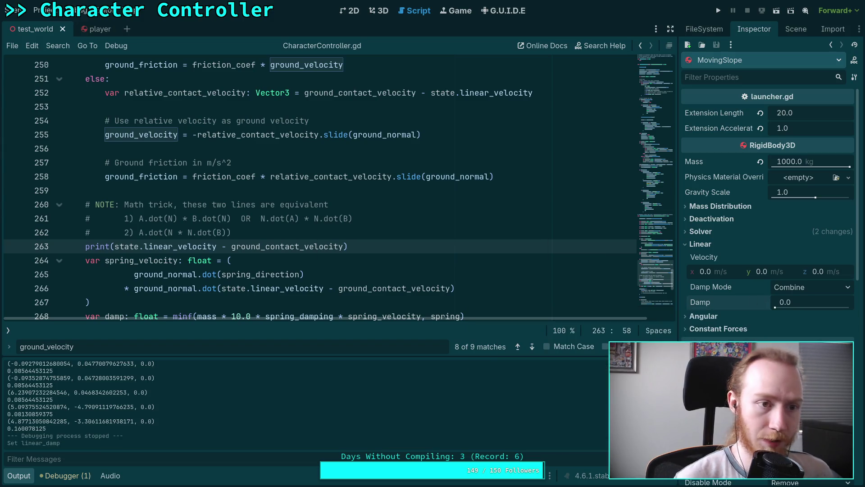
pyautogui.click(7, 330)
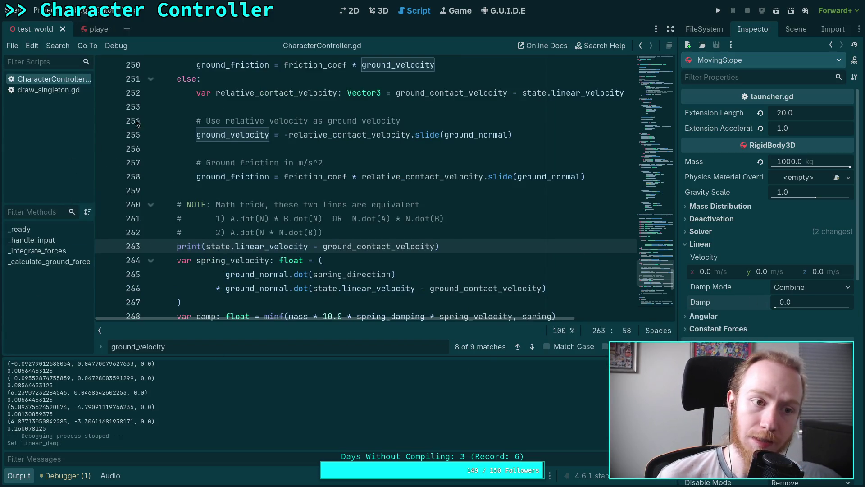
# Open the MovingSlope node's launcher.gd script
pyautogui.click(796, 29)
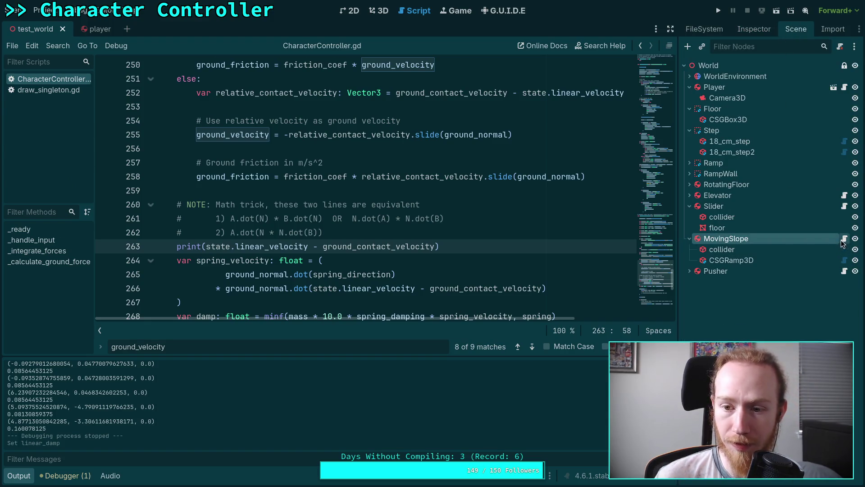
pyautogui.click(843, 239)
pyautogui.scroll(7, 325, 207)
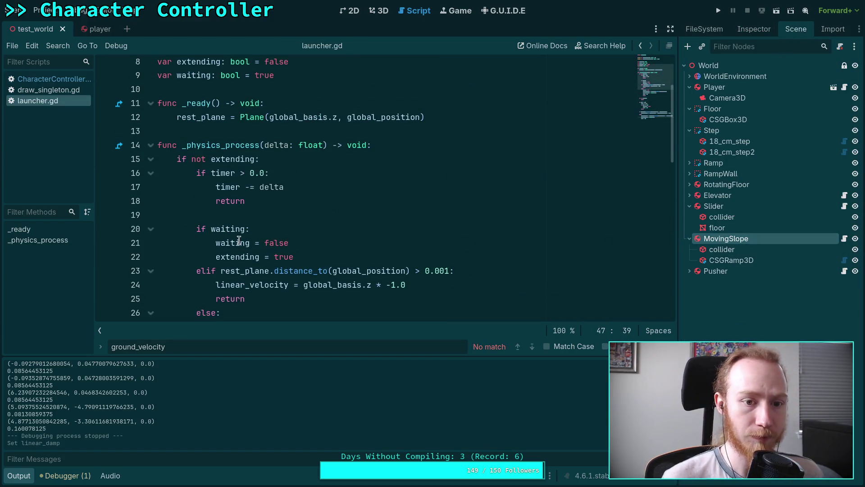
pyautogui.scroll(-1, 259, 217)
pyautogui.scroll(-8, 334, 215)
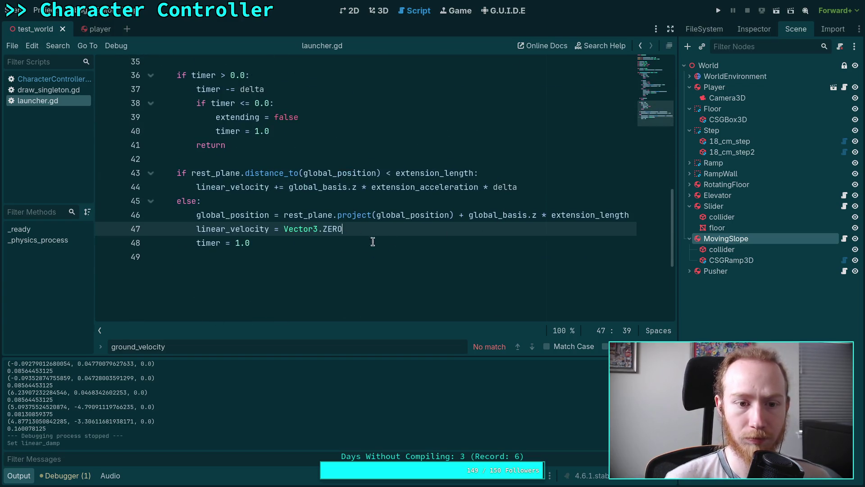
# Review linear_velocity usage and start a new line after timer = 1.0
pyautogui.click(349, 239)
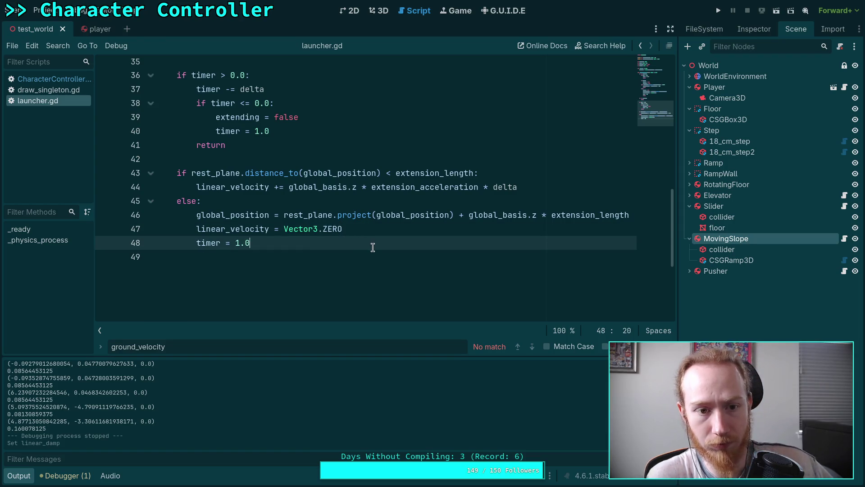
pyautogui.scroll(5, 372, 247)
pyautogui.doubleClick(251, 188)
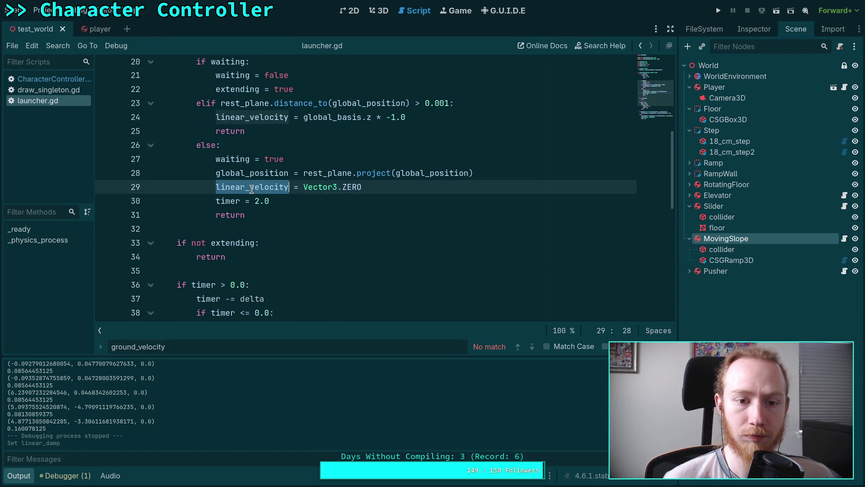
pyautogui.scroll(3, 250, 155)
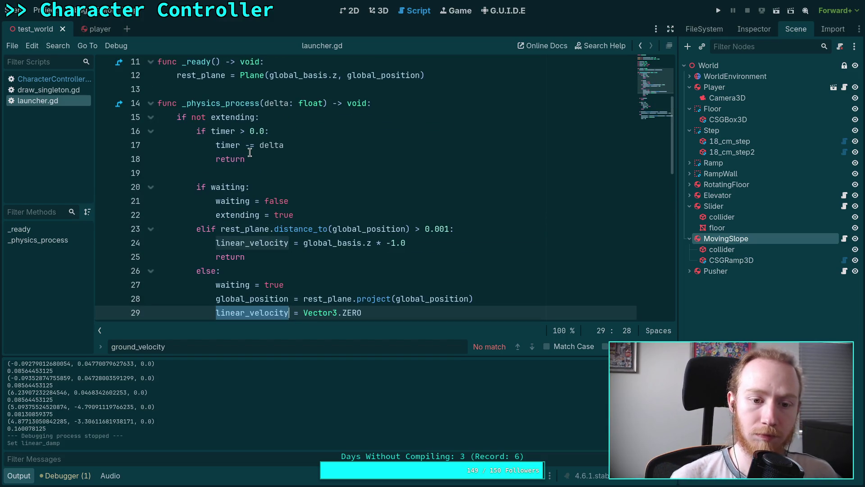
pyautogui.scroll(-10, 250, 148)
pyautogui.click(328, 240)
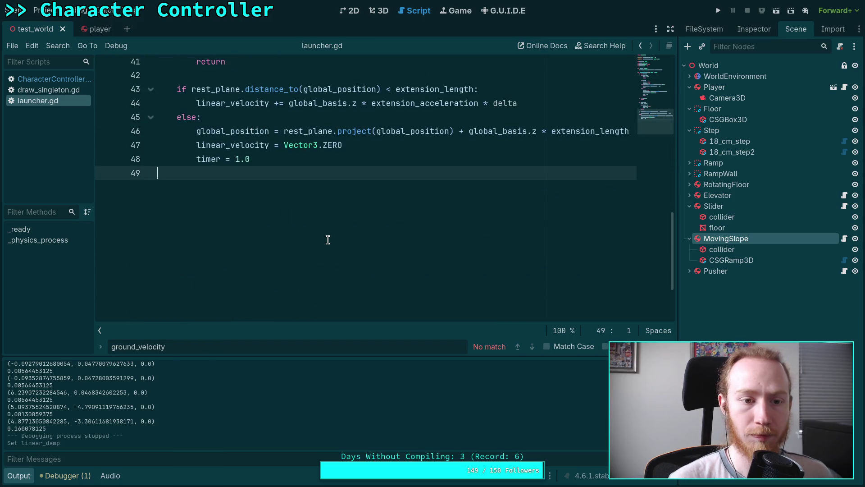
pyautogui.press('Return')
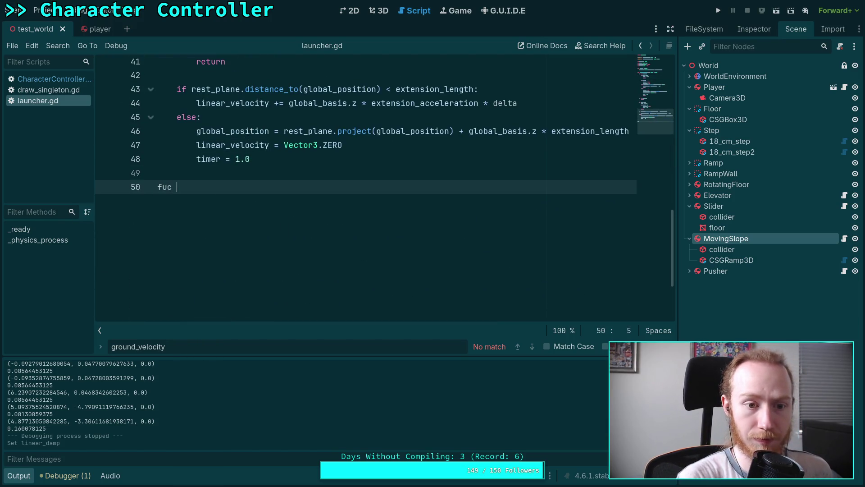
# Add _integrate_forces with state.linear_velocity *= state.total_linear_damp and save launcher.gd
pyautogui.write('_int')
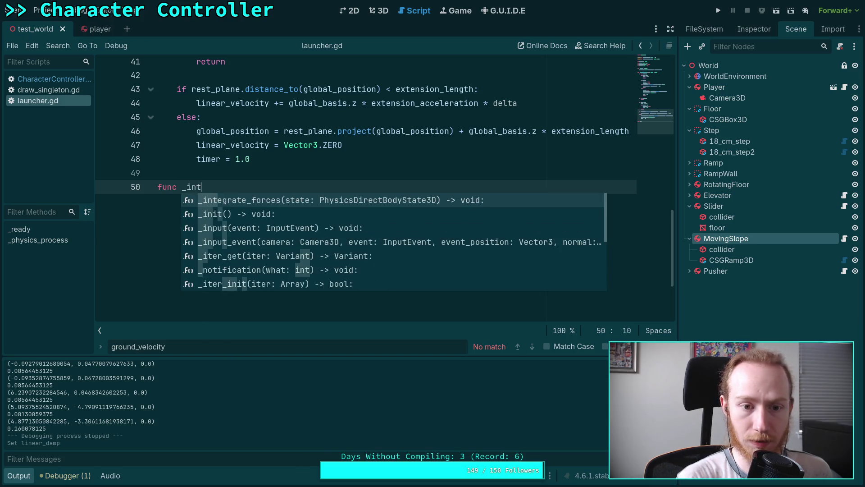
pyautogui.press('Return')
pyautogui.press('Return')
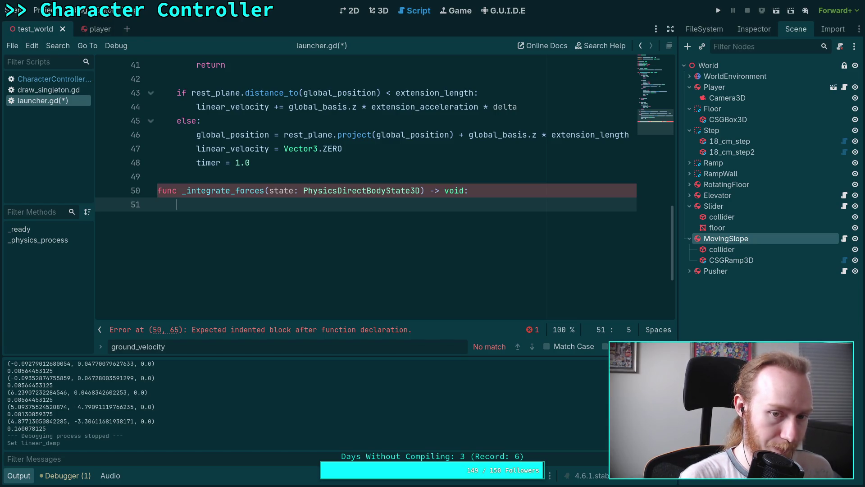
pyautogui.write('state.lin')
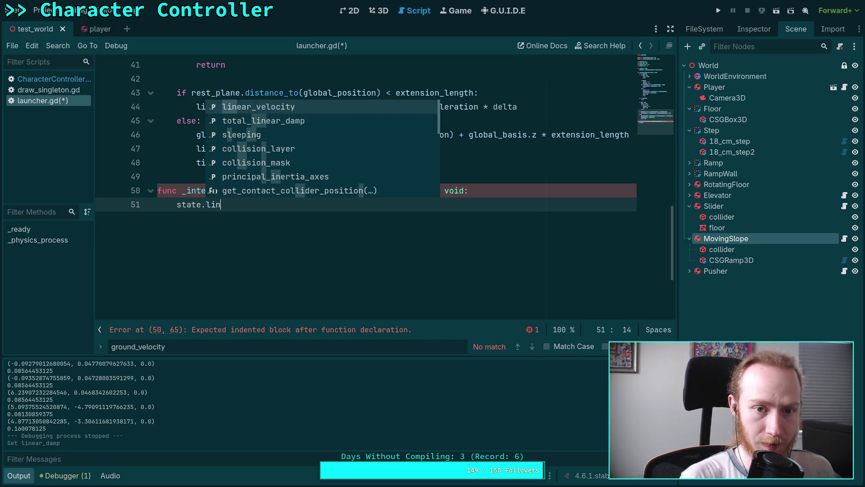
pyautogui.press('Return')
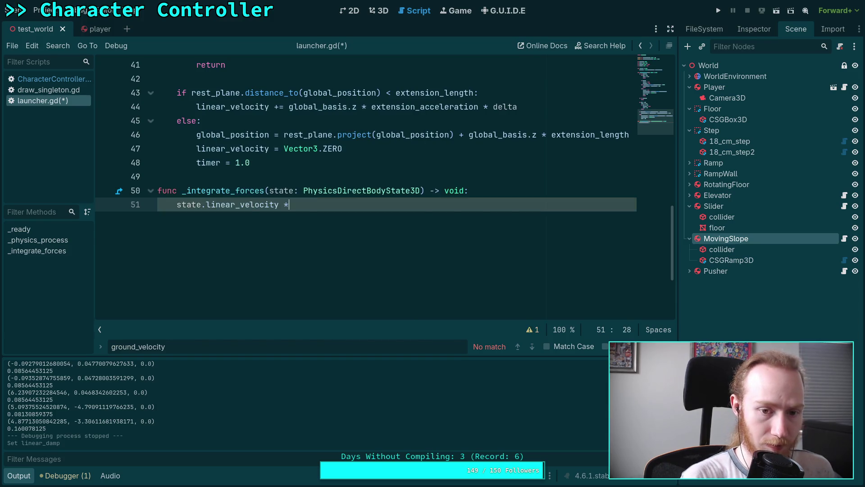
pyautogui.write('= state.lin')
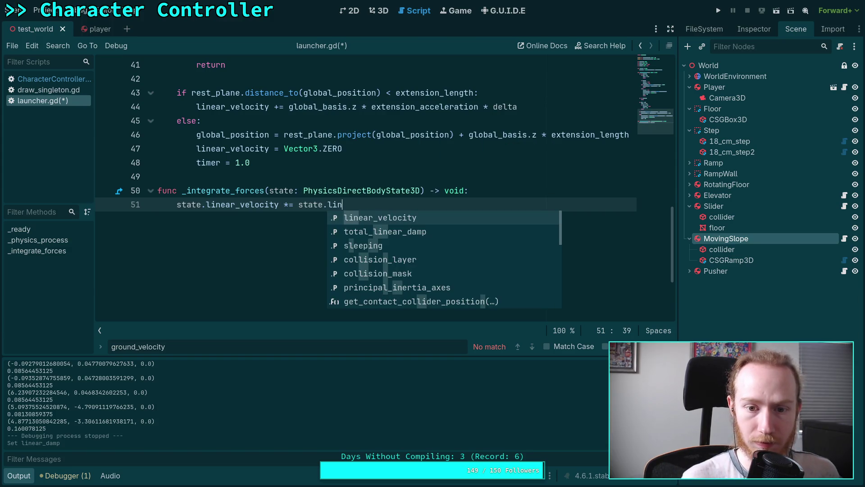
pyautogui.press('Down')
pyautogui.press('Return')
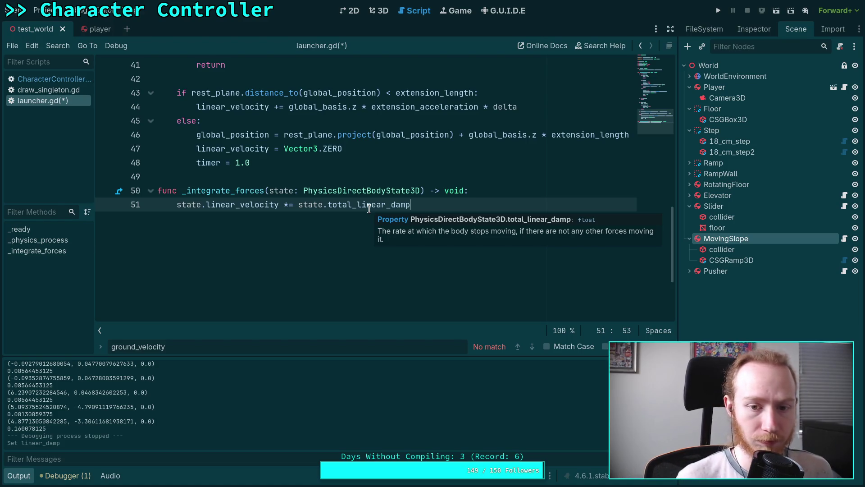
pyautogui.hotkey('ctrl', 's')
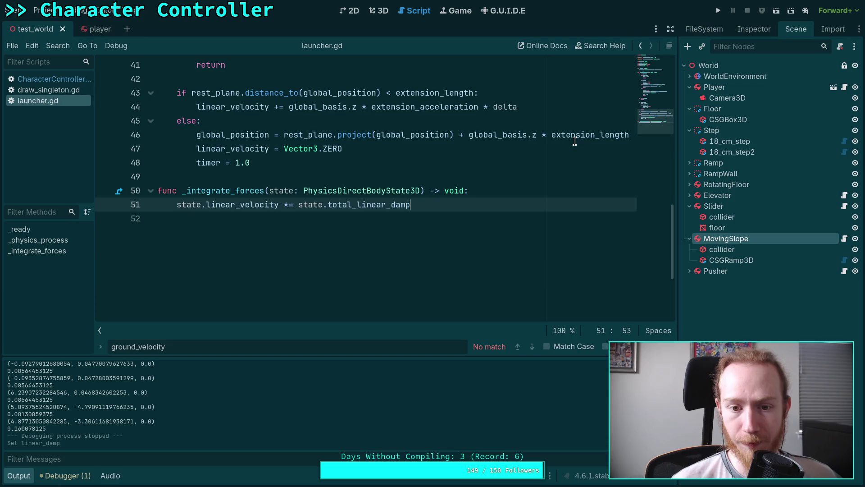
# Add print(state.total_linear_damp) below it and run the game
pyautogui.press('Return')
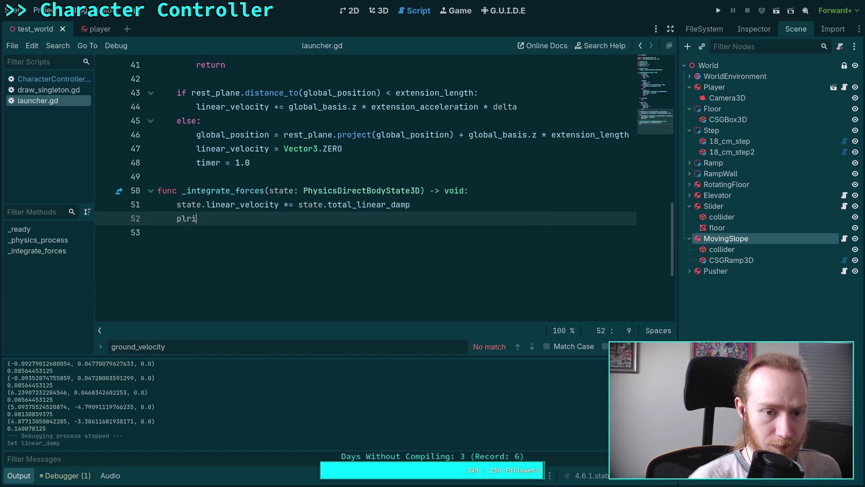
pyautogui.write('print(s')
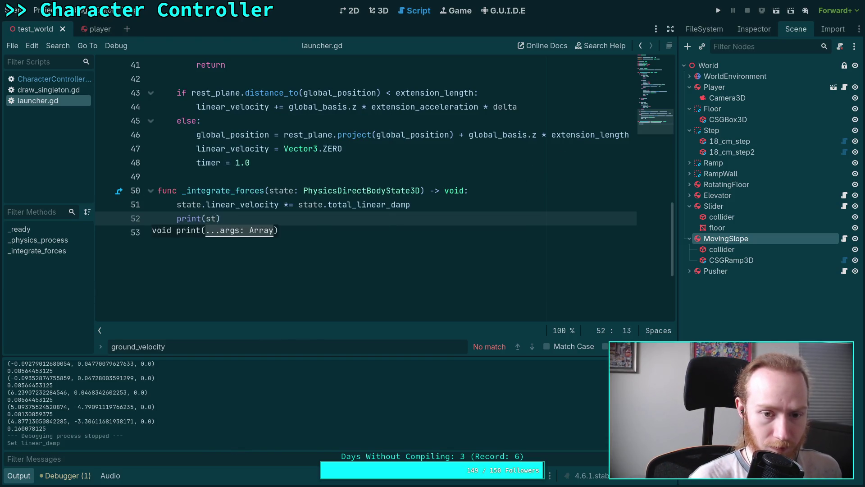
pyautogui.write('tate.to')
pyautogui.press('Down')
pyautogui.press('Down')
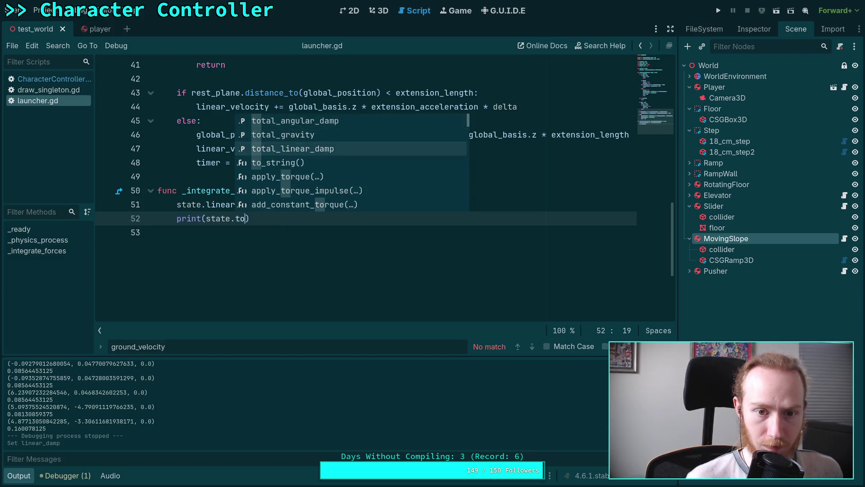
pyautogui.press('Return')
pyautogui.press('F5')
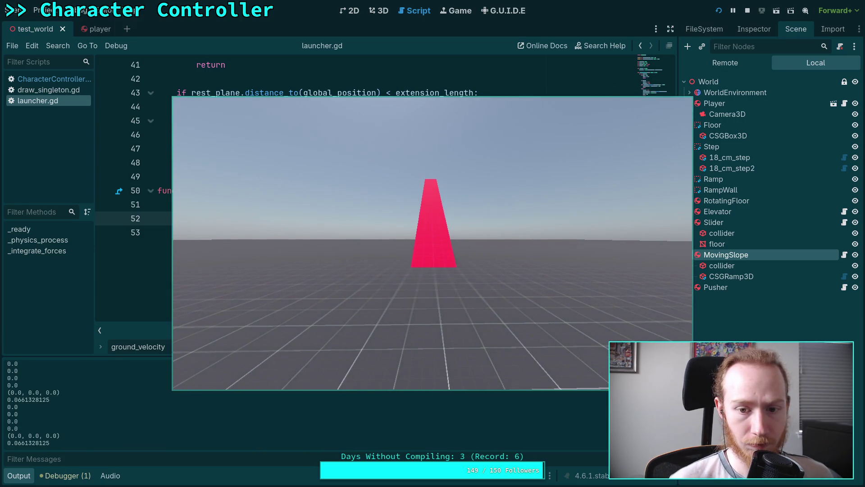
# Walk toward the red moving slope with W, then stop the game with F8
pyautogui.press('w')
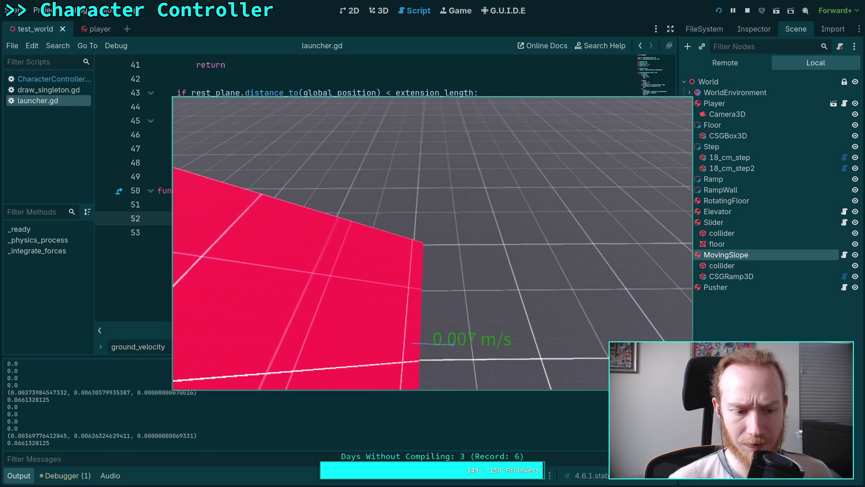
pyautogui.press('F8')
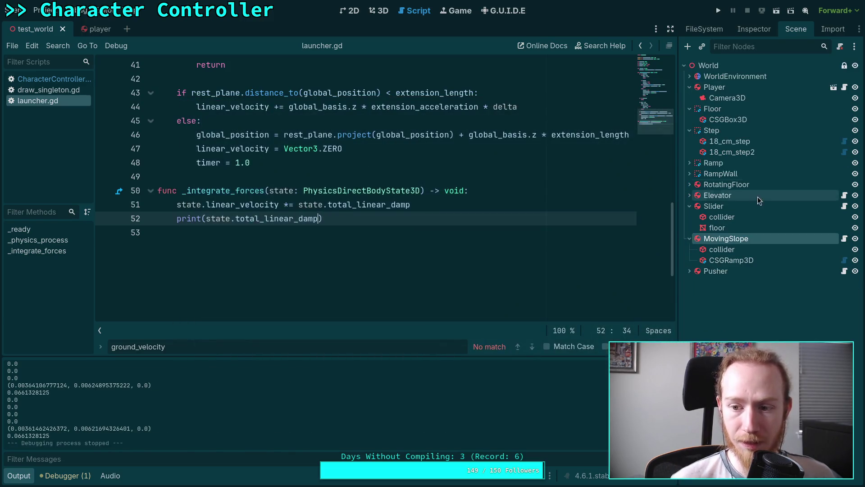
# Set Process Mode to Disabled for the RotatingFloor and Elevator platforms
pyautogui.rightClick(711, 198)
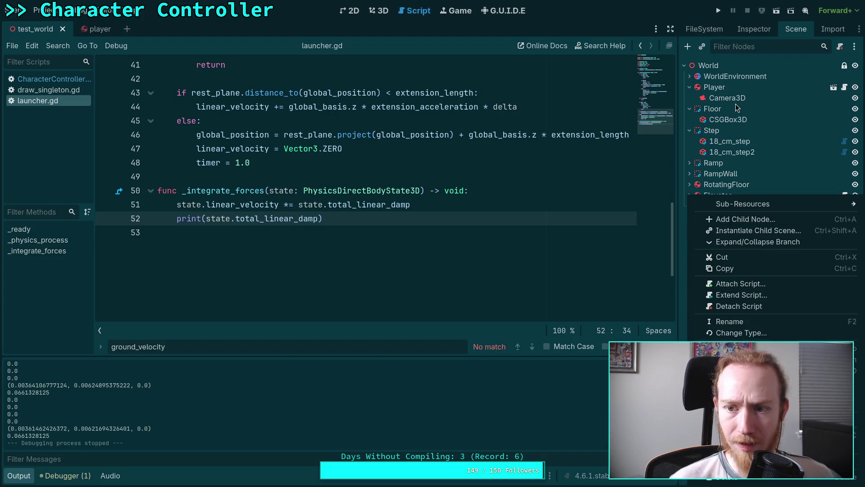
pyautogui.click(689, 109)
pyautogui.click(690, 120)
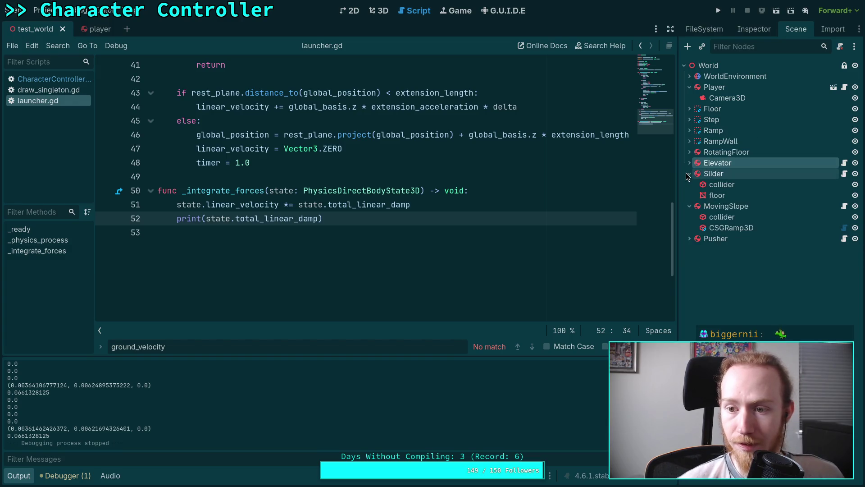
pyautogui.click(689, 173)
pyautogui.click(720, 152)
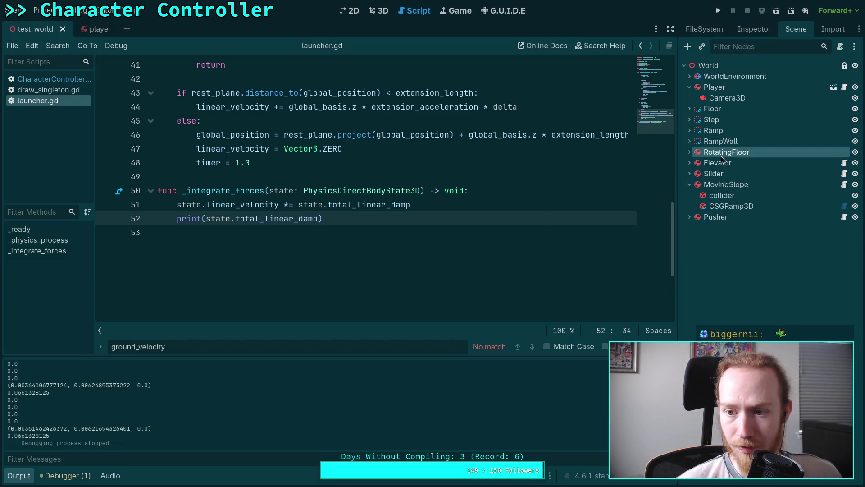
pyautogui.click(757, 29)
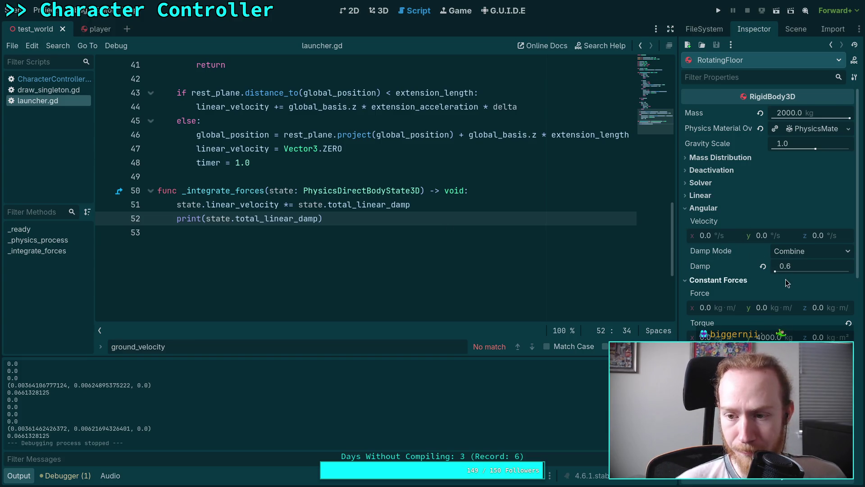
pyautogui.scroll(-10, 759, 299)
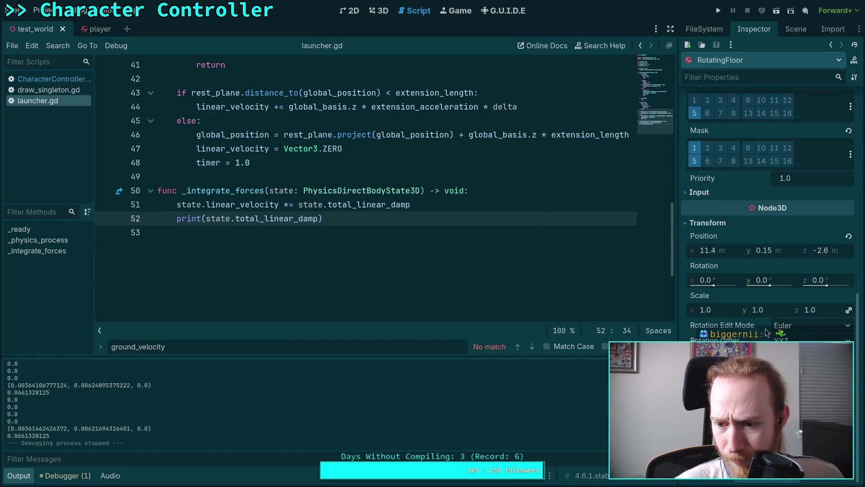
pyautogui.click(802, 481)
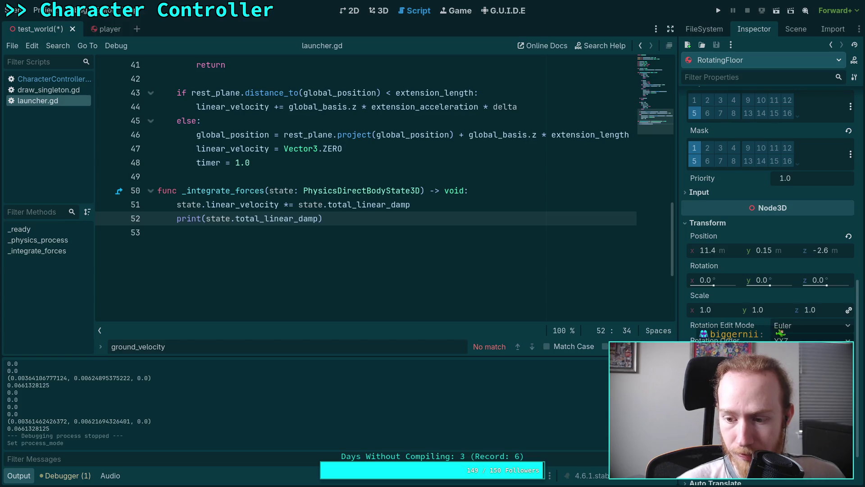
pyautogui.click(795, 29)
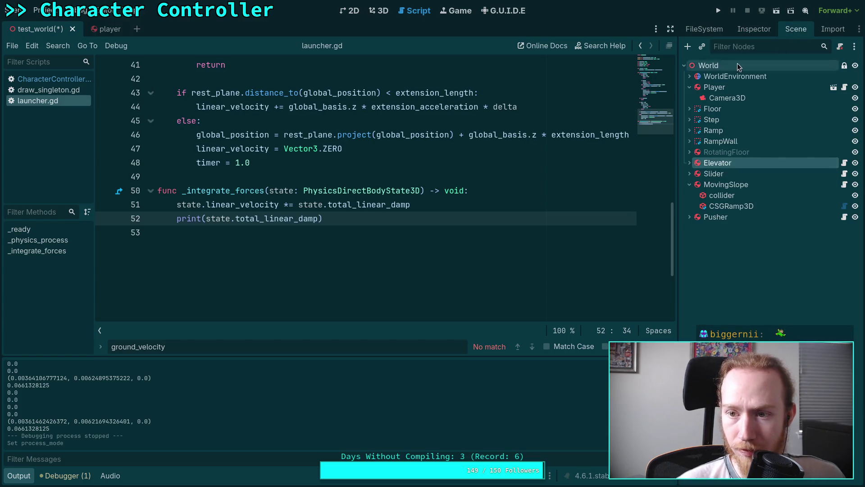
pyautogui.click(754, 29)
pyautogui.scroll(-5, 766, 203)
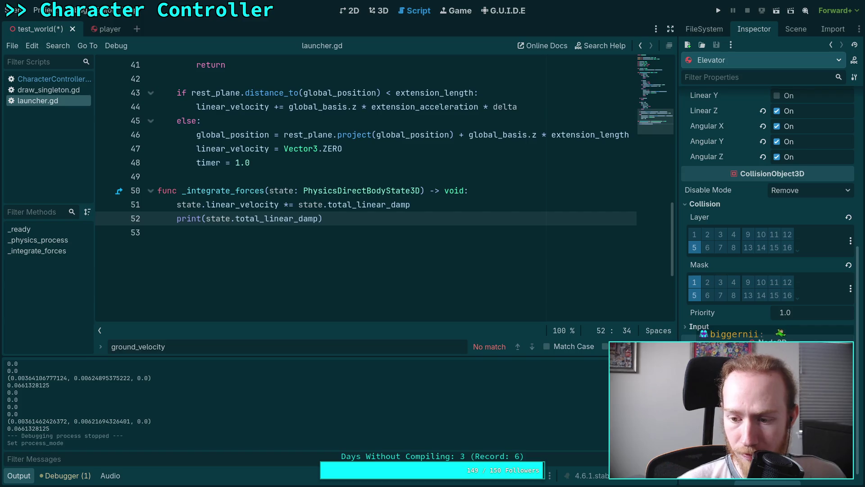
pyautogui.click(806, 482)
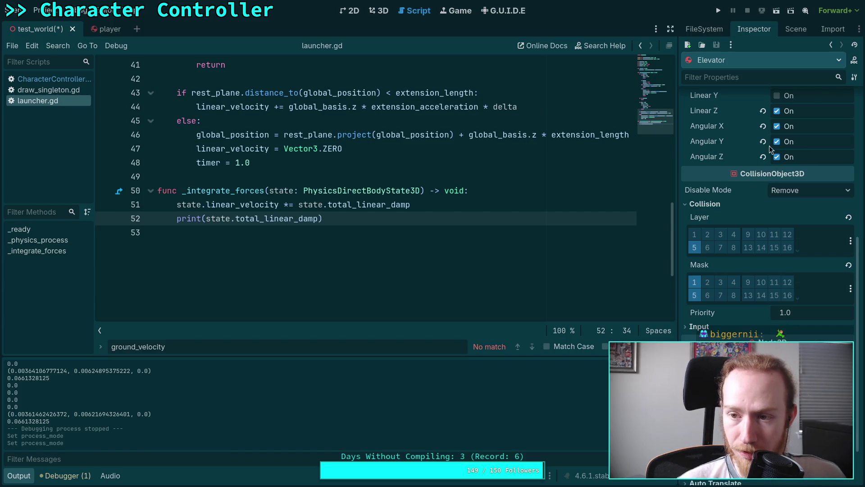
# Check the Slider and Pusher platforms' properties and save test_world
pyautogui.click(796, 29)
pyautogui.click(731, 170)
pyautogui.click(754, 29)
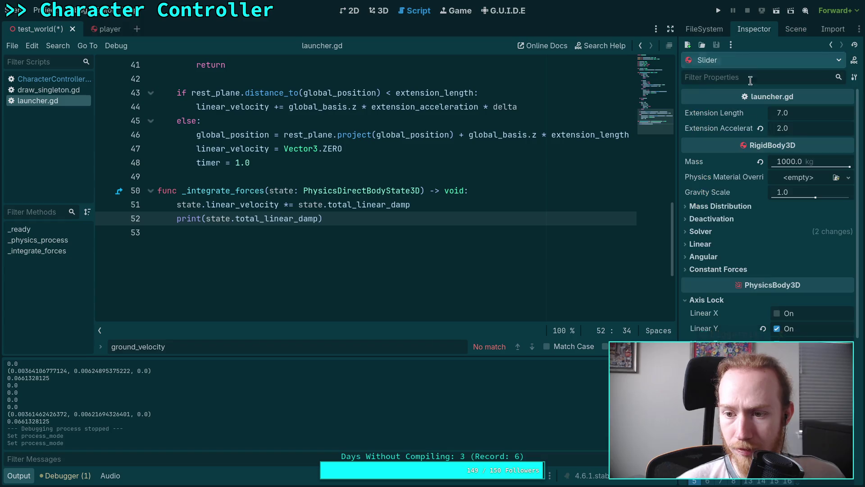
pyautogui.scroll(-5, 766, 203)
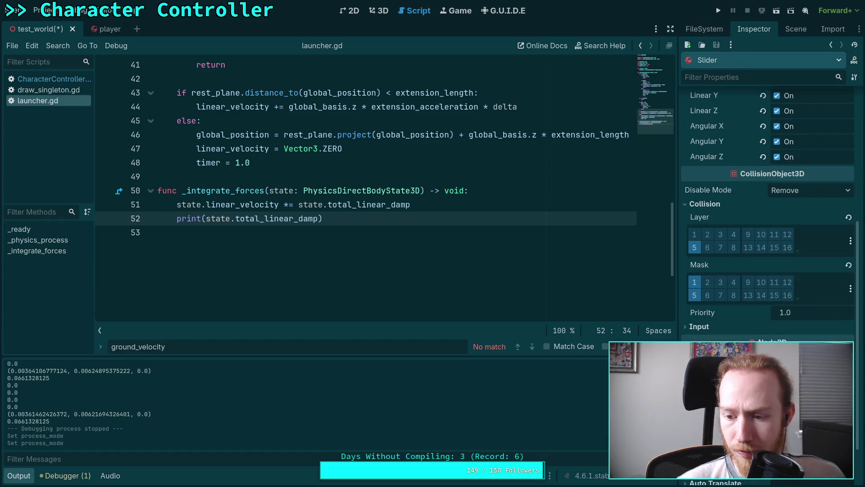
pyautogui.click(792, 30)
pyautogui.click(735, 220)
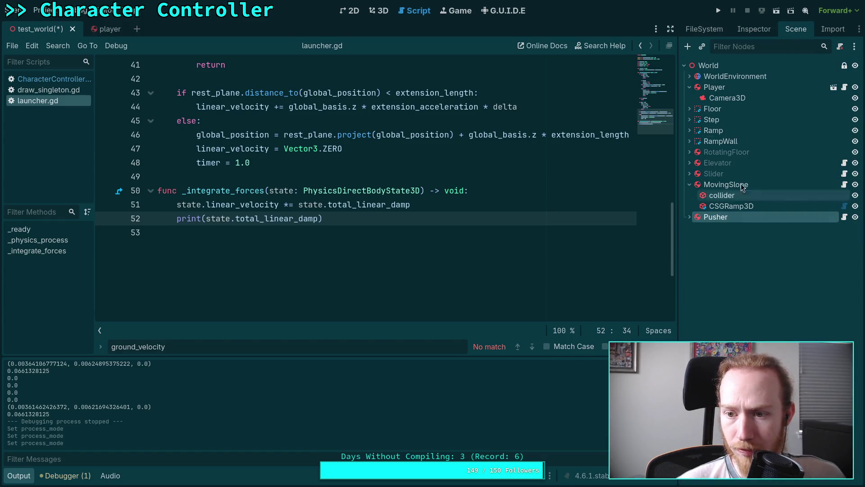
pyautogui.click(751, 29)
pyautogui.scroll(-5, 771, 270)
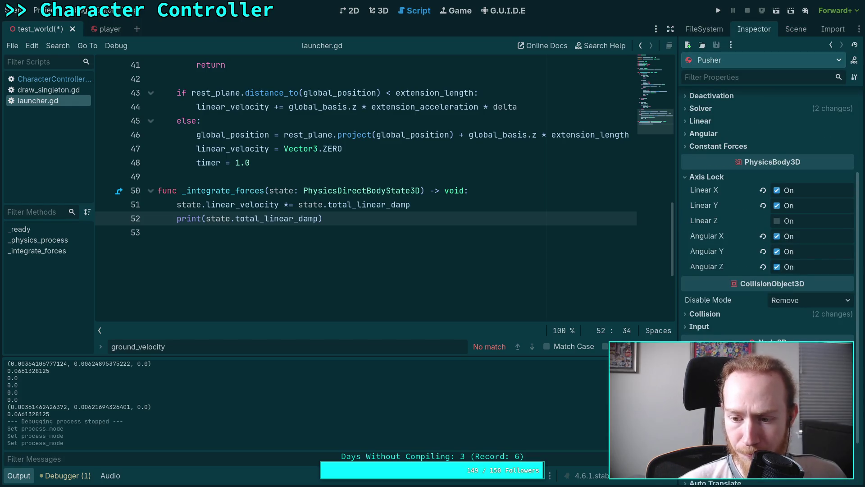
pyautogui.hotkey('ctrl', 's')
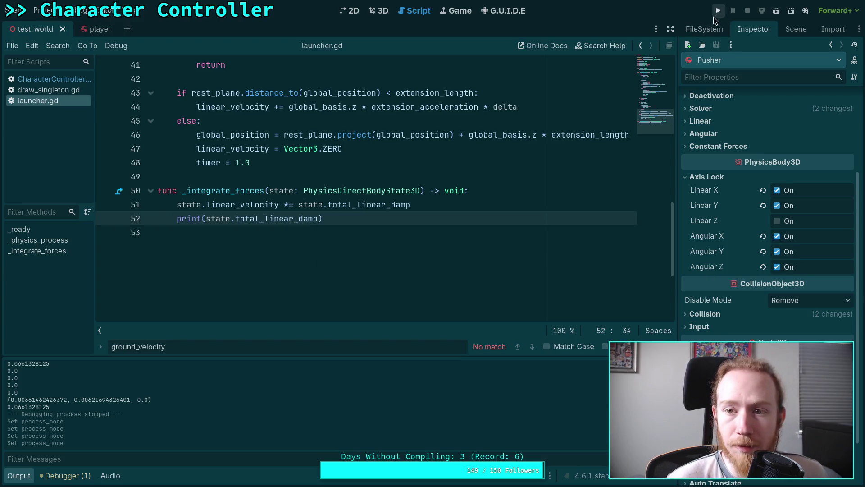
# Test-run the game to watch the moving slope, then switch to CharacterController.gd
pyautogui.click(718, 11)
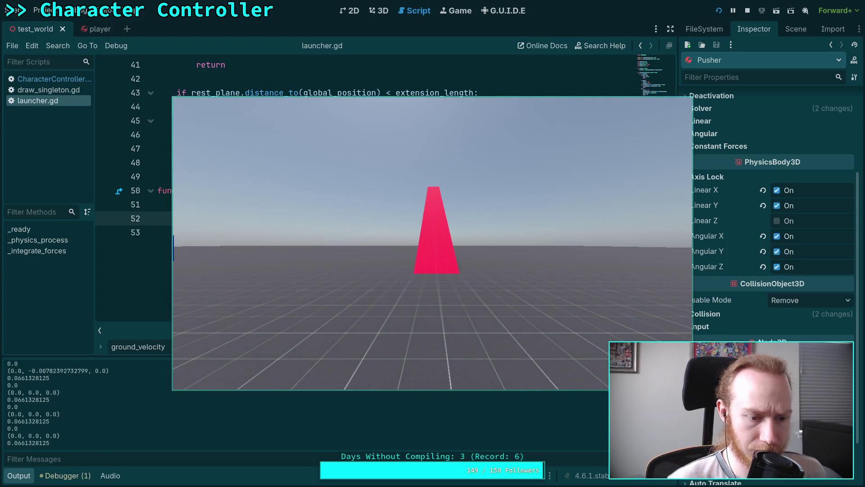
pyautogui.click(447, 264)
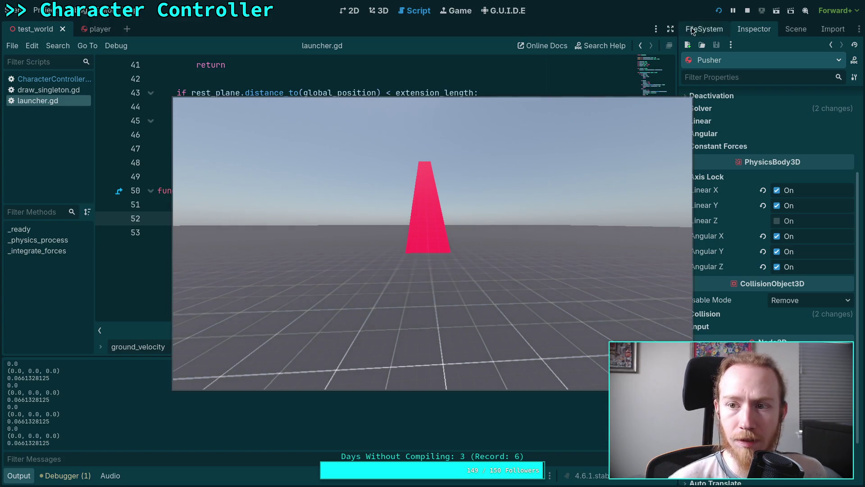
pyautogui.click(747, 11)
pyautogui.click(54, 79)
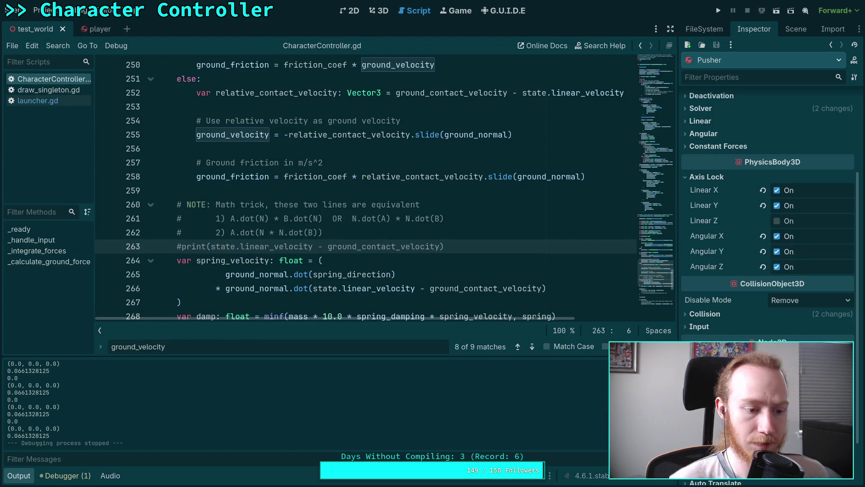
# Comment out print(offset) on line 276, save, and do a quick test run
pyautogui.scroll(-3, 256, 256)
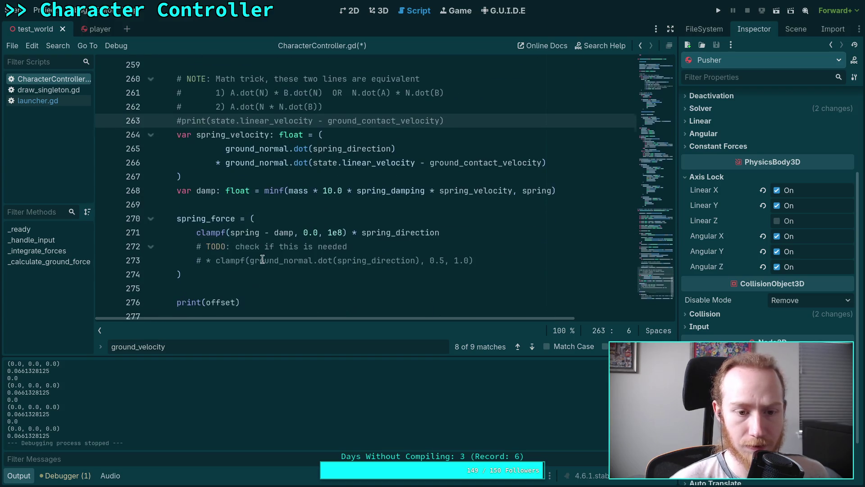
pyautogui.click(185, 301)
pyautogui.write('#')
pyautogui.hotkey('ctrl', 's')
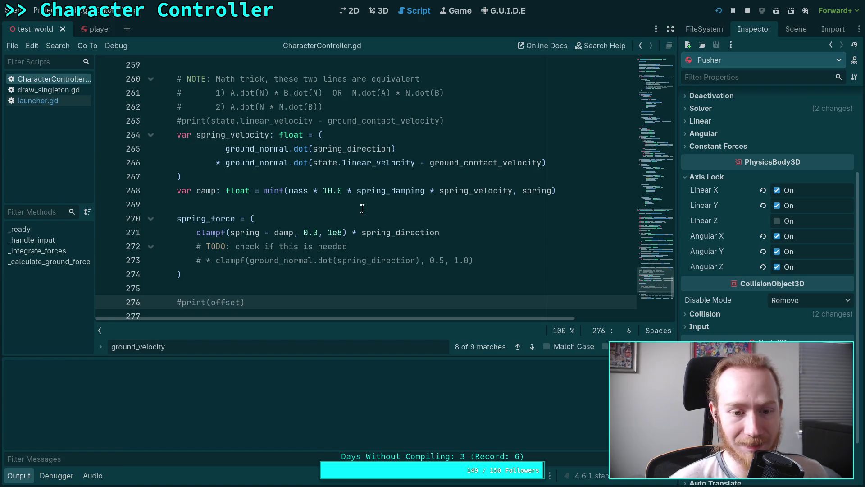
pyautogui.press('F5')
pyautogui.press('F8')
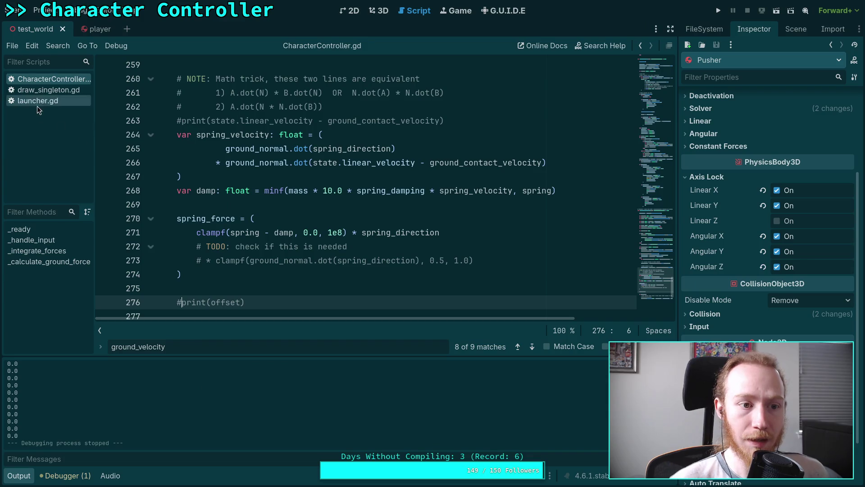
# Open draw_singleton.gd and bring up the scene's node tree
pyautogui.click(44, 92)
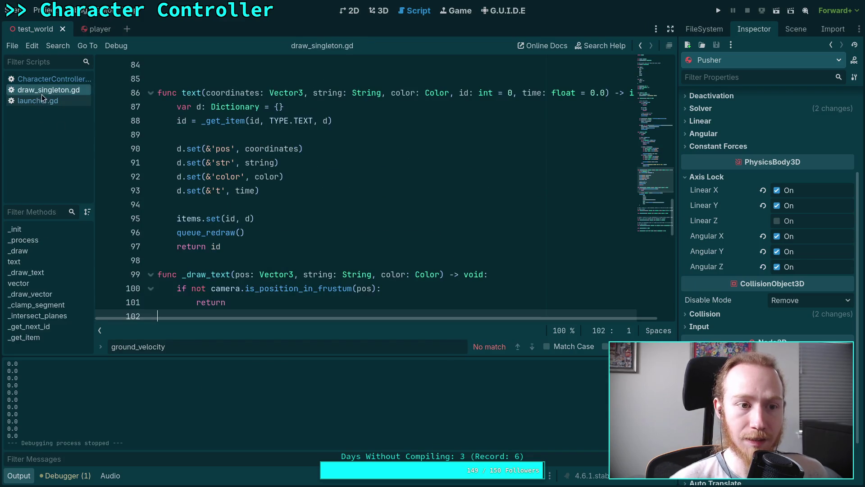
pyautogui.scroll(5, 716, 271)
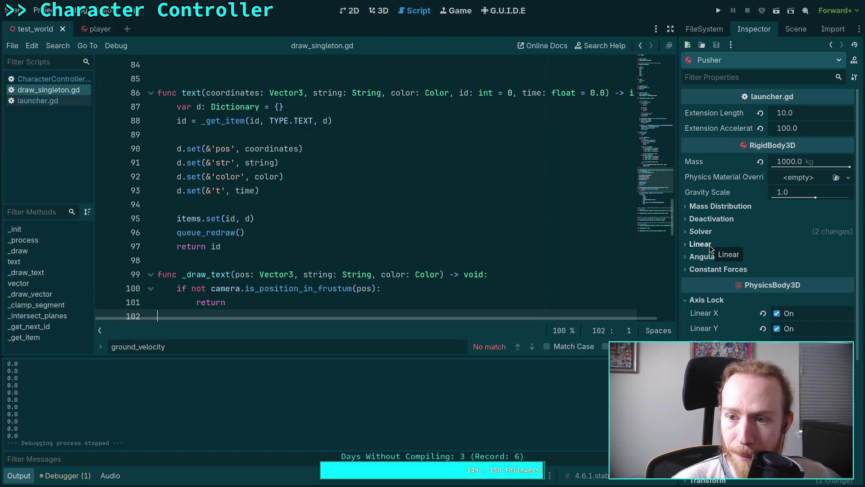
pyautogui.click(796, 29)
# Set MovingSlope's linear Damp to 0.3, test-run the game, then return to launcher.gd
pyautogui.click(754, 28)
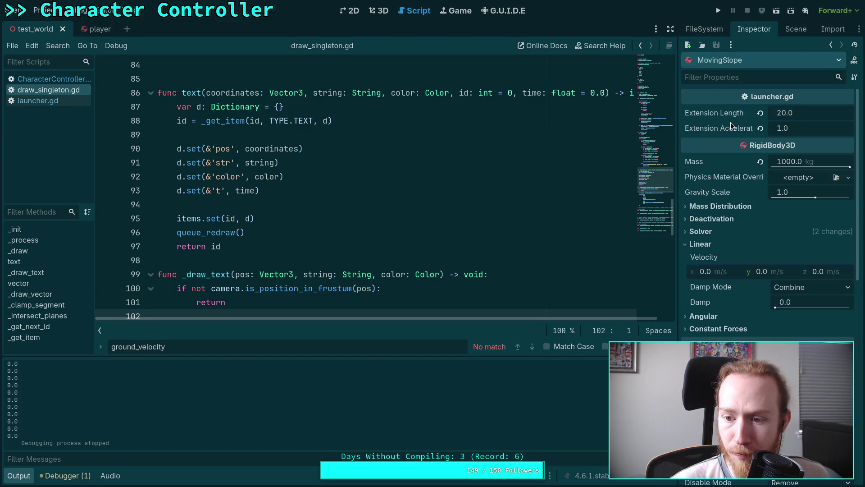
pyautogui.click(795, 303)
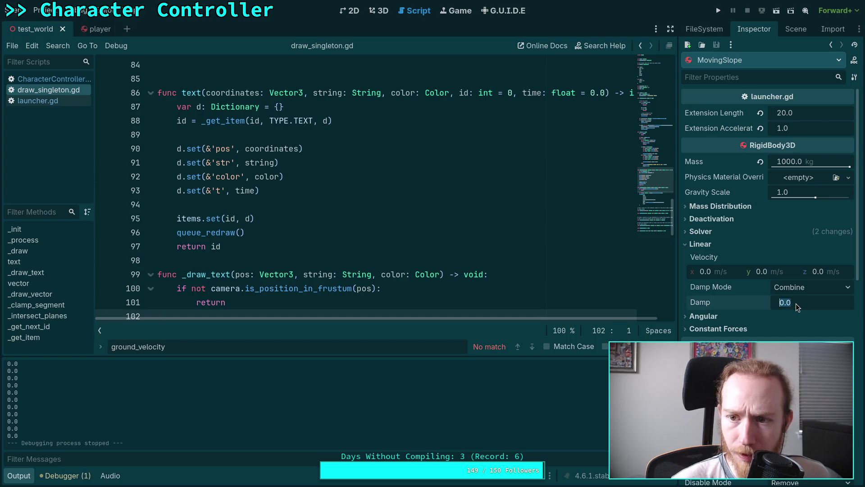
pyautogui.write('0.3')
pyautogui.press('Return')
pyautogui.press('F5')
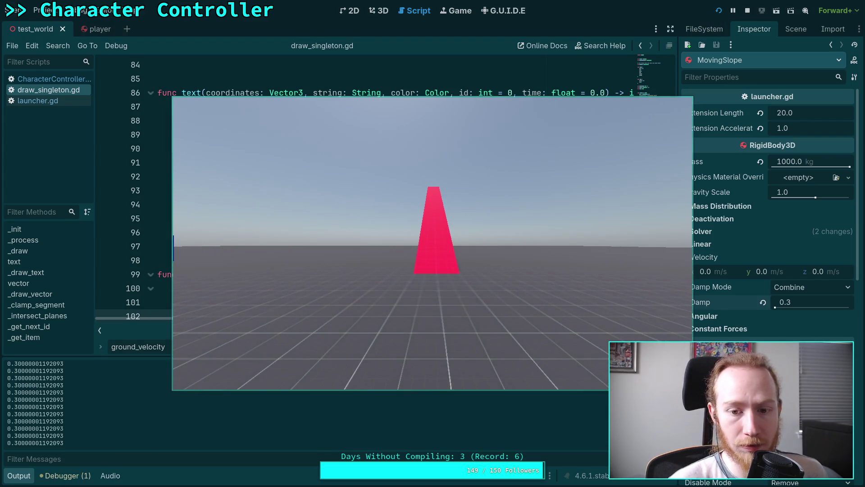
pyautogui.click(747, 10)
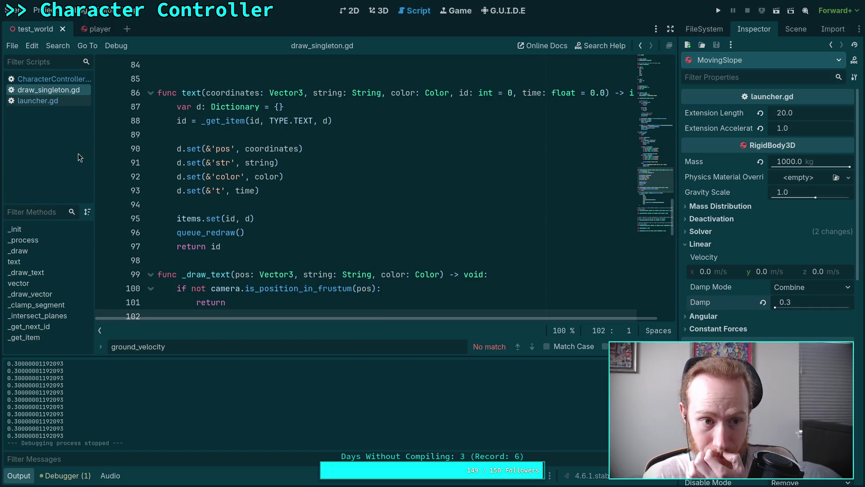
pyautogui.click(44, 99)
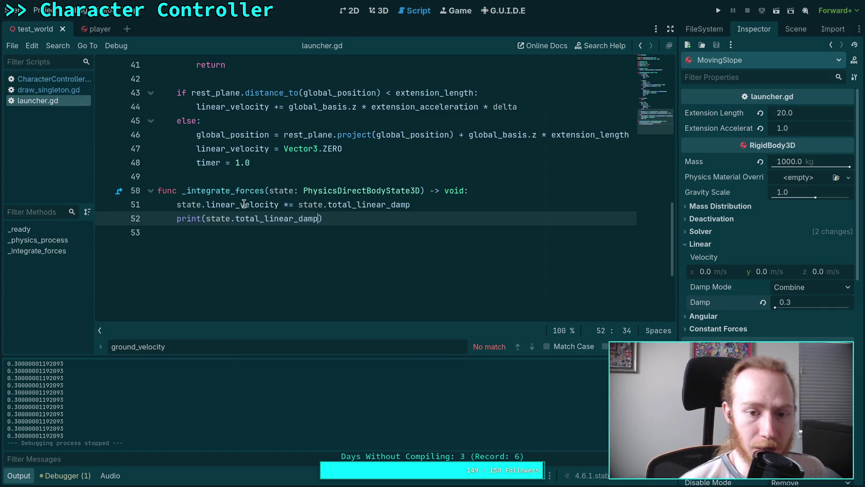
# Change line 51 to 'state.linear_velocity *= (1.0 - state.total_linear_damp) * state.step' and run the game
pyautogui.moveTo(244, 204)
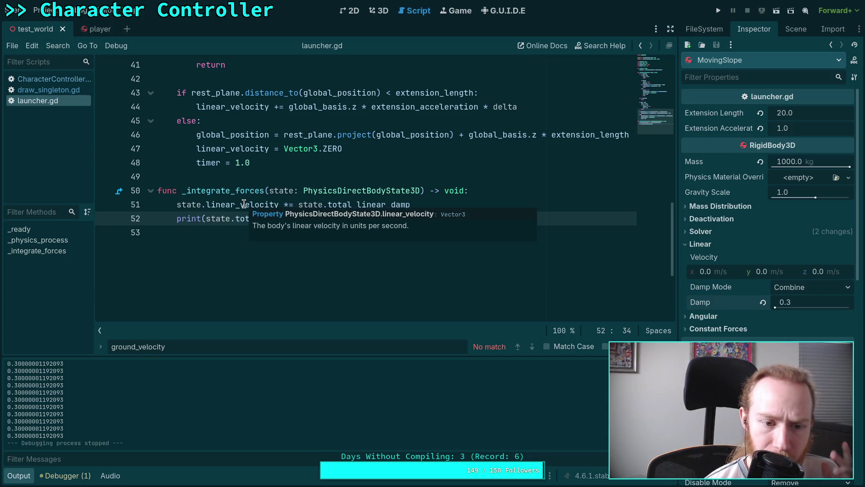
pyautogui.scroll(2, 257, 309)
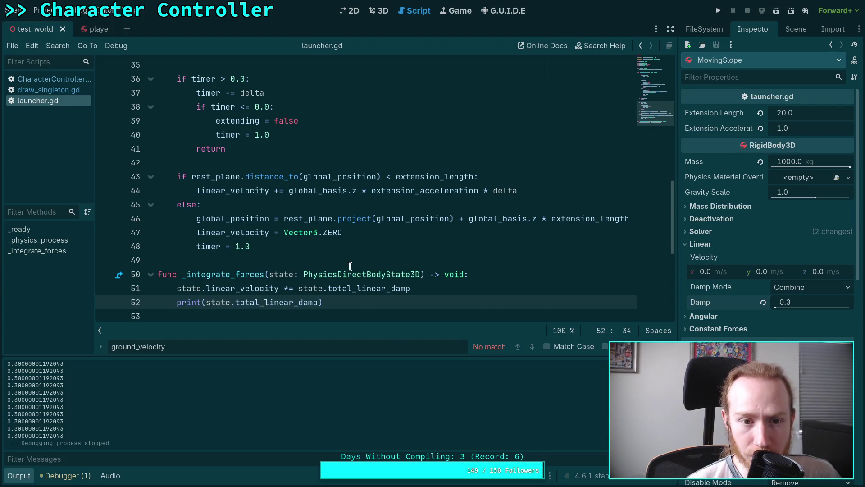
pyautogui.scroll(1, 350, 266)
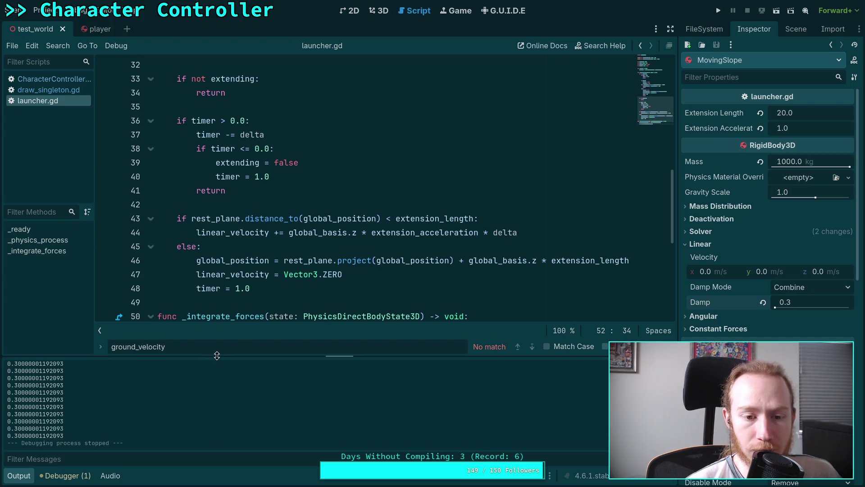
pyautogui.scroll(-3, 338, 245)
pyautogui.click(441, 206)
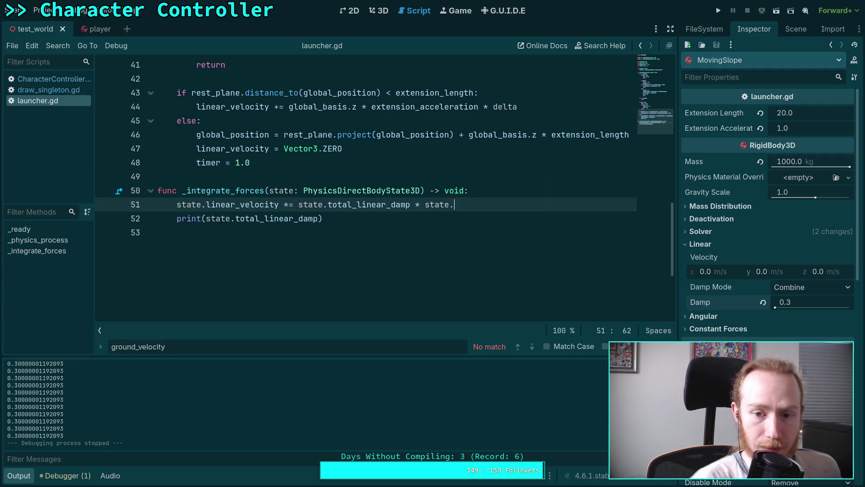
pyautogui.write('.')
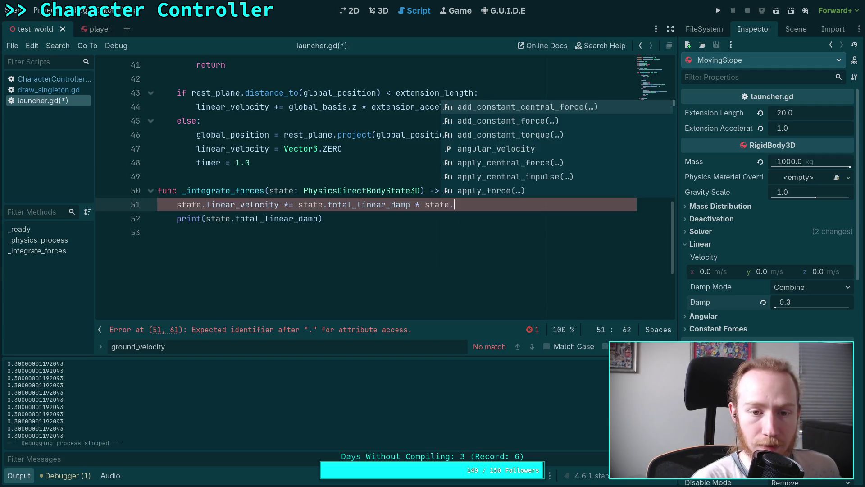
pyautogui.click(299, 206)
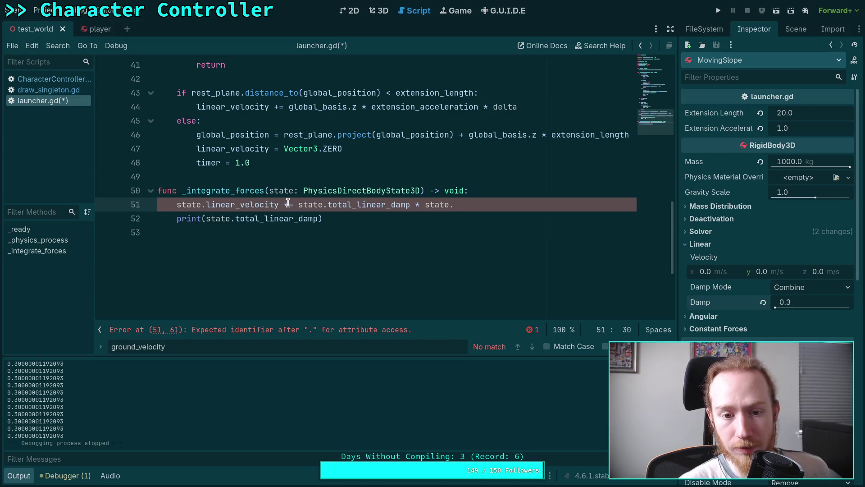
pyautogui.click(303, 202)
pyautogui.write('(1.0 ')
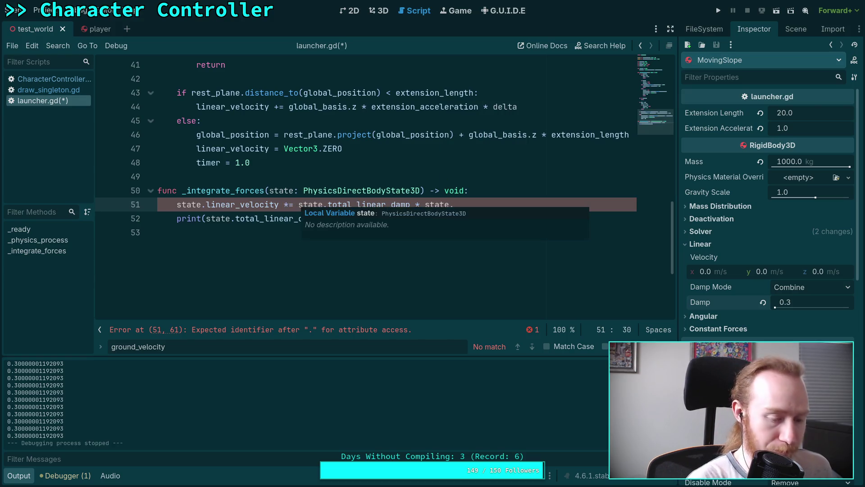
pyautogui.write('- ')
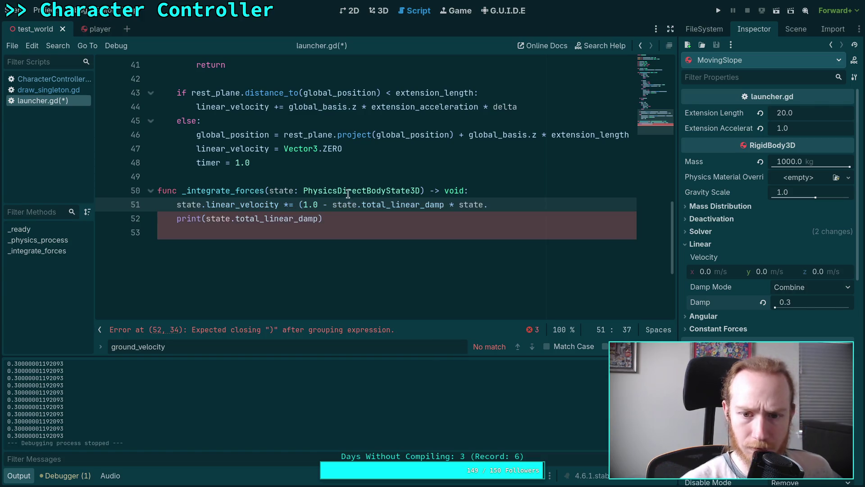
pyautogui.write(')')
pyautogui.click(514, 207)
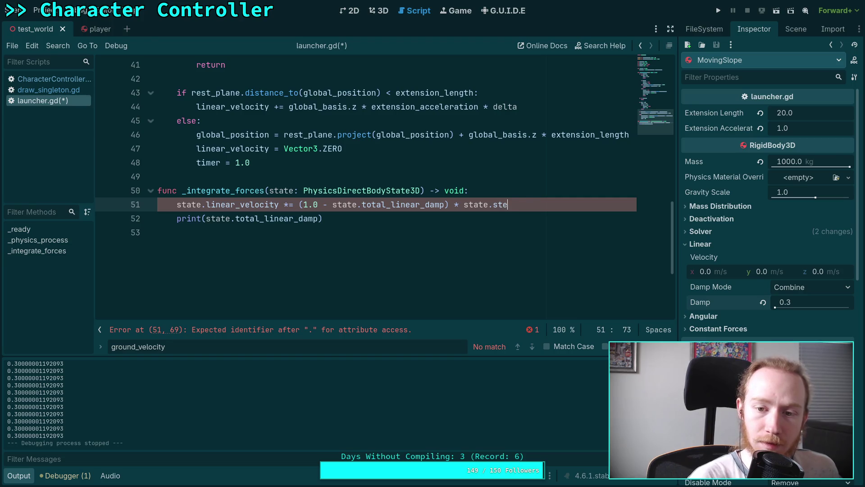
pyautogui.write('p')
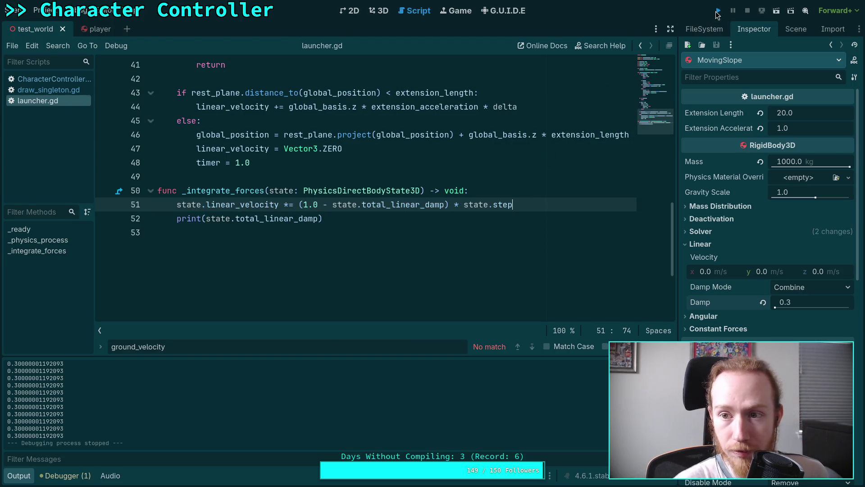
pyautogui.click(715, 13)
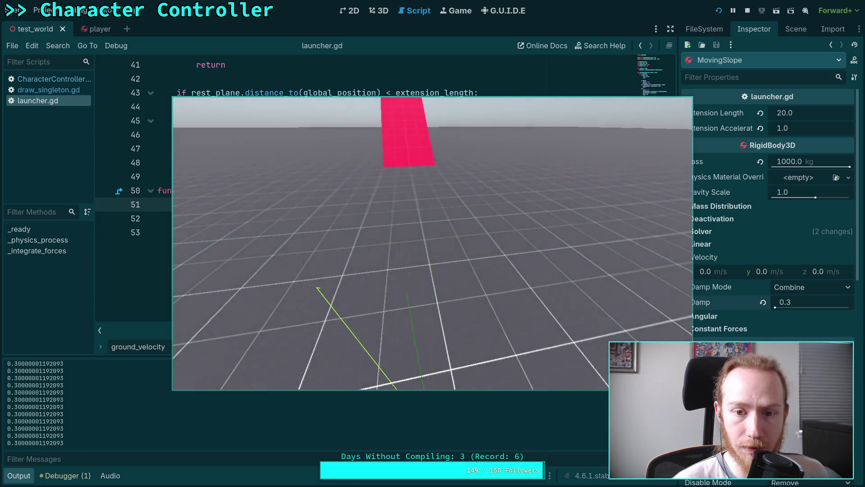
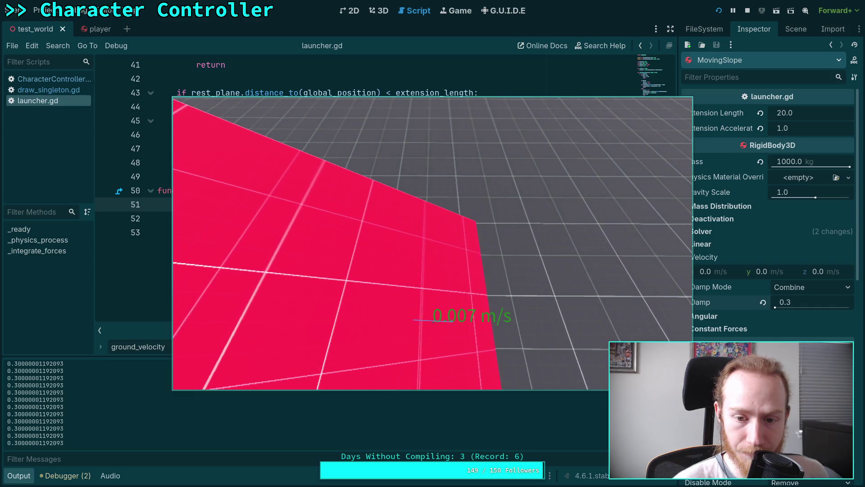
# Stop the running game and select MovingSlope's CSGRamp3D in the 3D scene tree
pyautogui.click(748, 12)
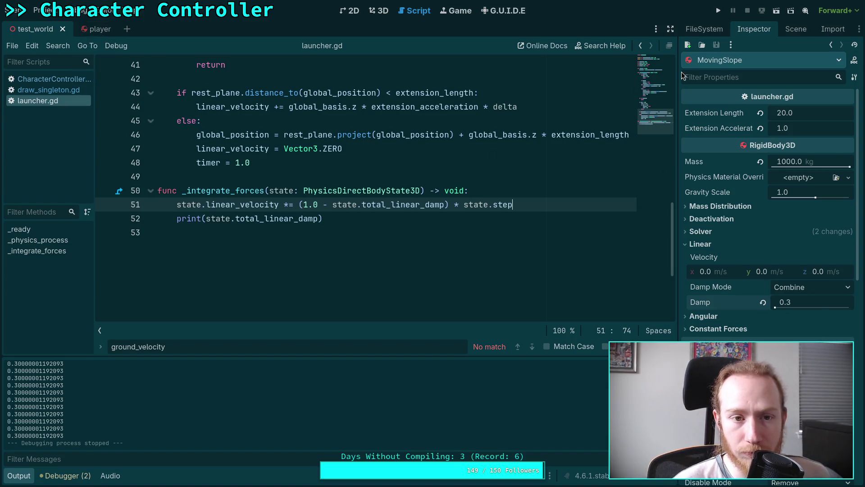
pyautogui.click(378, 12)
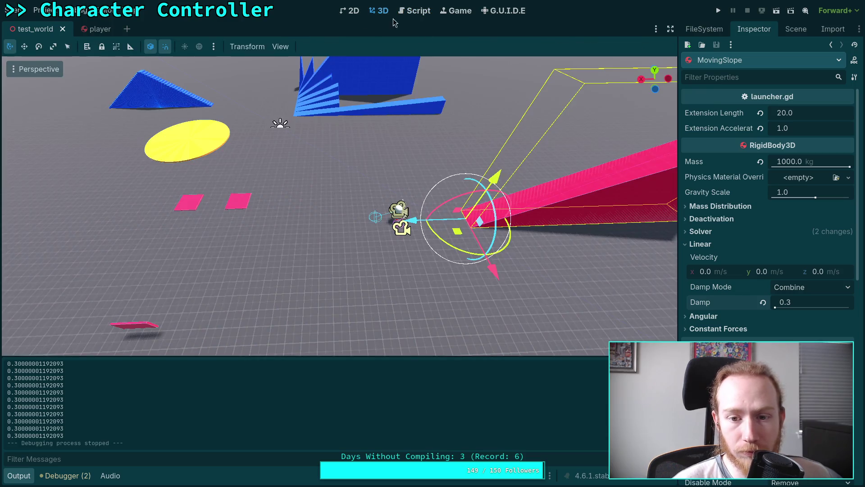
pyautogui.click(795, 29)
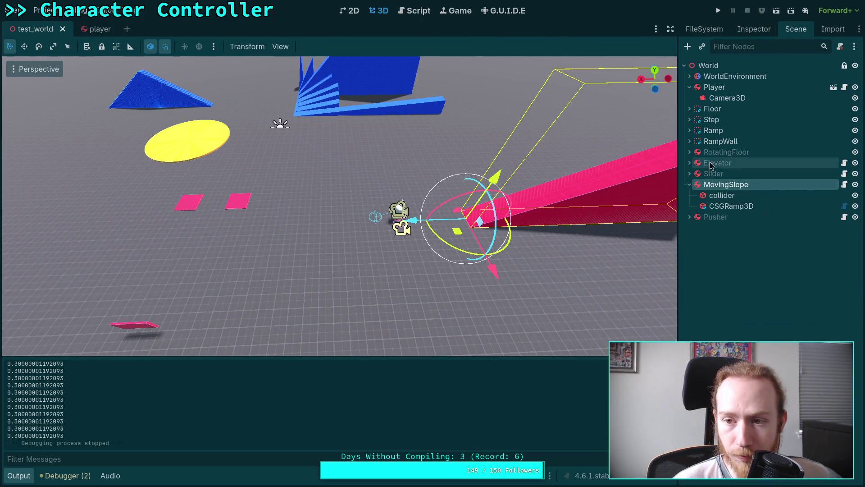
pyautogui.click(725, 207)
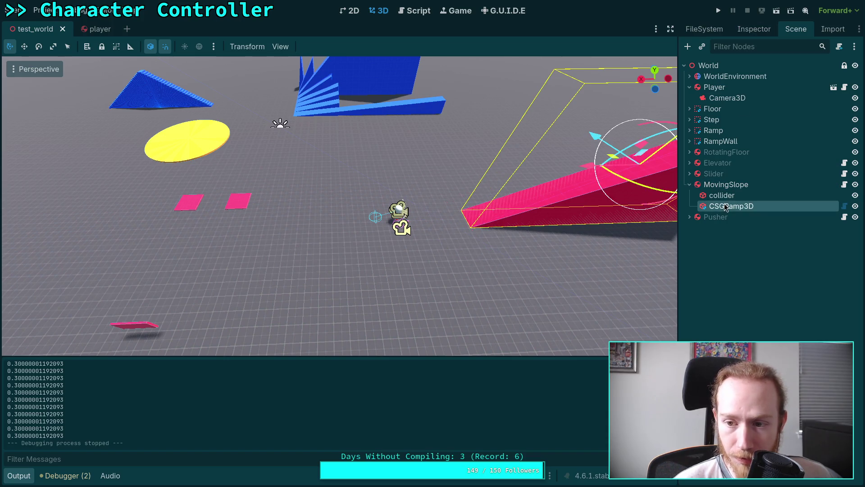
# Clear the CSGRamp3D's material in the Inspector so the ramp turns white
pyautogui.click(749, 33)
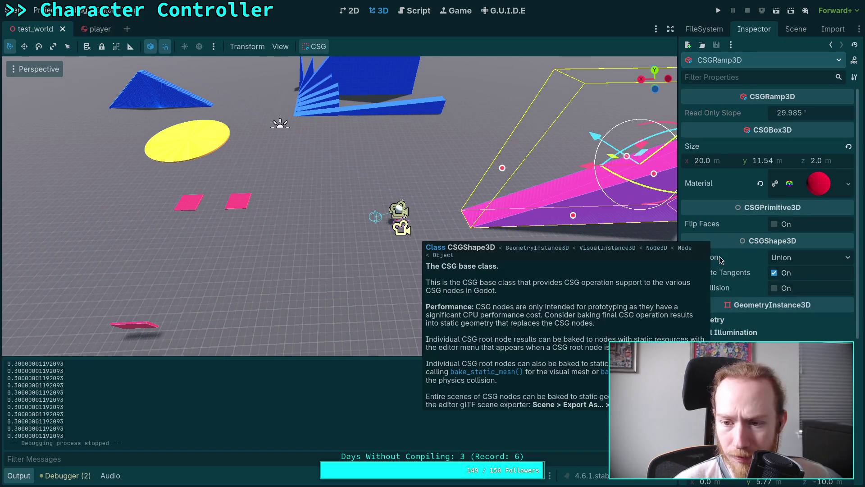
pyautogui.click(760, 184)
pyautogui.click(815, 180)
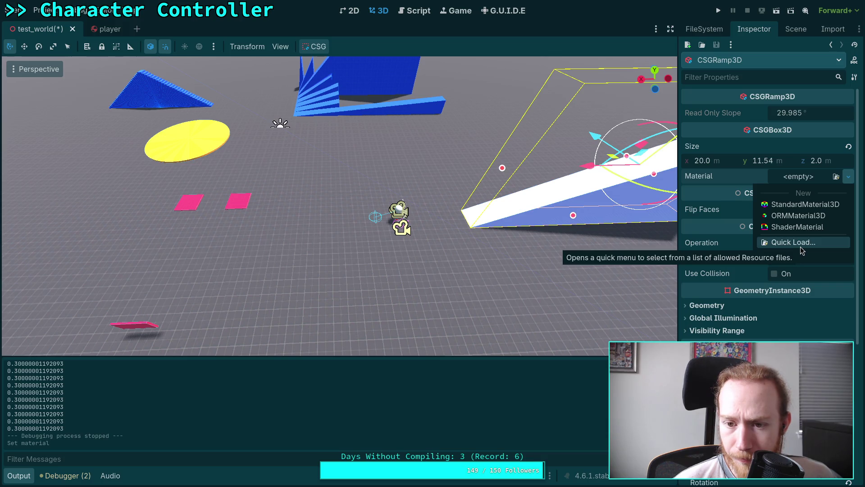
# Give the ramp a new StandardMaterial3D with the red grid texture as albedo
pyautogui.click(804, 204)
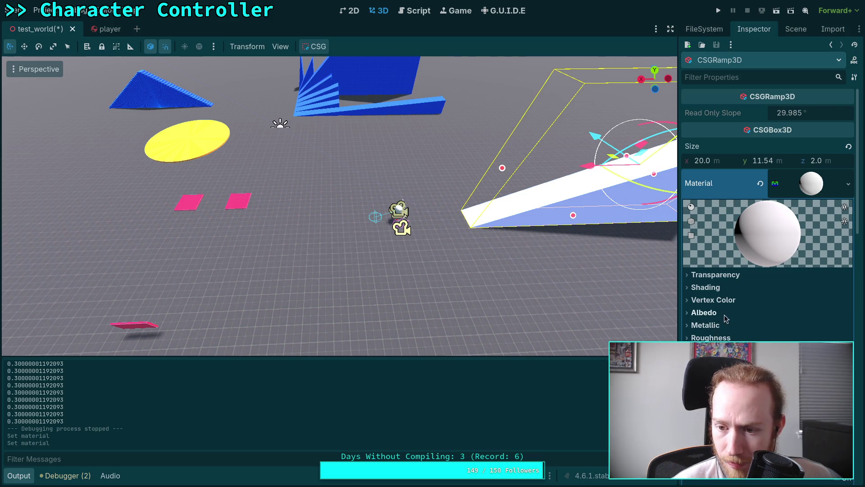
pyautogui.click(792, 312)
pyautogui.click(834, 340)
pyautogui.doubleClick(288, 141)
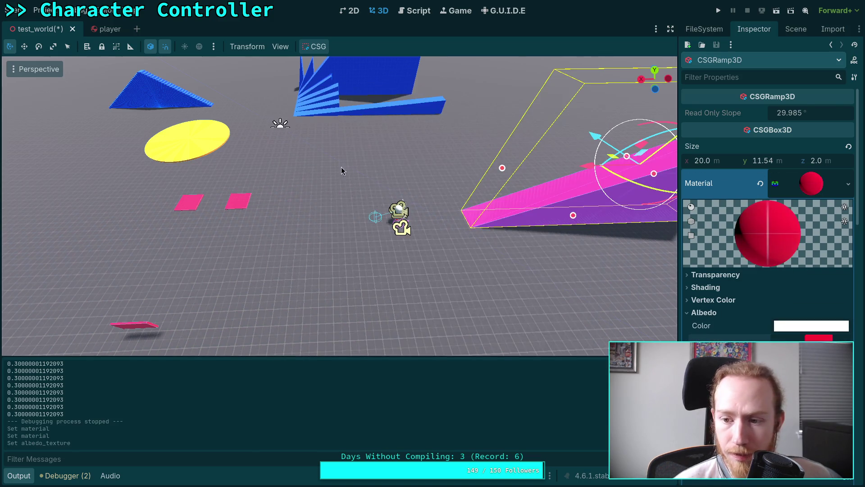
pyautogui.moveTo(414, 271)
pyautogui.mouseDown()
pyautogui.moveTo(307, 247)
pyautogui.moveTo(481, 289)
pyautogui.mouseUp()
pyautogui.scroll(-10, 739, 331)
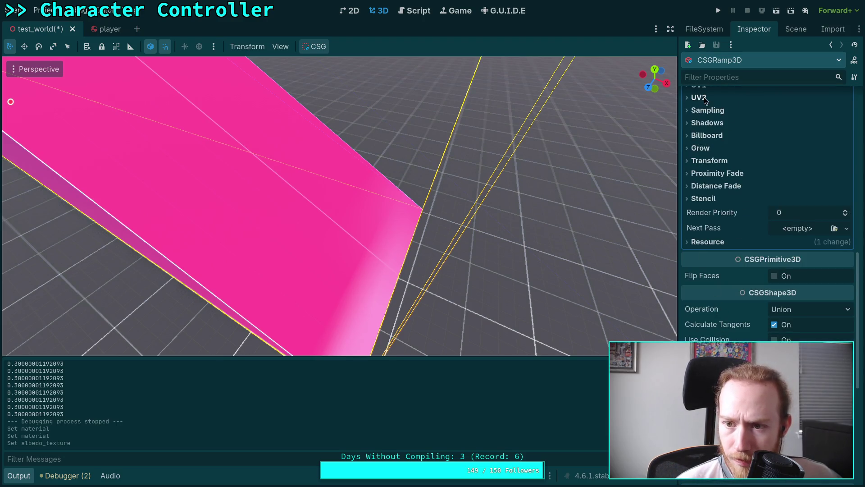
pyautogui.scroll(2, 705, 113)
# Raise the material's UV1 scale to 14.05 so the grid tiles finer
pyautogui.click(710, 133)
pyautogui.moveTo(726, 165); pyautogui.dragTo(824, 165)
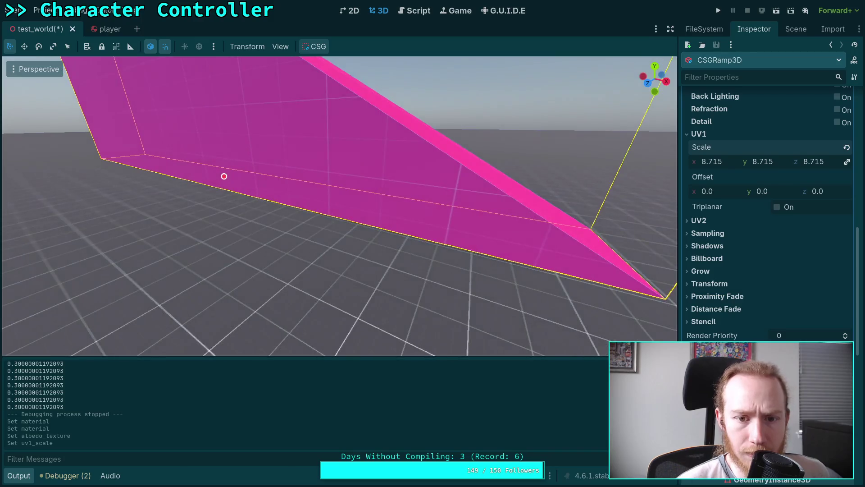
pyautogui.moveTo(735, 165); pyautogui.dragTo(703, 161)
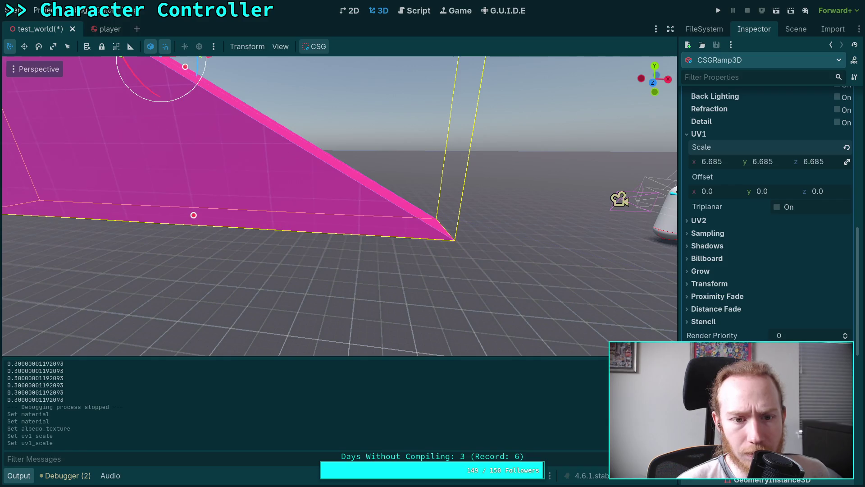
pyautogui.moveTo(454, 149); pyautogui.dragTo(658, 169)
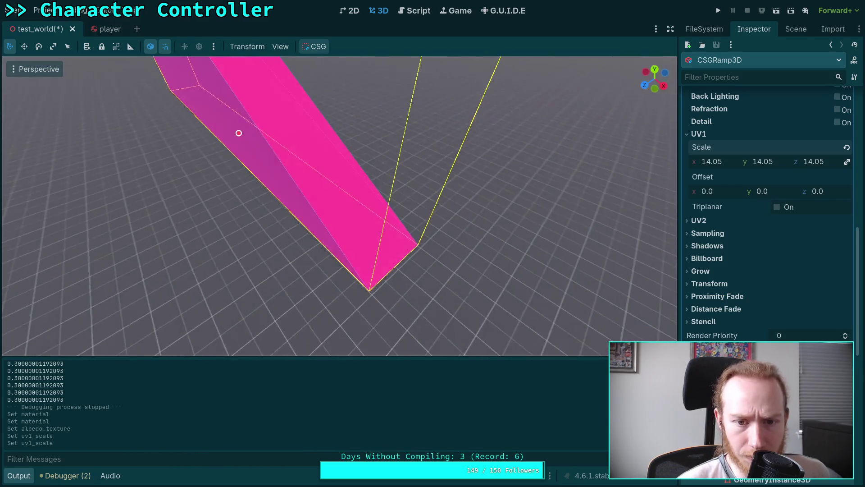
# Enable UV1 Triplanar and World Triplanar, then reset UV1 scale to 1.0
pyautogui.click(777, 207)
pyautogui.moveTo(631, 207); pyautogui.dragTo(518, 212)
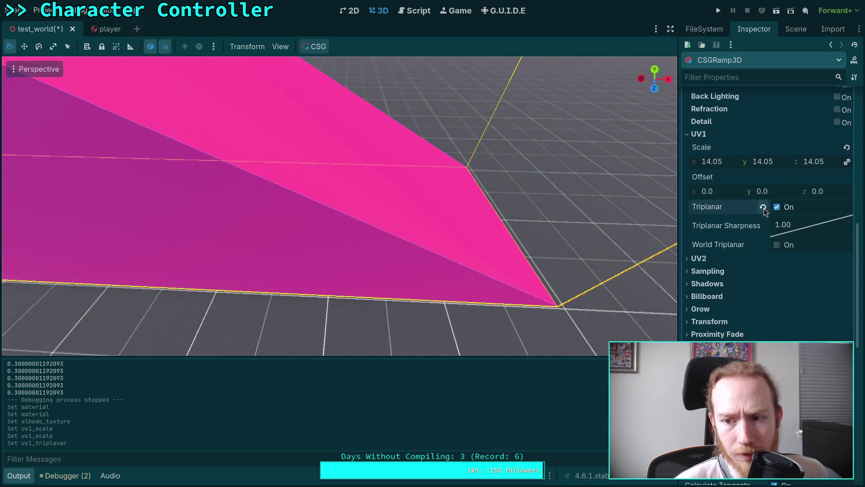
pyautogui.click(777, 244)
pyautogui.moveTo(585, 208)
pyautogui.mouseDown()
pyautogui.moveTo(541, 205)
pyautogui.moveTo(561, 206)
pyautogui.mouseUp()
pyautogui.moveTo(730, 167); pyautogui.dragTo(703, 167)
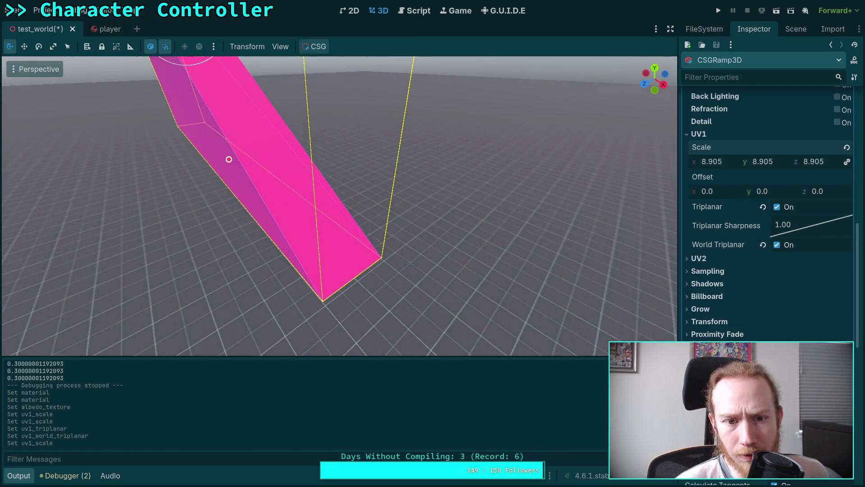
pyautogui.click(848, 147)
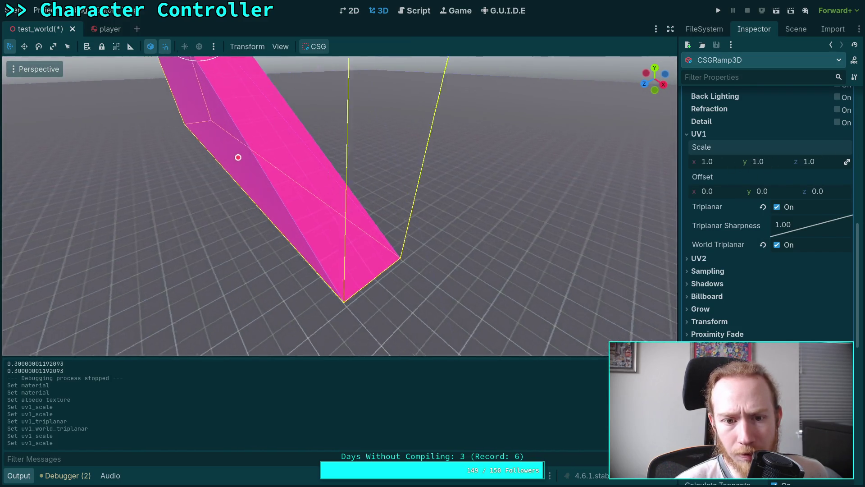
# Turn World Triplanar back off, keep UV1 scale at 1.0, and save test_world
pyautogui.scroll(5, 495, 167)
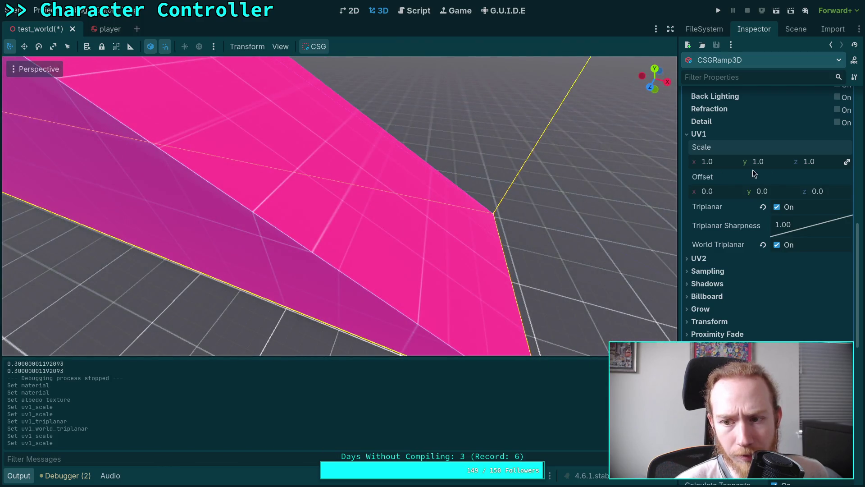
pyautogui.moveTo(746, 163)
pyautogui.mouseDown()
pyautogui.moveTo(766, 163)
pyautogui.moveTo(746, 164)
pyautogui.mouseUp()
pyautogui.click(847, 147)
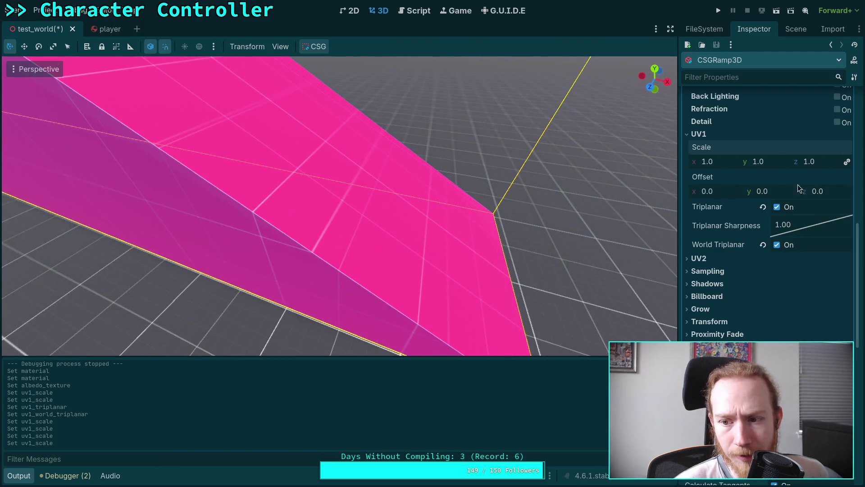
pyautogui.click(778, 245)
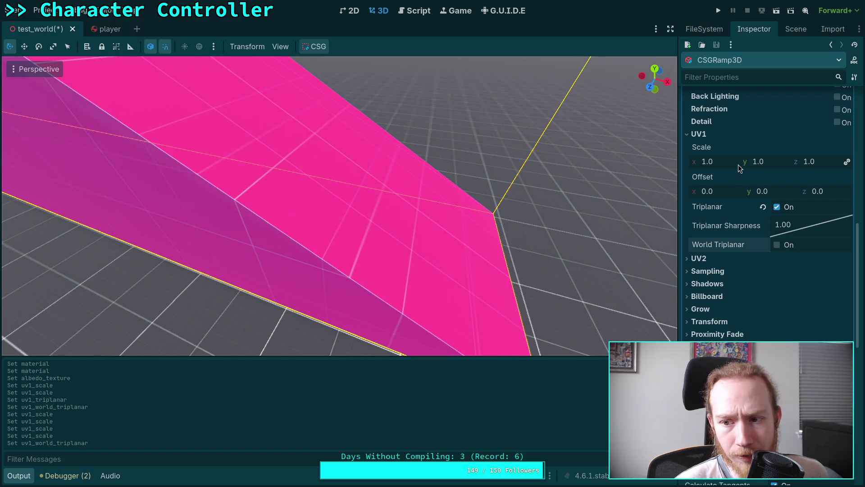
pyautogui.moveTo(720, 162); pyautogui.dragTo(831, 164)
pyautogui.click(846, 147)
pyautogui.moveTo(544, 161); pyautogui.dragTo(529, 162)
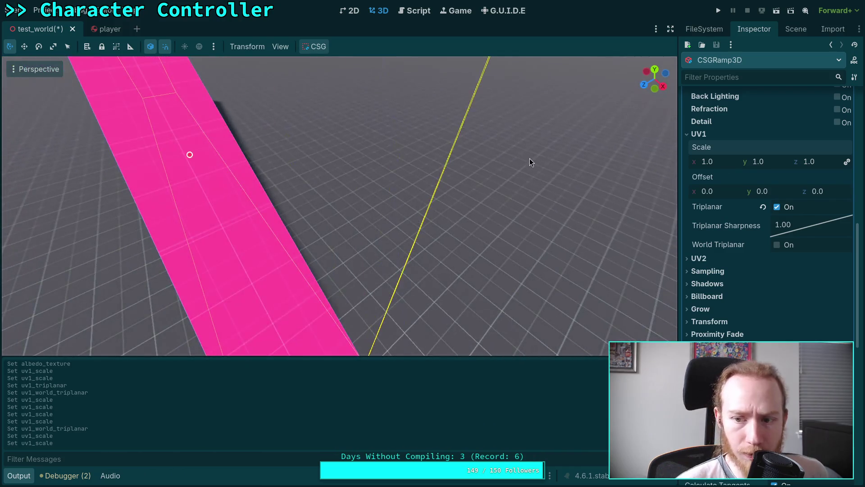
pyautogui.hotkey('ctrl', 's')
# Run the project, walk the player onto the grid-textured ramp, then stop the game
pyautogui.click(719, 13)
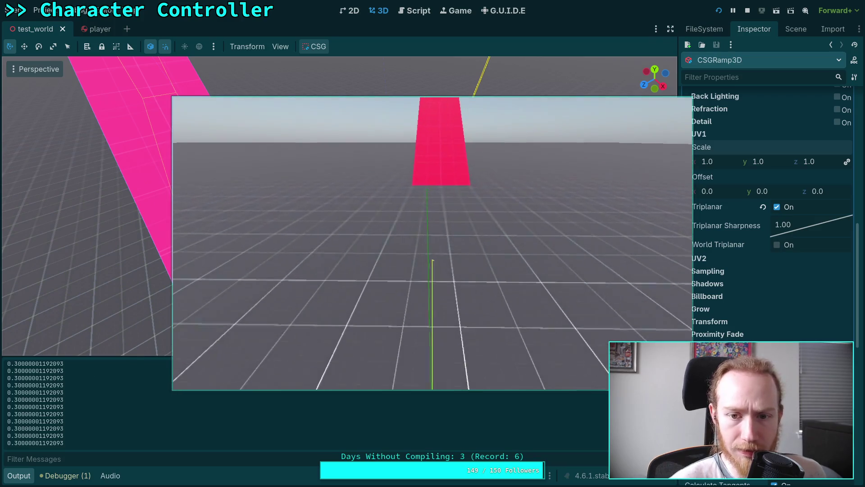
pyautogui.press('w')
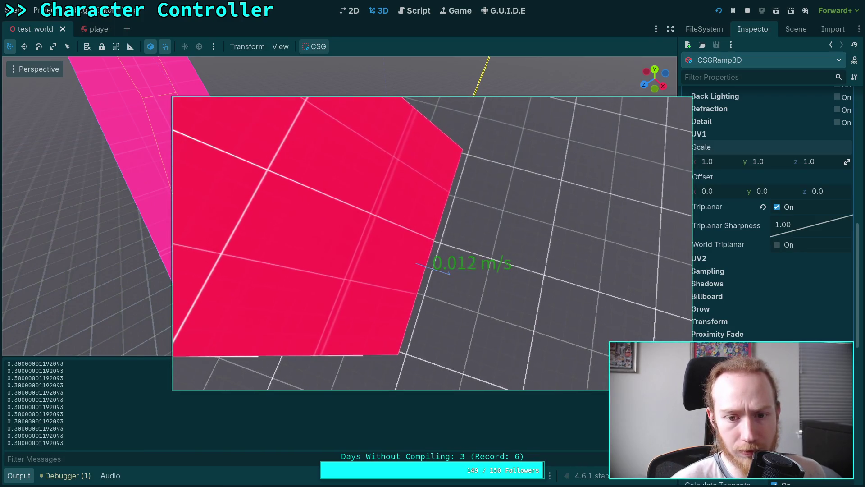
pyautogui.press('w')
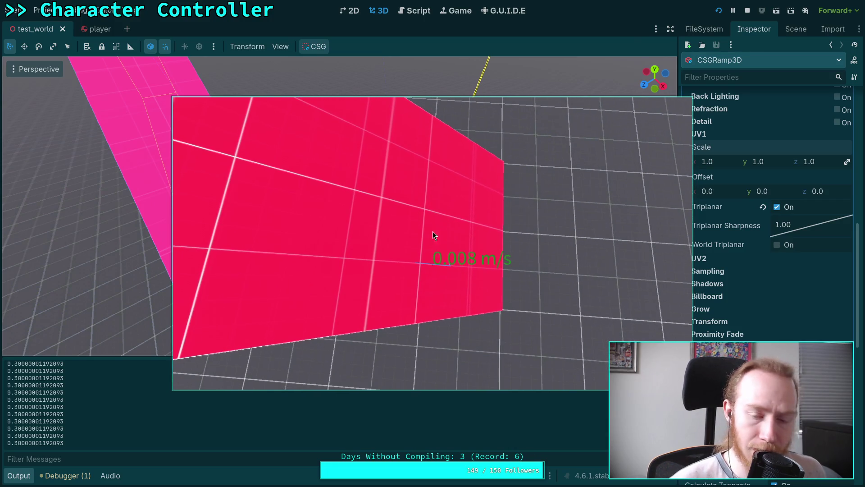
pyautogui.click(747, 10)
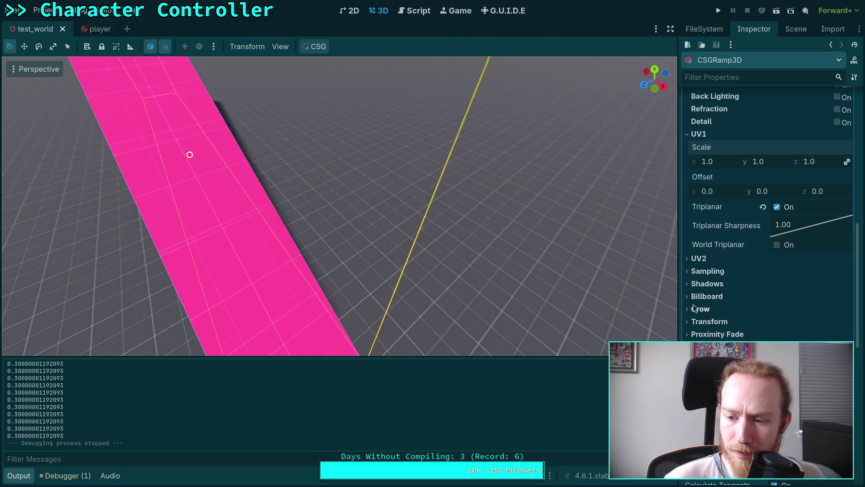
# In launcher.gd, move the _physics_process logic into _integrate_forces and delete the old function
pyautogui.click(405, 15)
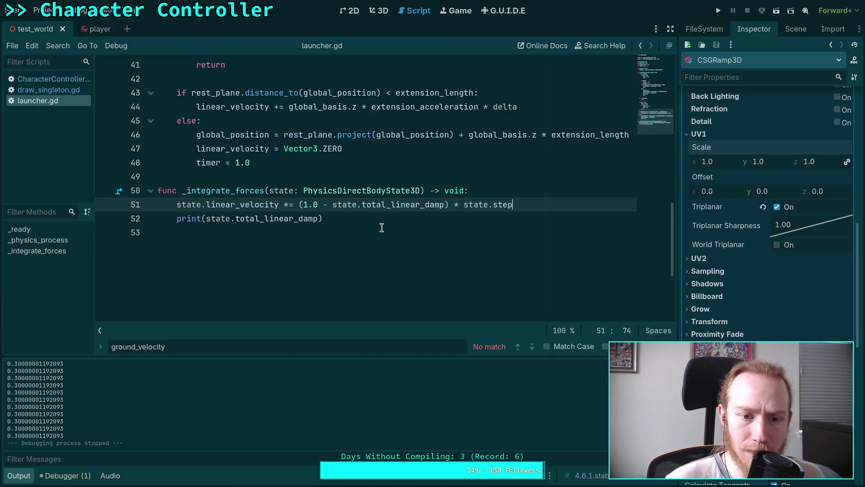
pyautogui.doubleClick(223, 191)
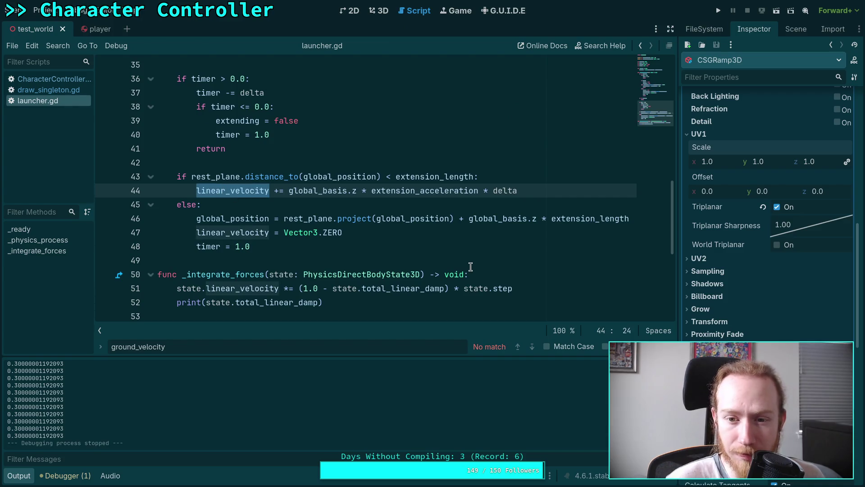
pyautogui.scroll(7, 471, 268)
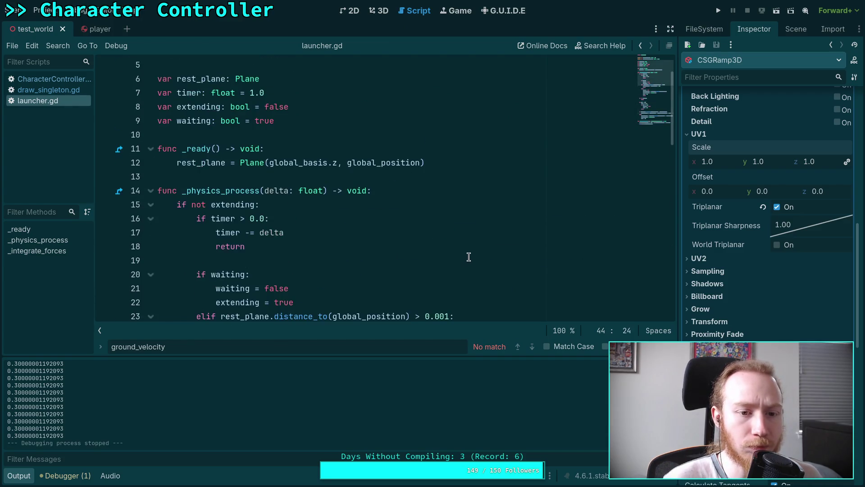
pyautogui.scroll(-9, 469, 257)
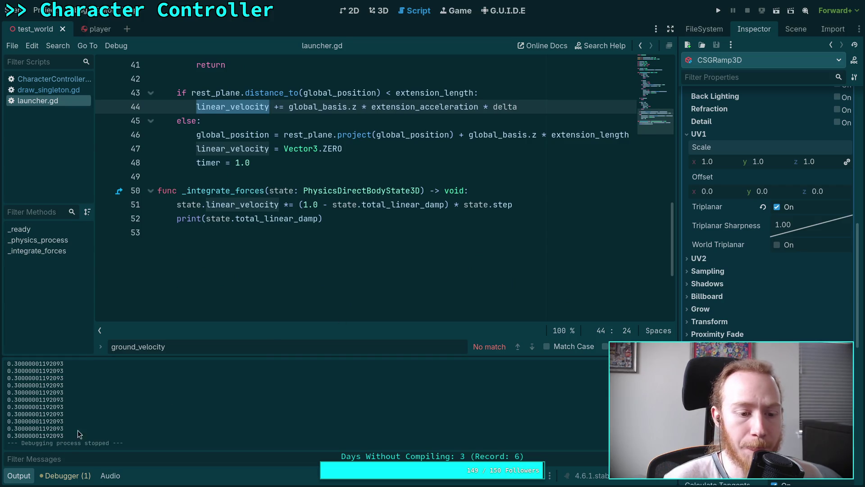
pyautogui.scroll(1, 214, 264)
pyautogui.click(19, 476)
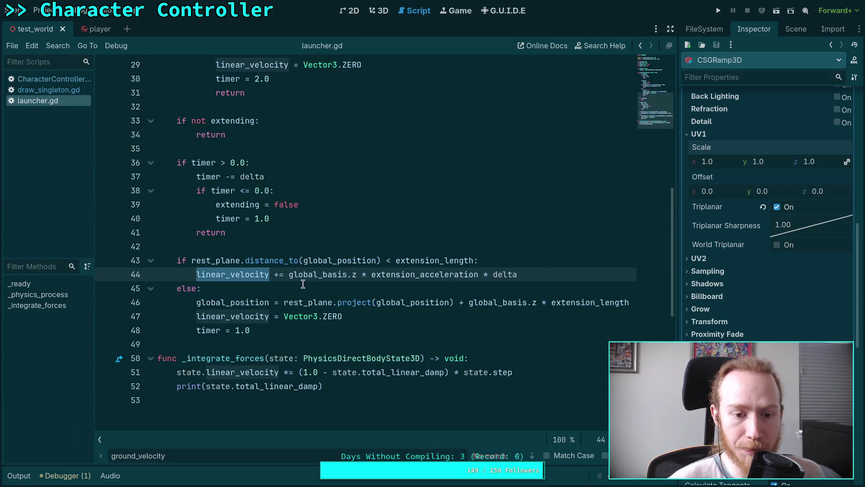
pyautogui.moveTo(317, 330)
pyautogui.mouseDown()
pyautogui.moveTo(227, 295)
pyautogui.moveTo(194, 221)
pyautogui.moveTo(179, 224)
pyautogui.moveTo(173, 205)
pyautogui.mouseUp()
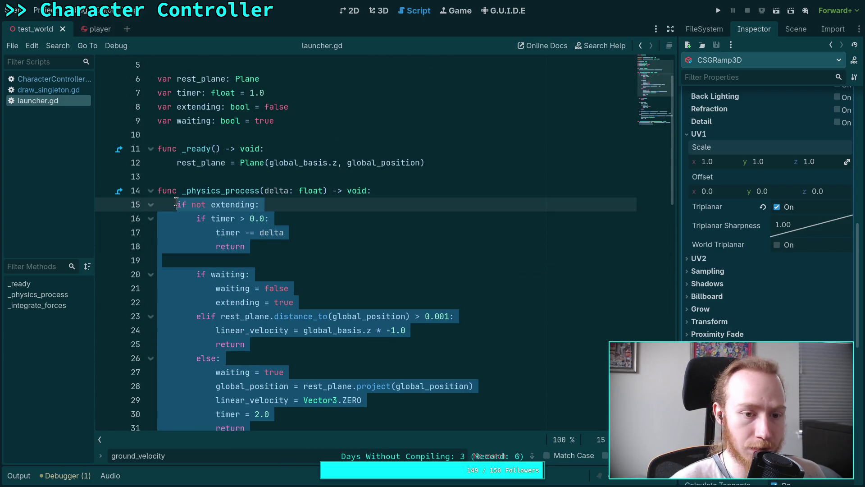
pyautogui.press('BackSpace')
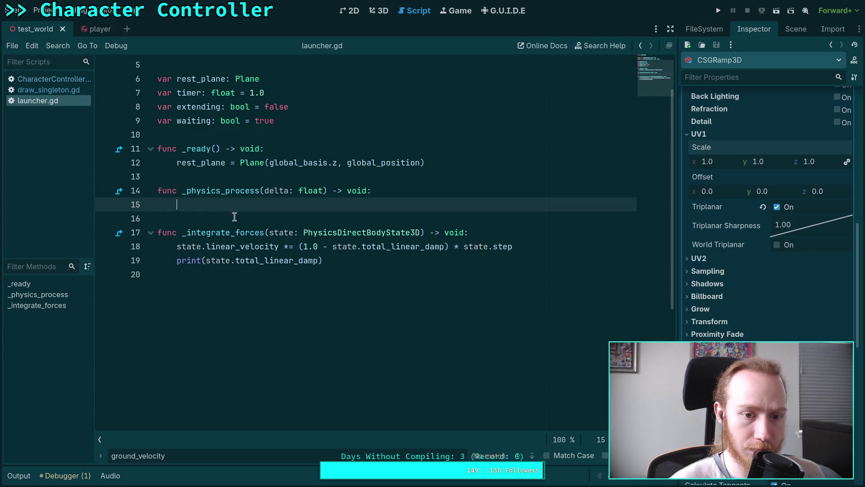
pyautogui.hotkey('shift', 'Up')
pyautogui.hotkey('shift', 'Up')
pyautogui.press('BackSpace')
pyautogui.click(524, 207)
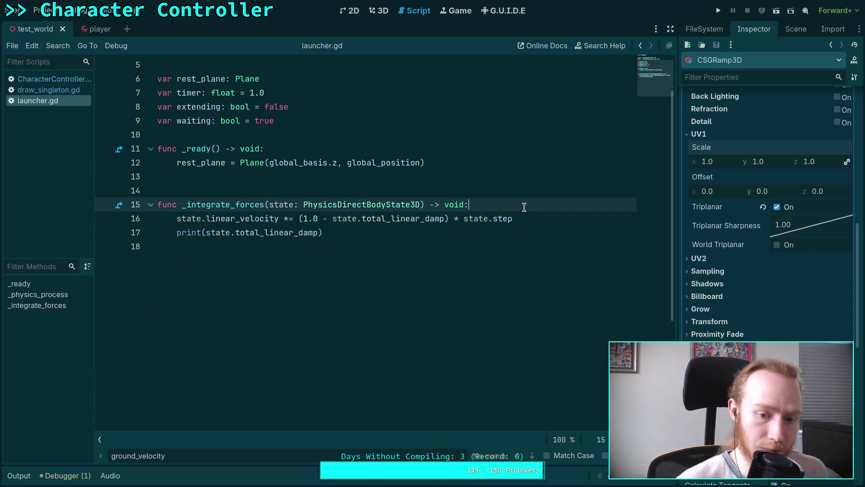
pyautogui.hotkey('ctrl', 'v')
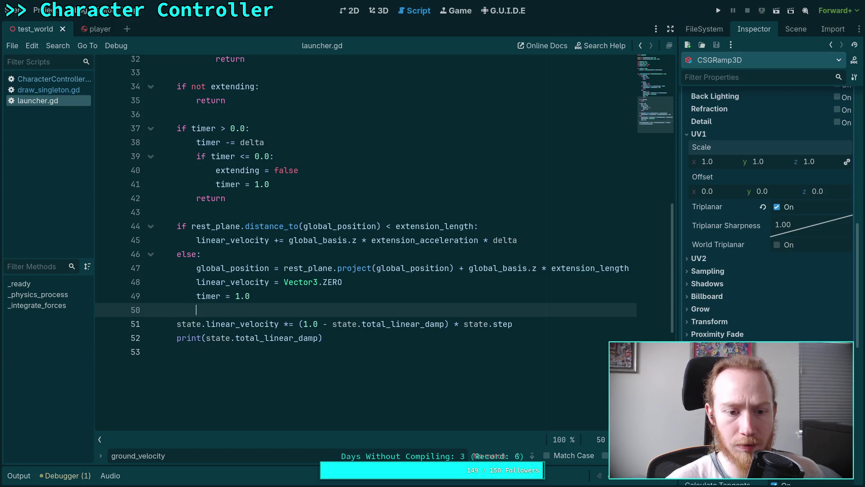
# Move the damping and print(state.total_linear_damp) lines to the top of _integrate_forces and tidy blank lines
pyautogui.moveTo(338, 344)
pyautogui.mouseDown()
pyautogui.moveTo(228, 324)
pyautogui.moveTo(175, 326)
pyautogui.mouseUp()
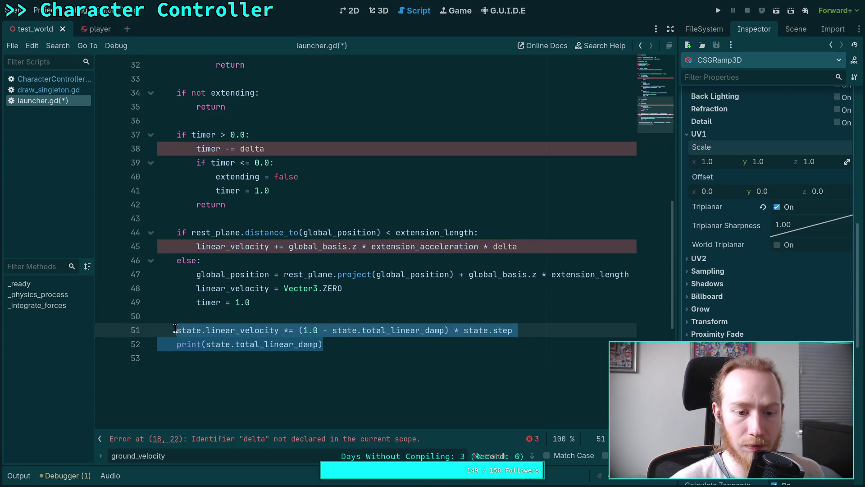
pyautogui.hotkey('alt', 'Up')
pyautogui.hotkey('alt', 'Up')
pyautogui.hotkey('alt', 'Up')
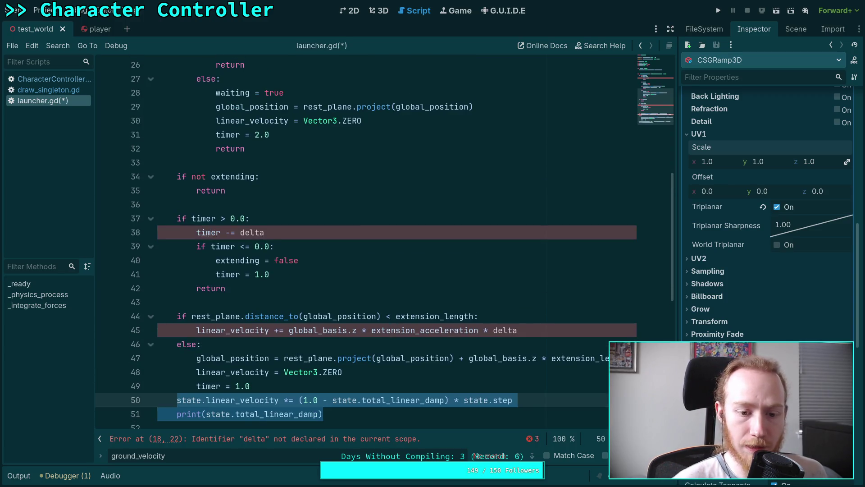
pyautogui.hotkey('alt', 'Up')
pyautogui.hotkey('alt', 'Up')
pyautogui.hotkey('alt', 'Up')
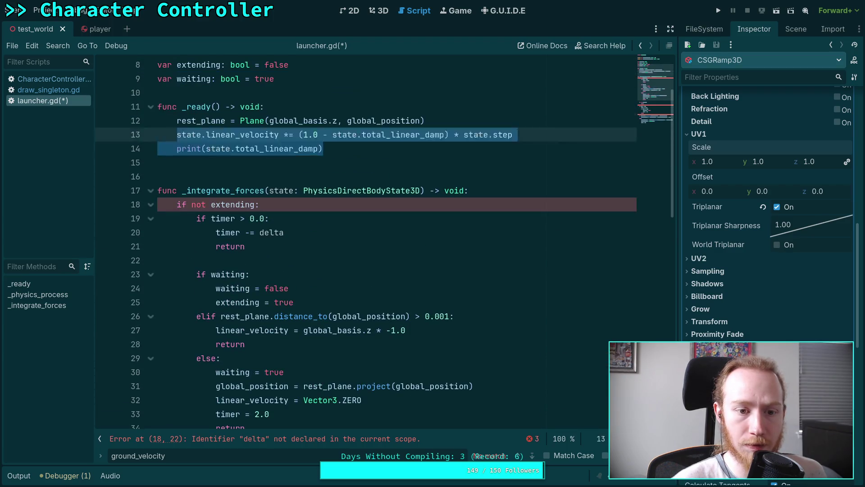
pyautogui.hotkey('alt', 'Up')
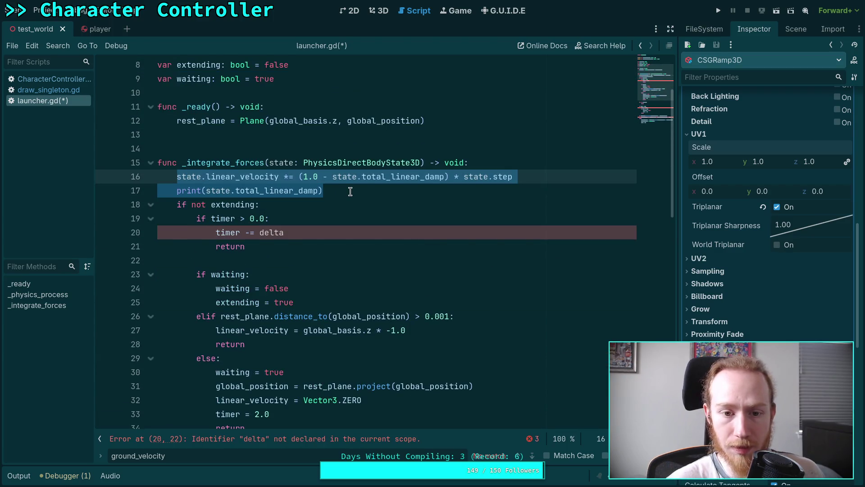
pyautogui.hotkey('ctrl', 'z')
pyautogui.hotkey('ctrl', 'z')
pyautogui.hotkey('ctrl', 'shift', 'z')
pyautogui.hotkey('ctrl', 'shift', 'z')
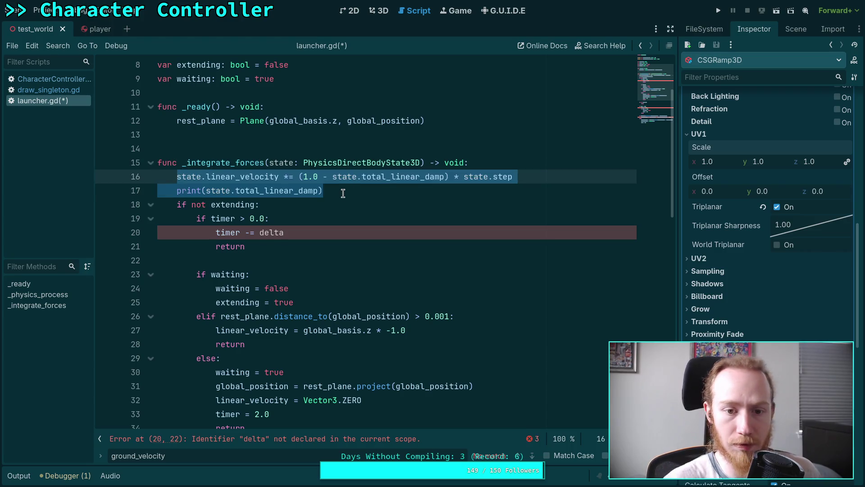
pyautogui.click(344, 192)
pyautogui.press('Return')
pyautogui.click(303, 146)
pyautogui.press('BackSpace')
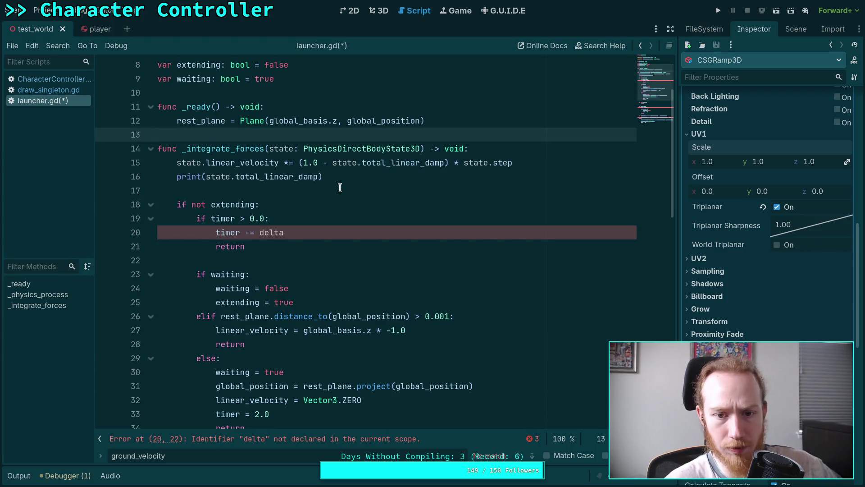
pyautogui.scroll(1, 376, 204)
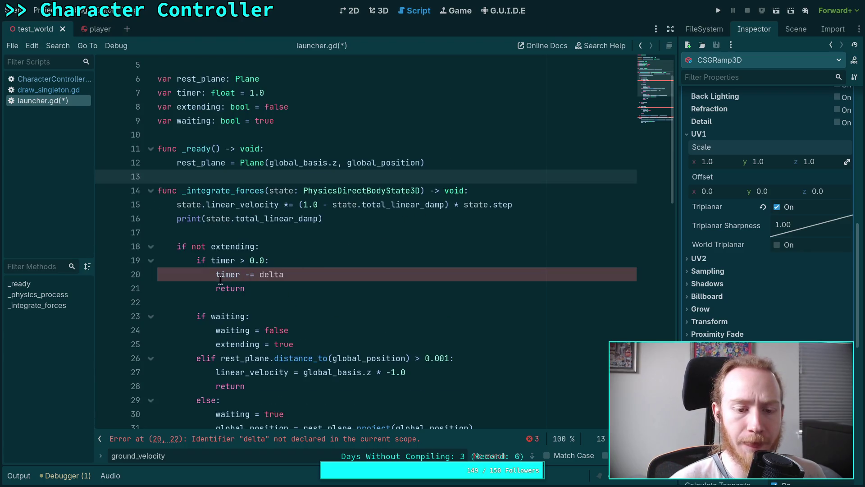
# Replace delta with state.step on lines 20 and 40
pyautogui.doubleClick(269, 275)
pyautogui.write('st')
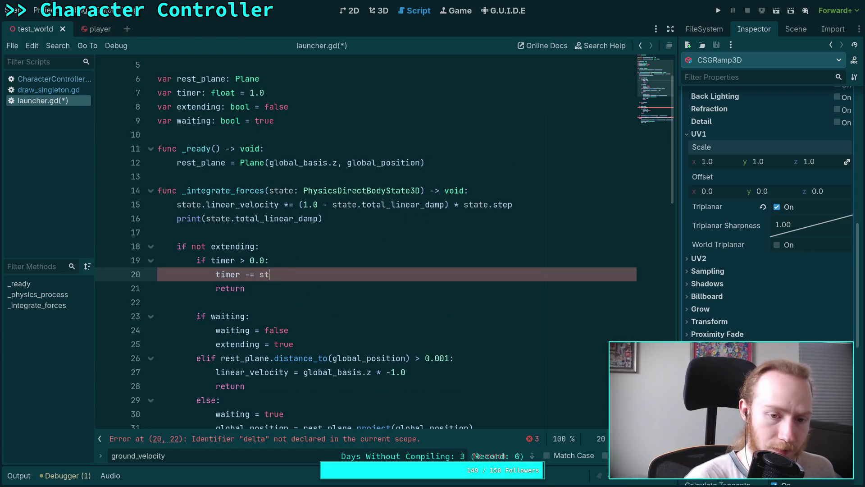
pyautogui.write('ate.step')
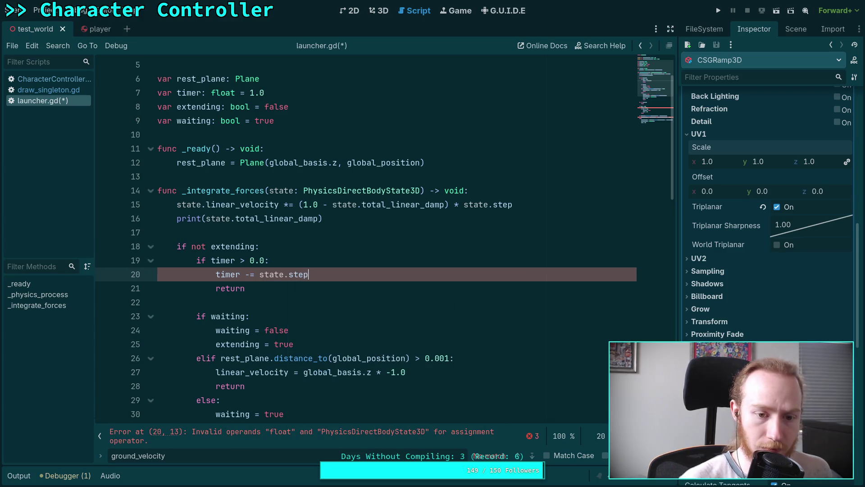
pyautogui.scroll(-6, 362, 308)
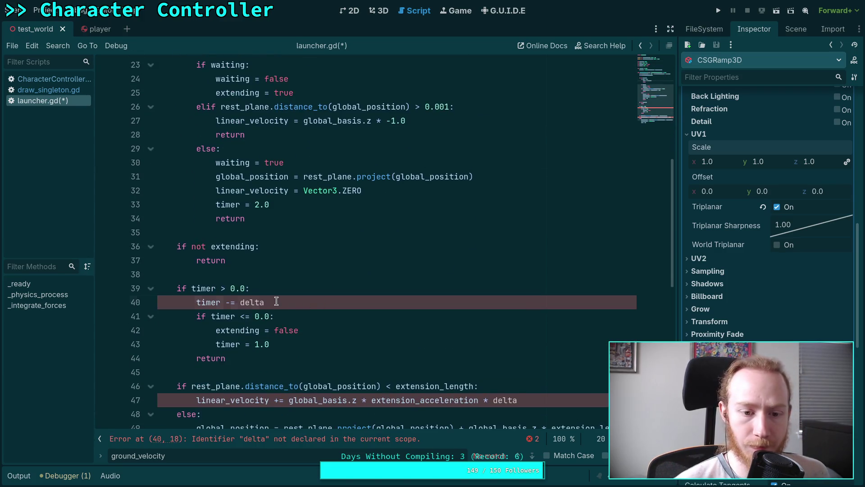
pyautogui.doubleClick(253, 301)
pyautogui.write('statep')
pyautogui.press('BackSpace')
pyautogui.write('top')
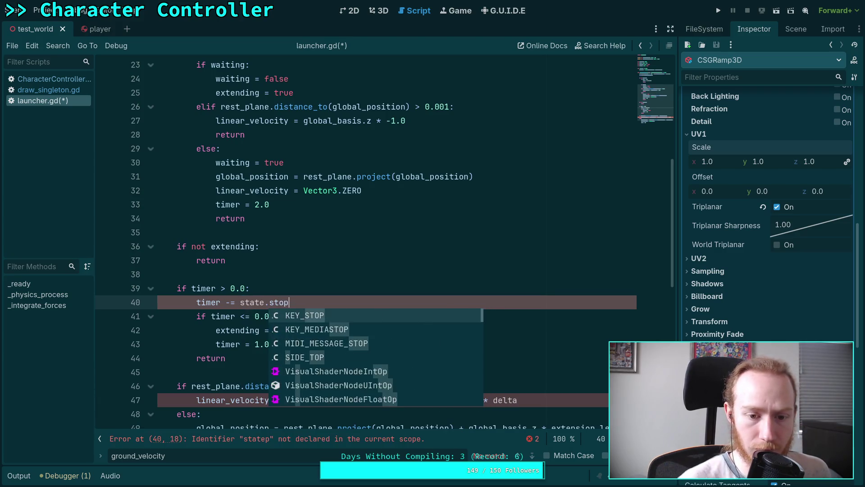
# Make line 47 add to state.linear_velocity using state.step, and close the find bar
pyautogui.scroll(-2, 336, 307)
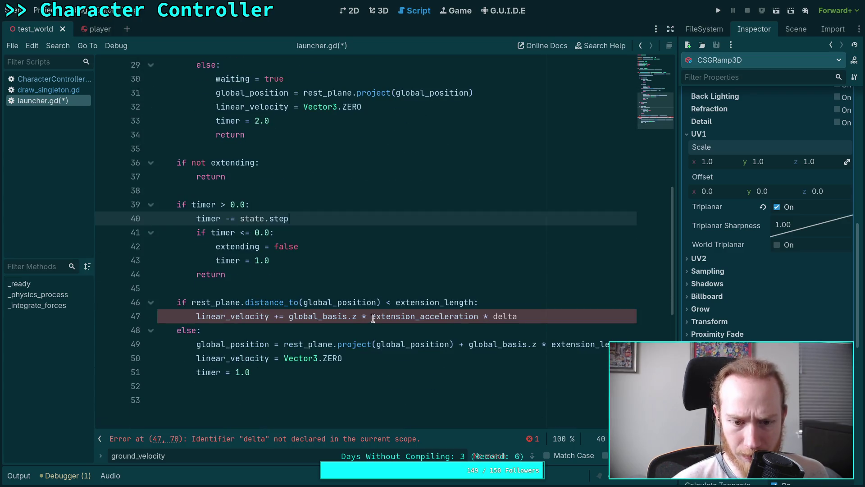
pyautogui.click(194, 316)
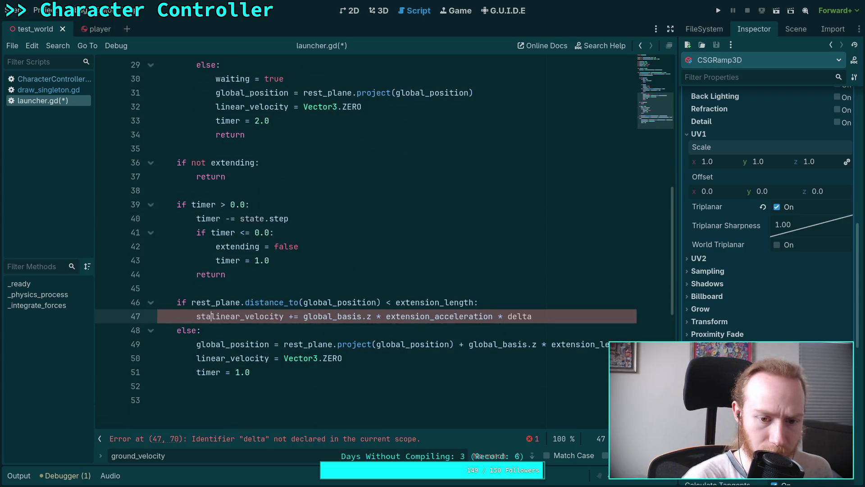
pyautogui.write('state.')
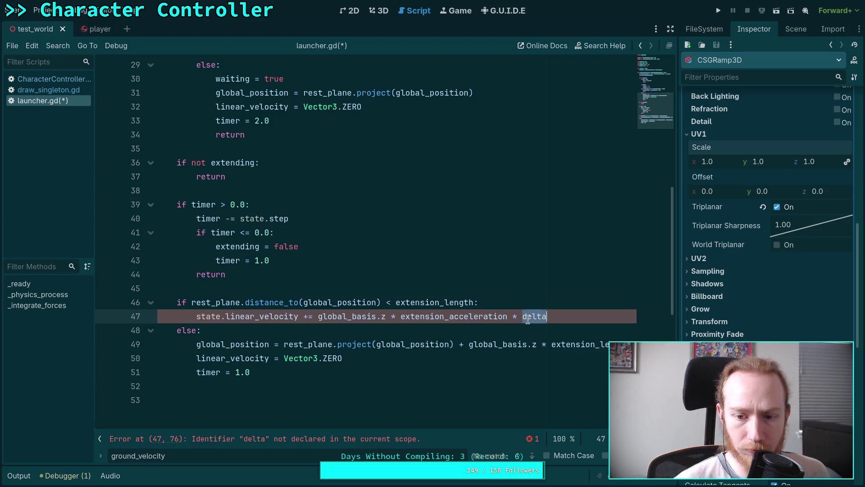
pyautogui.doubleClick(527, 316)
pyautogui.write('stat')
pyautogui.press('BackSpace')
pyautogui.write('.step')
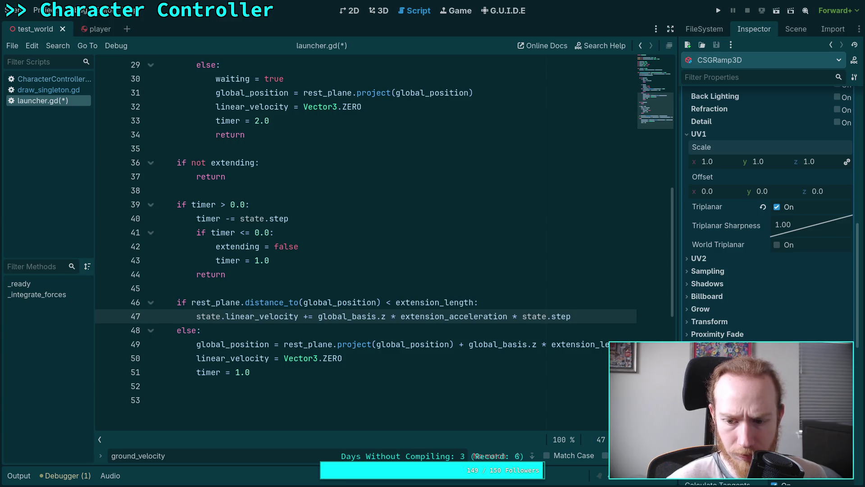
pyautogui.press('Escape')
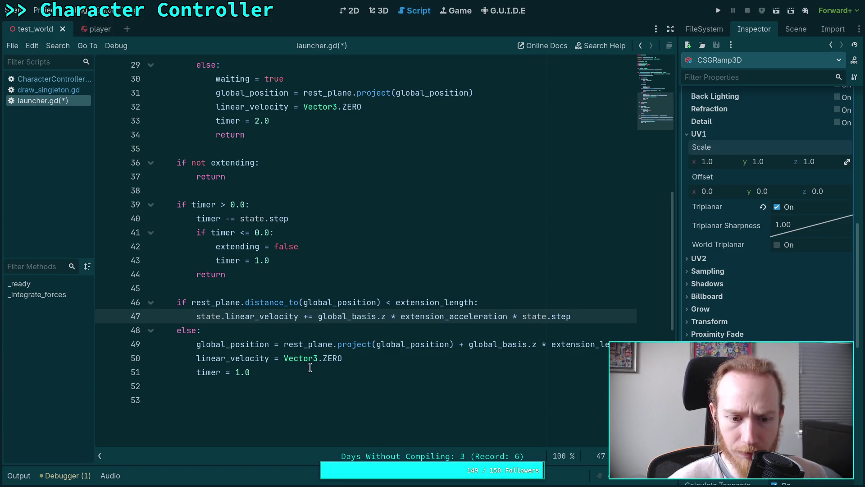
# In the lines 49–50 reset branch, use state.transform.origin and state.linear_velocity; delete trailing empty line
pyautogui.click(247, 382)
pyautogui.click(197, 357)
pyautogui.write('sta')
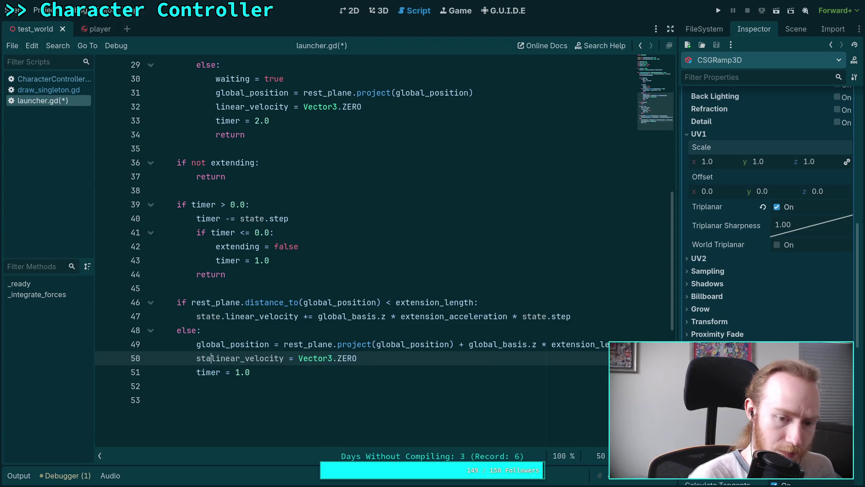
pyautogui.write('te.')
pyautogui.click(189, 384)
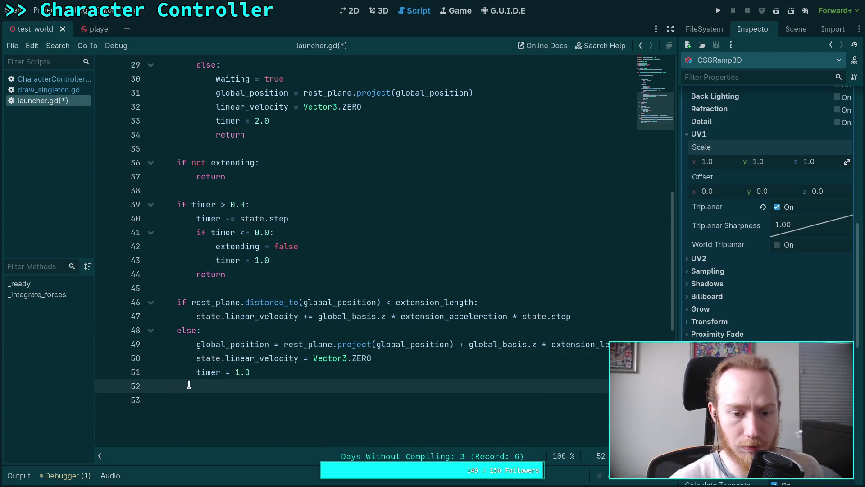
pyautogui.press('BackSpace')
pyautogui.press('BackSpace')
pyautogui.click(196, 345)
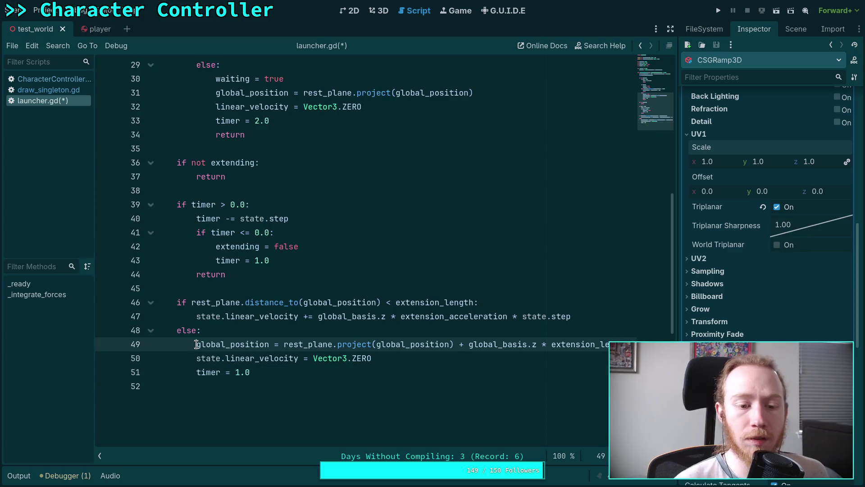
pyautogui.write('state')
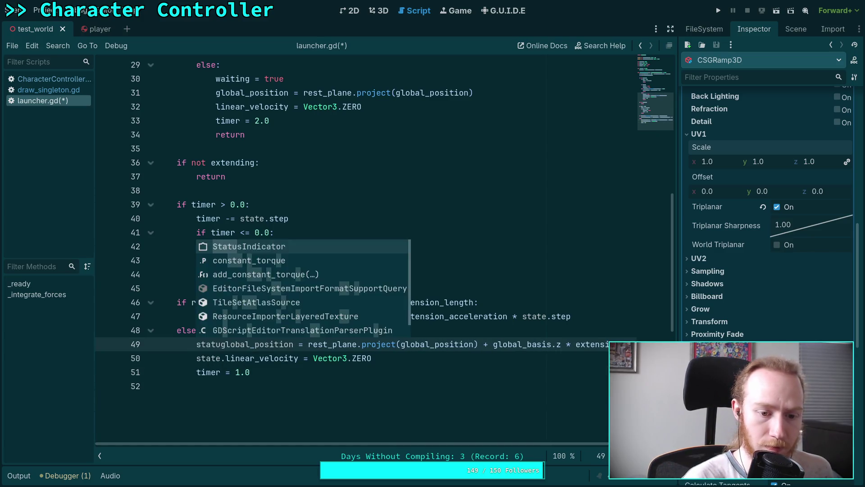
pyautogui.write('.trans')
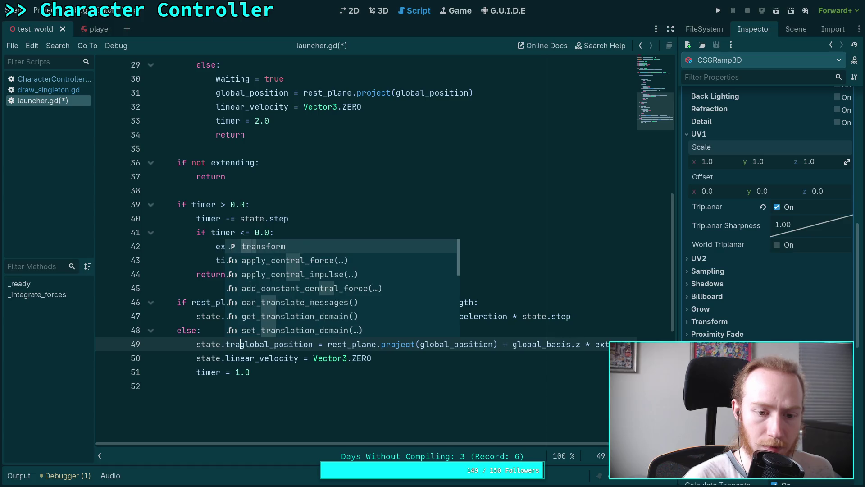
pyautogui.press('Tab')
pyautogui.press('Delete')
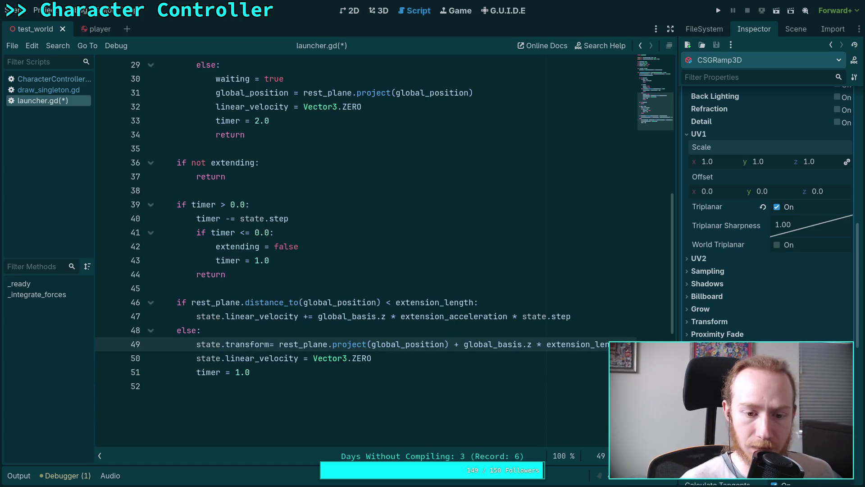
pyautogui.write('.or')
pyautogui.press('Tab')
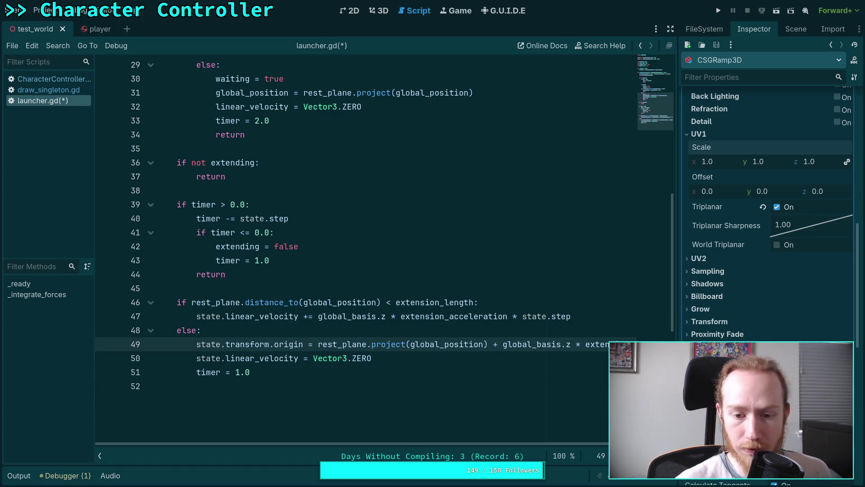
pyautogui.scroll(1, 273, 342)
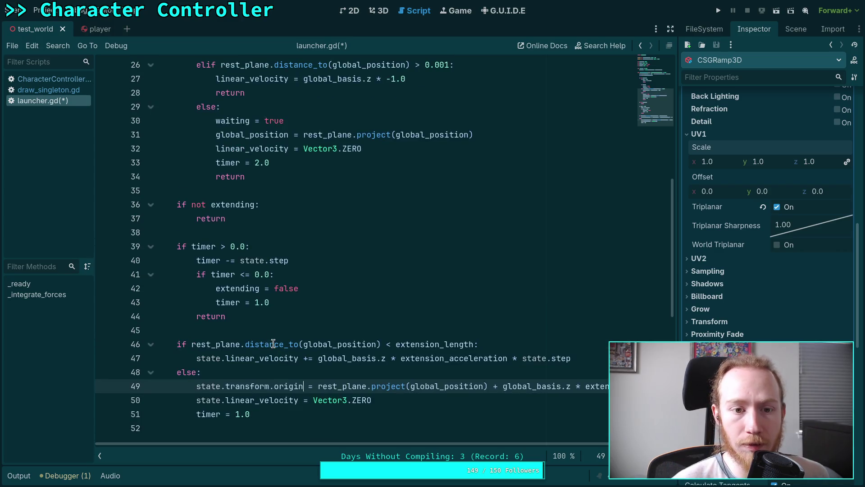
# Change lines 31–32 to set state.transform.origin and state.linear_velocity too
pyautogui.click(217, 139)
pyautogui.click(216, 149)
pyautogui.write('sta')
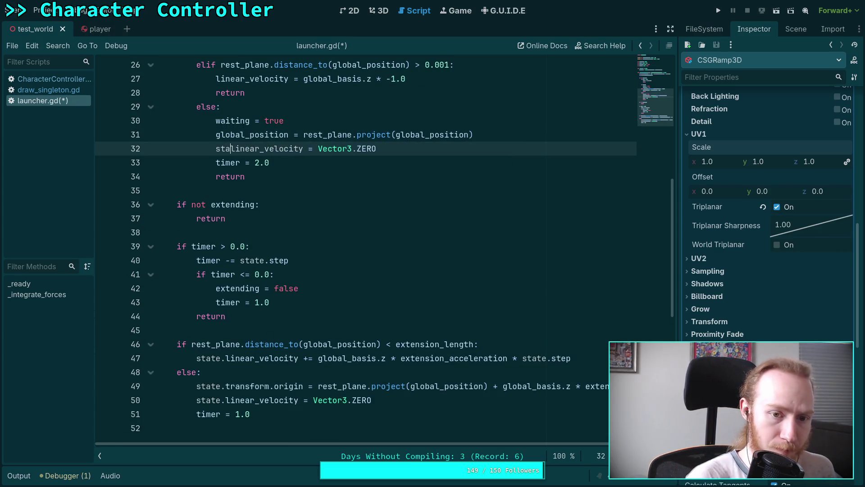
pyautogui.write('te.')
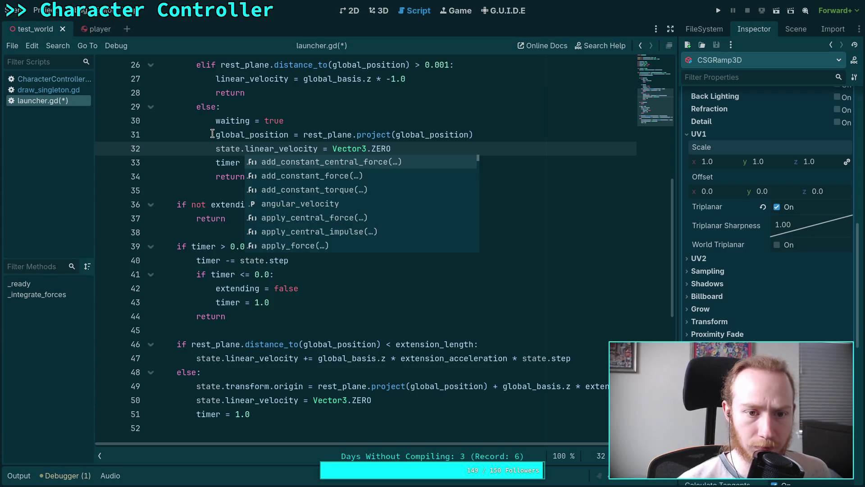
pyautogui.click(215, 135)
pyautogui.write('state')
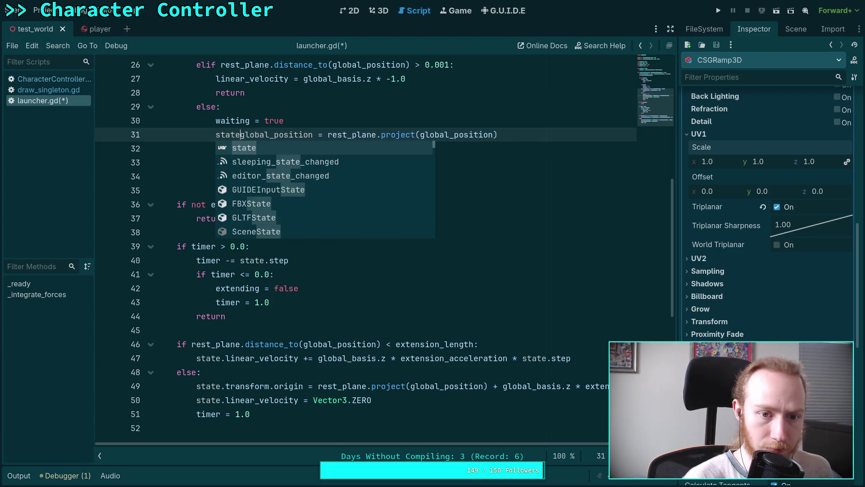
pyautogui.write('.tr')
pyautogui.press('Tab')
pyautogui.write('.o')
pyautogui.press('Tab')
pyautogui.scroll(4, 315, 231)
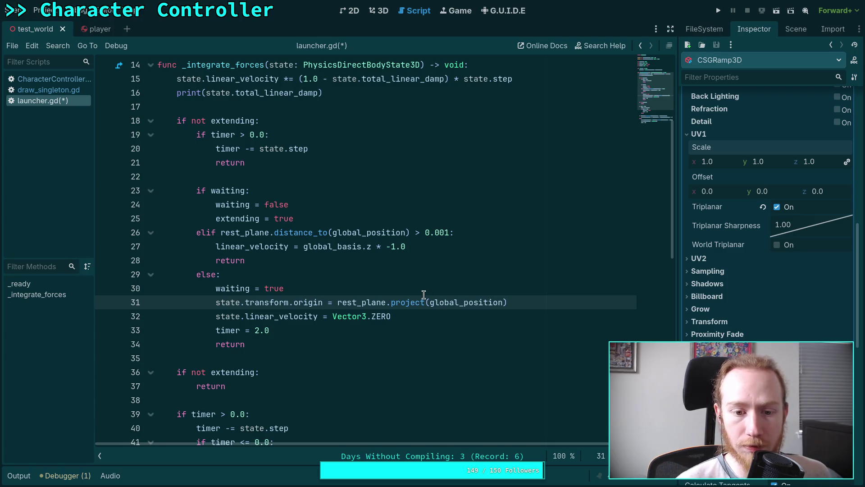
pyautogui.doubleClick(450, 305)
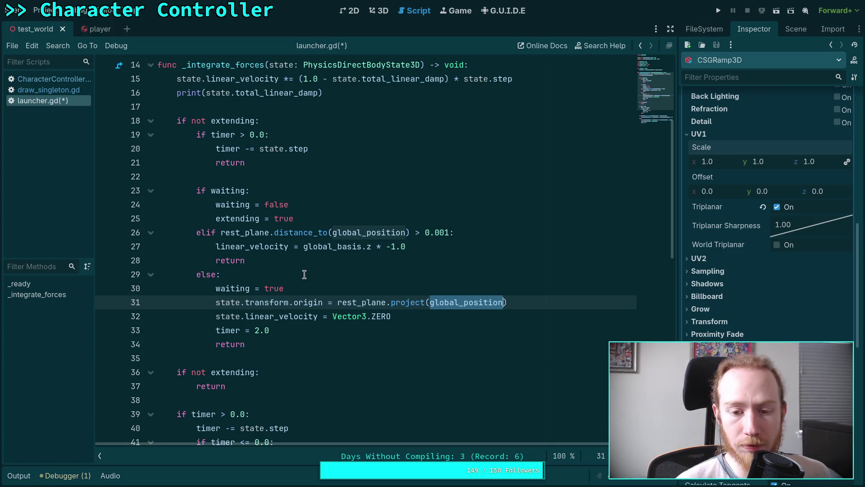
pyautogui.scroll(2, 305, 275)
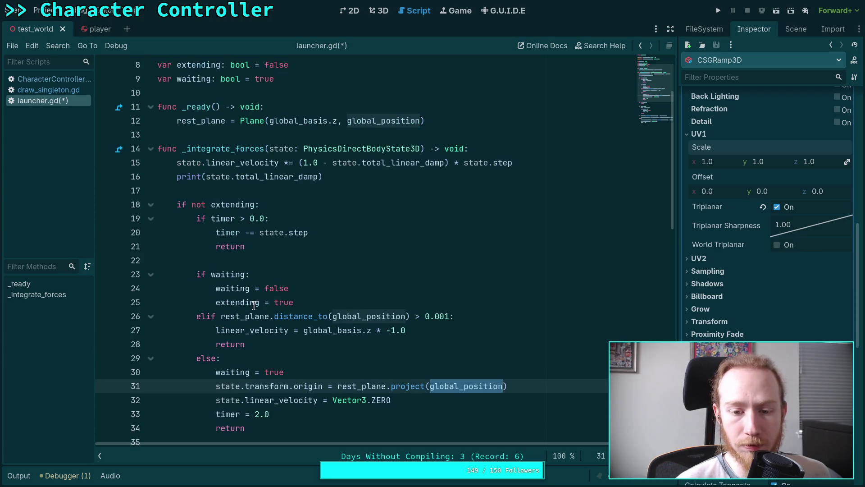